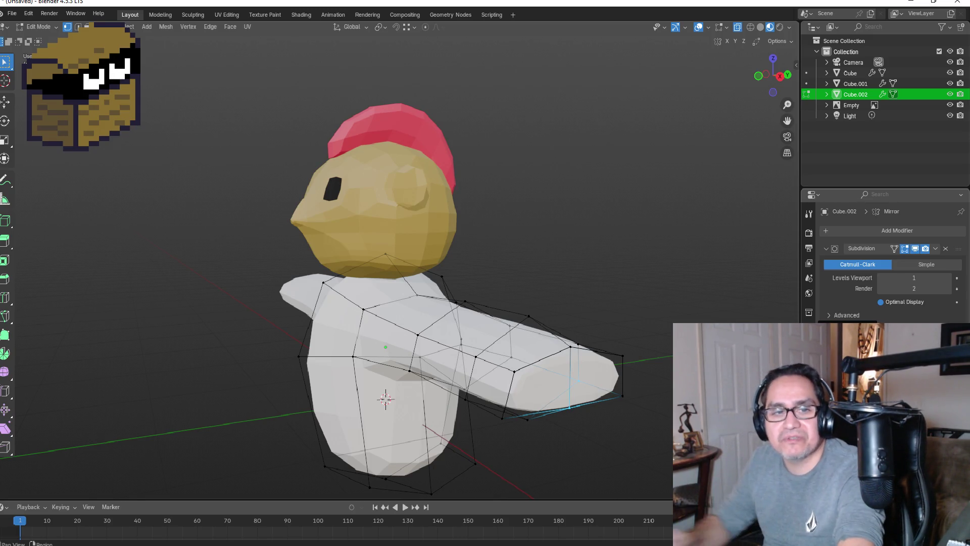
# - Turn off see-through display and move the arm tip's top edge vertically along Z
pyautogui.moveTo(621, 368); pyautogui.dragTo(607, 343, button='middle')
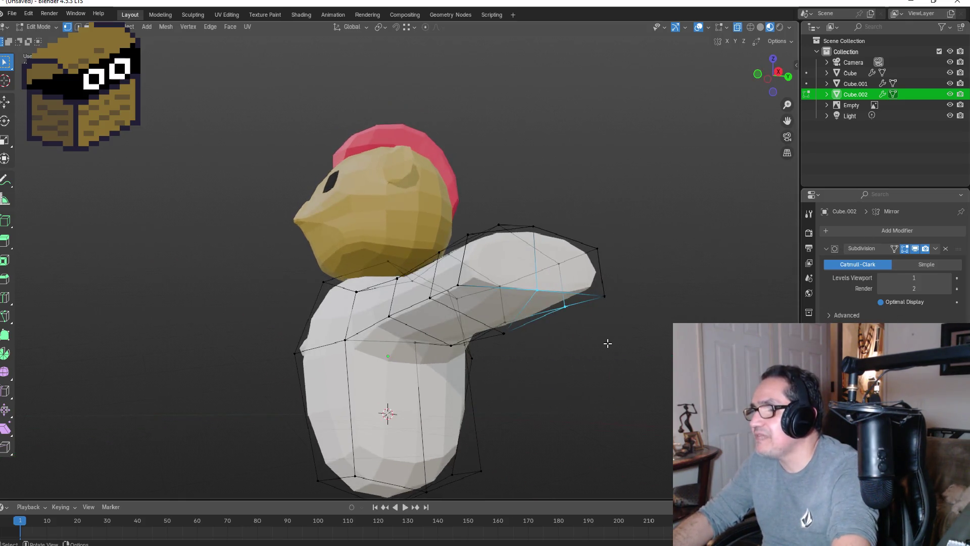
pyautogui.press('KP_1')
pyautogui.moveTo(741, 295)
pyautogui.mouseDown(button='middle')
pyautogui.moveTo(614, 281)
pyautogui.moveTo(613, 292)
pyautogui.mouseUp(button='middle')
pyautogui.press('KP_1')
pyautogui.moveTo(672, 313)
pyautogui.mouseDown(button='middle')
pyautogui.moveTo(525, 298)
pyautogui.moveTo(580, 328)
pyautogui.mouseUp(button='middle')
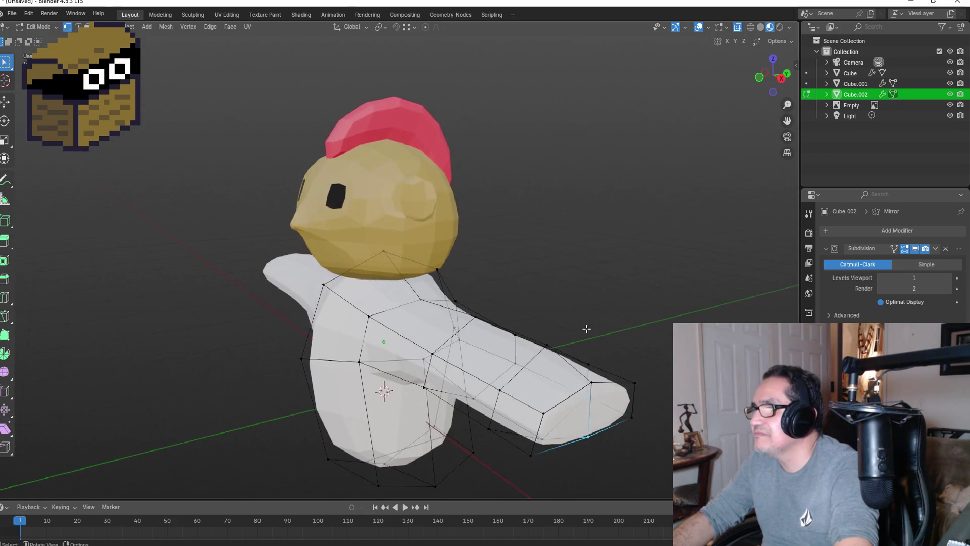
pyautogui.click(736, 31)
pyautogui.moveTo(636, 283); pyautogui.dragTo(607, 272, button='middle')
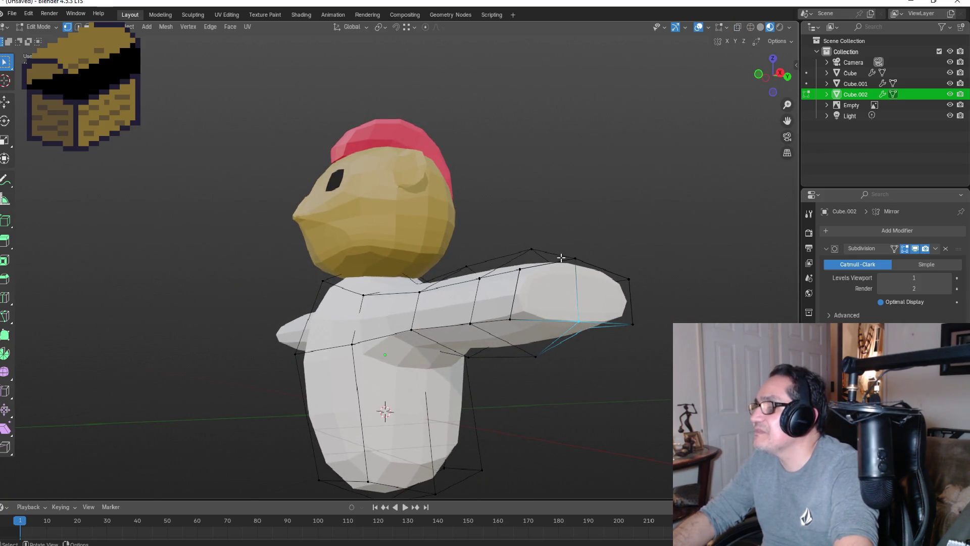
pyautogui.click(580, 266)
pyautogui.press('g')
pyautogui.press('z')
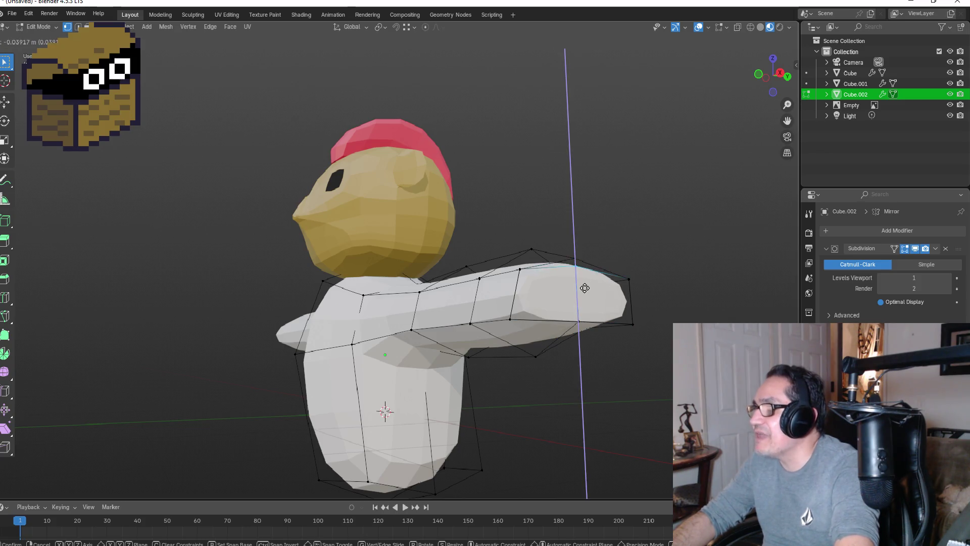
pyautogui.click(584, 291)
# - Move the arm tip's bottom edge vertically along Z
pyautogui.click(606, 322)
pyautogui.press('g')
pyautogui.press('z')
pyautogui.click(615, 327)
pyautogui.moveTo(615, 327)
pyautogui.mouseDown(button='middle')
pyautogui.moveTo(593, 351)
pyautogui.moveTo(634, 368)
pyautogui.moveTo(655, 324)
pyautogui.moveTo(597, 325)
pyautogui.moveTo(539, 378)
pyautogui.moveTo(543, 389)
pyautogui.moveTo(514, 359)
pyautogui.mouseUp(button='middle')
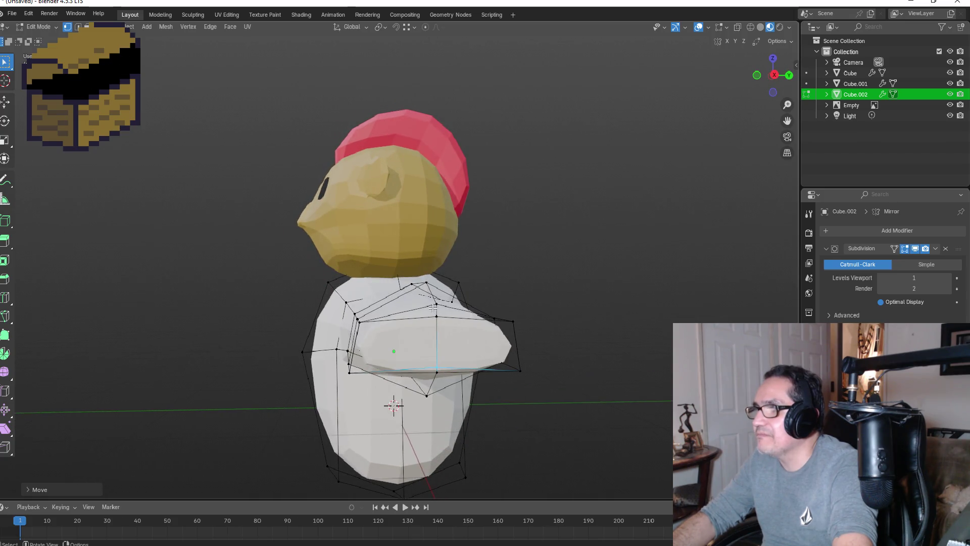
# - Merge the arm's top edge loop, then its lower edge ring, each At Center
pyautogui.keyDown('alt'); pyautogui.click(455, 322); pyautogui.keyUp('alt')
pyautogui.press('m')
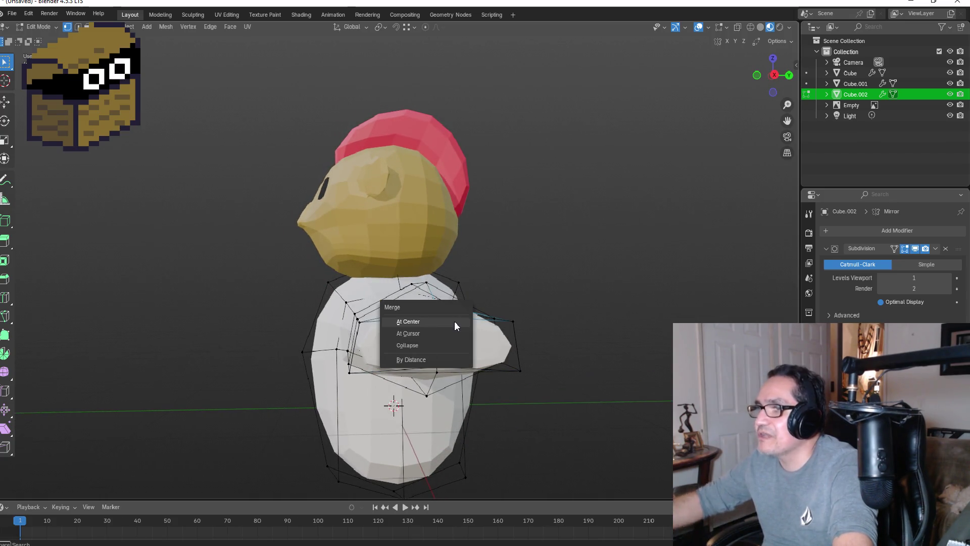
pyautogui.click(454, 320)
pyautogui.moveTo(489, 327)
pyautogui.mouseDown(button='middle')
pyautogui.moveTo(487, 305)
pyautogui.moveTo(458, 323)
pyautogui.mouseUp(button='middle')
pyautogui.keyDown('alt'); pyautogui.click(404, 302); pyautogui.keyUp('alt')
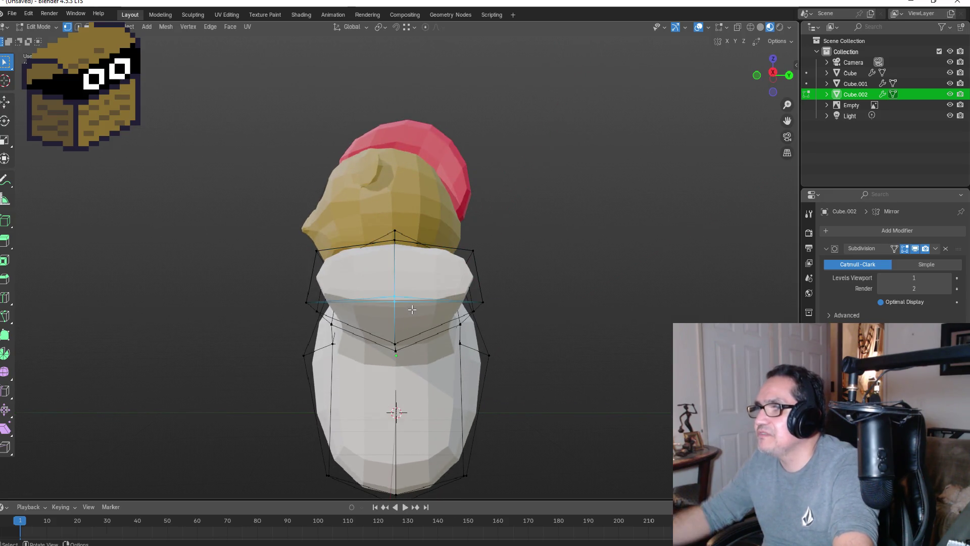
pyautogui.press('m')
pyautogui.click(412, 311)
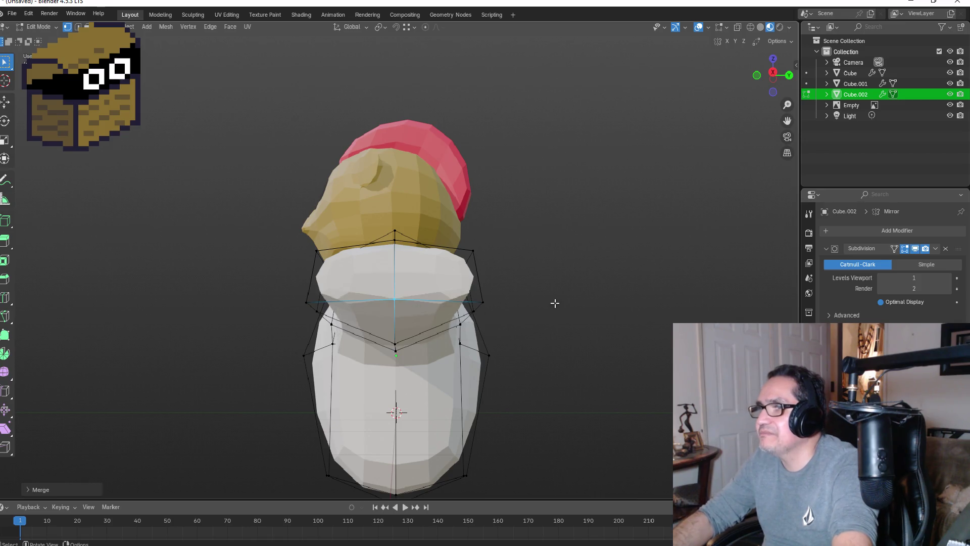
pyautogui.press('KP_1')
pyautogui.moveTo(658, 334); pyautogui.dragTo(582, 340, button='middle')
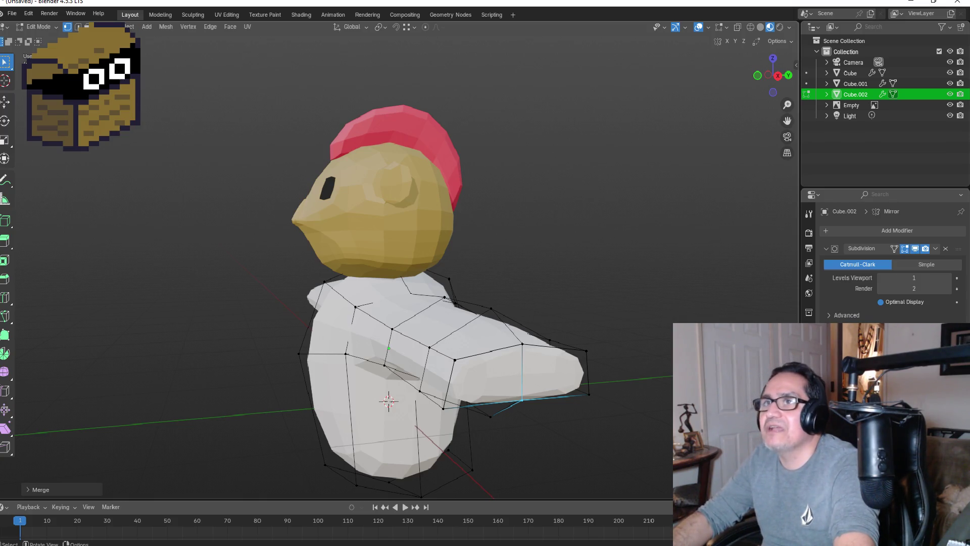
pyautogui.moveTo(573, 273)
pyautogui.mouseDown(button='middle')
pyautogui.moveTo(564, 303)
pyautogui.moveTo(659, 288)
pyautogui.moveTo(639, 309)
pyautogui.mouseUp(button='middle')
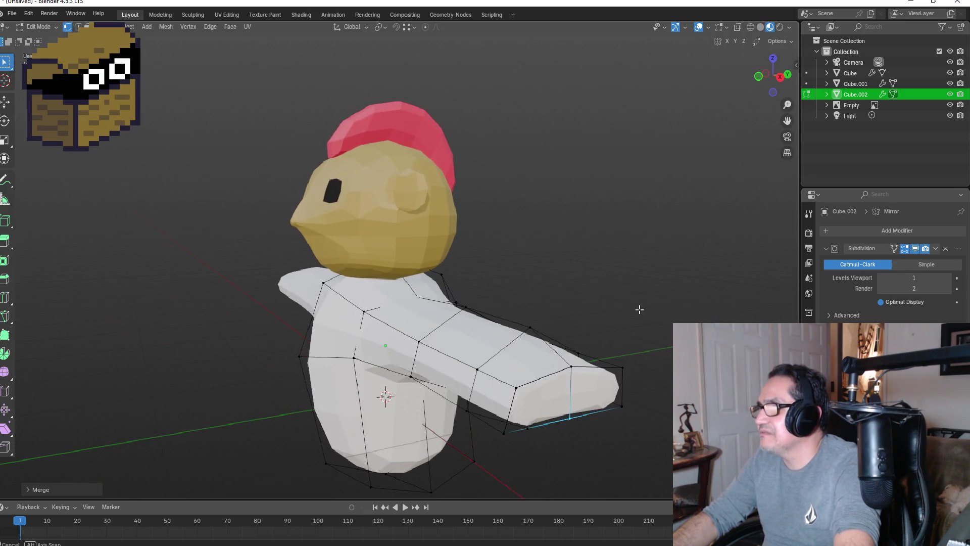
# - Move the arm's upper edge to a higher position
pyautogui.click(528, 333)
pyautogui.press('g')
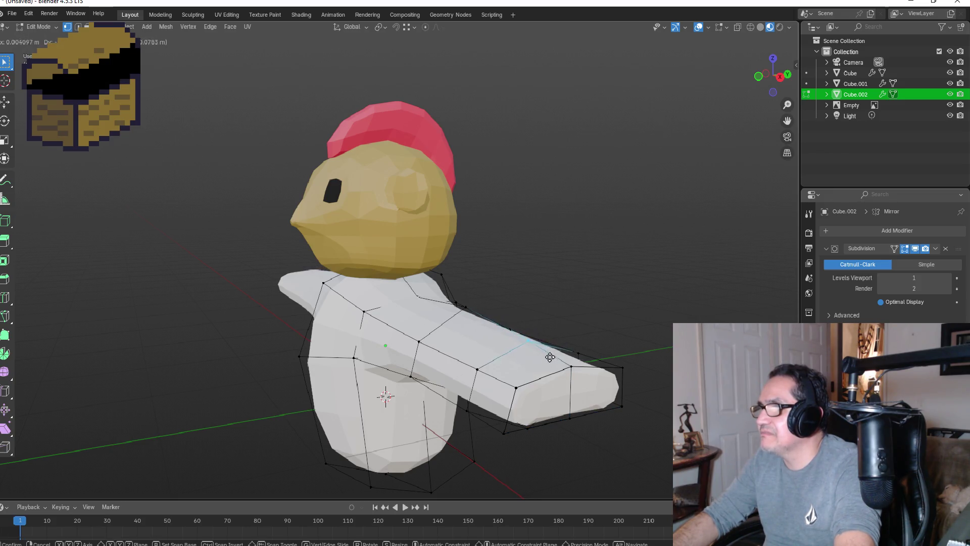
pyautogui.click(548, 362)
pyautogui.moveTo(549, 361)
pyautogui.mouseDown(button='middle')
pyautogui.moveTo(645, 369)
pyautogui.moveTo(648, 357)
pyautogui.mouseUp(button='middle')
# - Insert an edge loop near the arm's end at its default position
pyautogui.hotkey('ctrl', 'r')
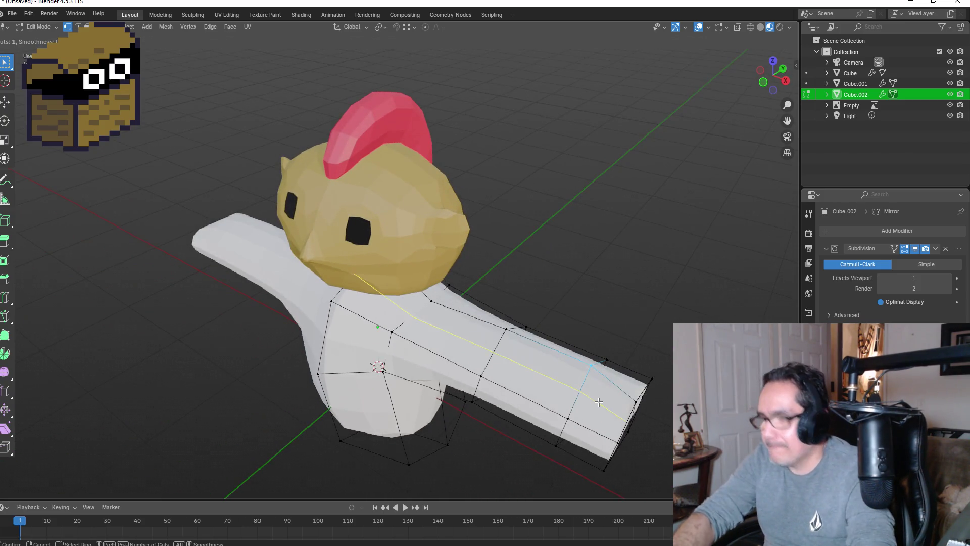
pyautogui.click(628, 388)
pyautogui.rightClick(628, 387)
pyautogui.moveTo(627, 371); pyautogui.dragTo(647, 333, button='middle')
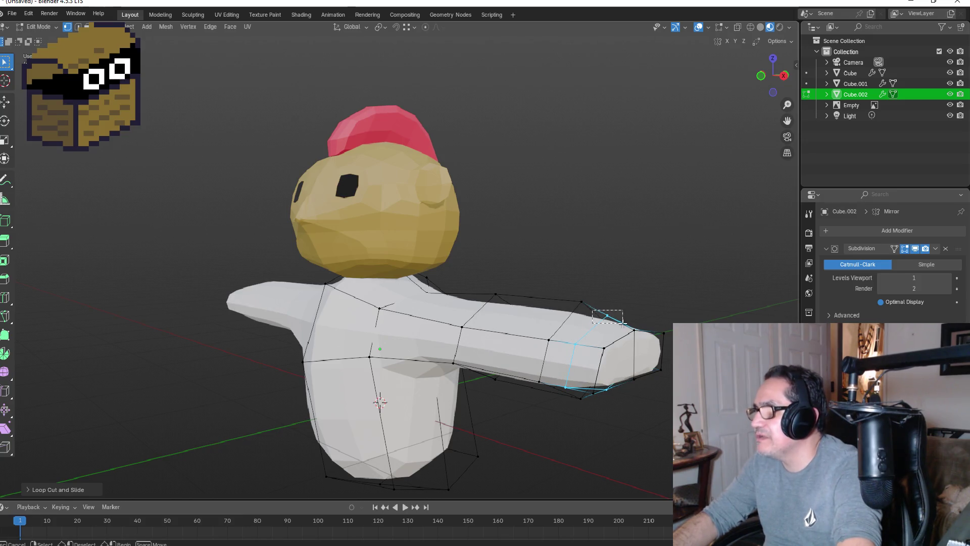
# - Move the new arm edge loop vertically along Z
pyautogui.press('g')
pyautogui.press('z')
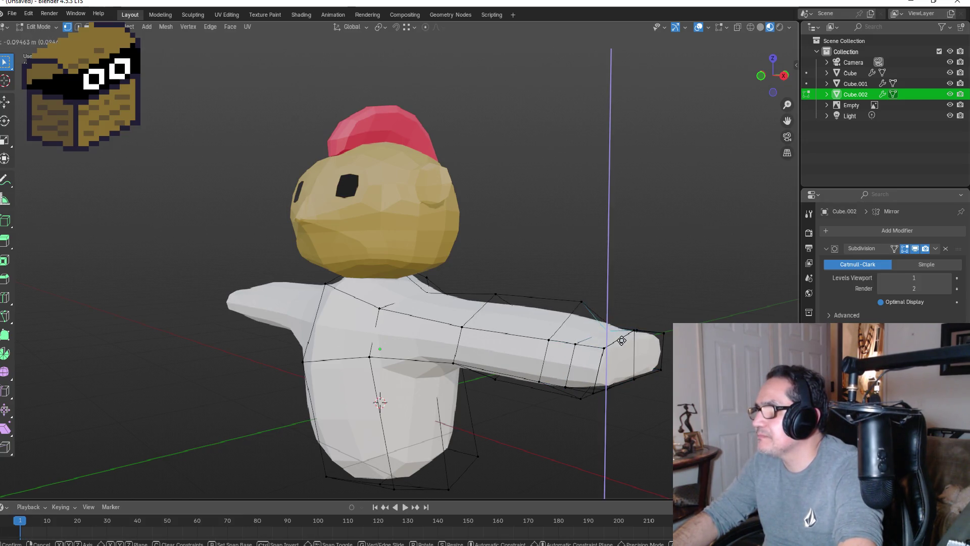
pyautogui.click(621, 340)
pyautogui.moveTo(622, 340)
pyautogui.mouseDown(button='middle')
pyautogui.moveTo(638, 336)
pyautogui.moveTo(616, 353)
pyautogui.mouseUp(button='middle')
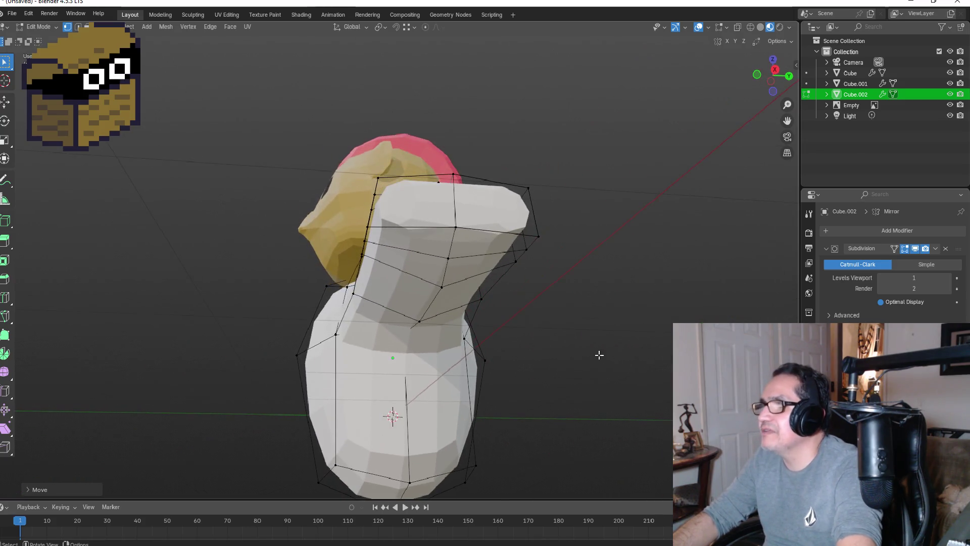
# - Move a selected arm vertex vertically along Z in front view
pyautogui.click(450, 260)
pyautogui.press('g')
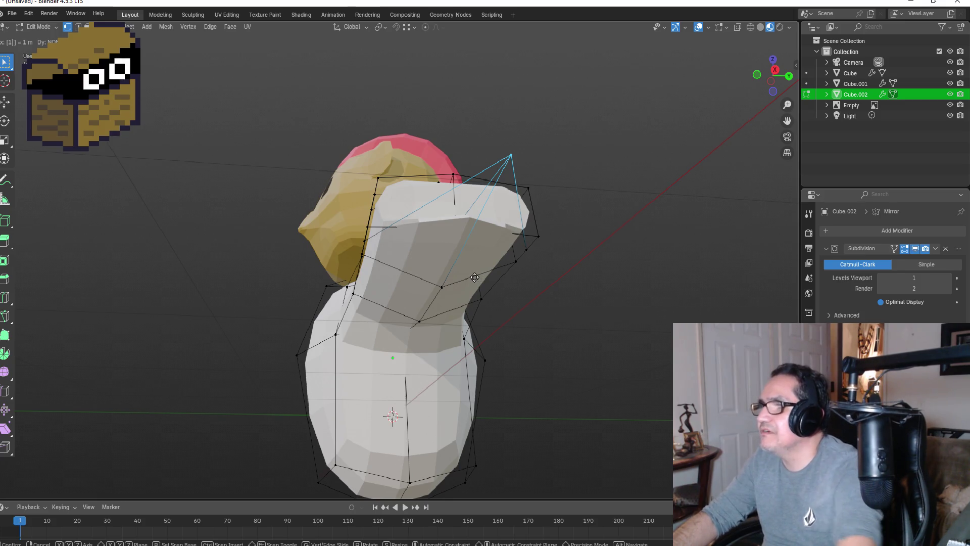
pyautogui.rightClick(474, 277)
pyautogui.press('KP_3')
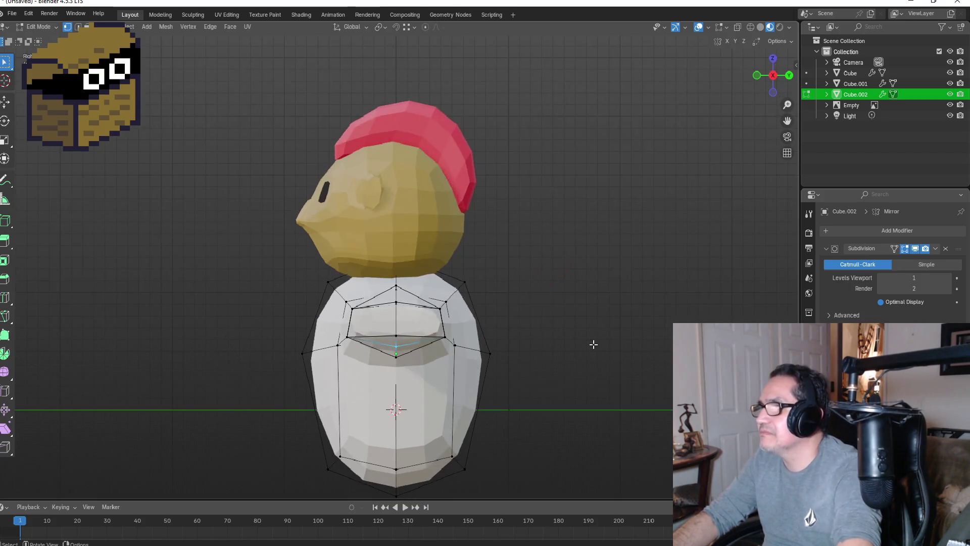
pyautogui.press('KP_1')
pyautogui.press('g')
pyautogui.press('z')
pyautogui.click(612, 362)
pyautogui.moveTo(612, 362)
pyautogui.mouseDown(button='middle')
pyautogui.moveTo(574, 331)
pyautogui.moveTo(595, 343)
pyautogui.moveTo(611, 372)
pyautogui.mouseUp(button='middle')
# - Check the arm from side and front views and turn on see-through display
pyautogui.press('KP_3')
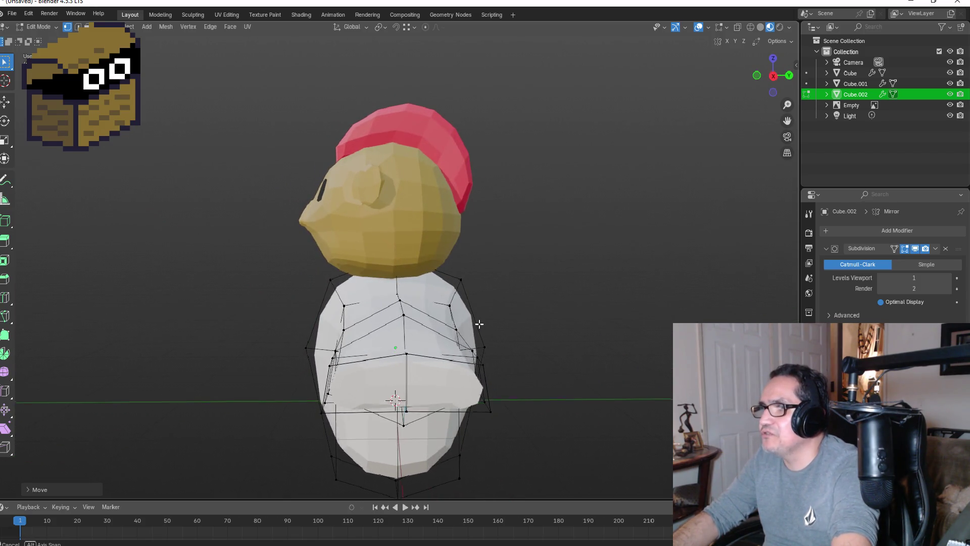
pyautogui.moveTo(478, 323); pyautogui.dragTo(471, 340, button='middle')
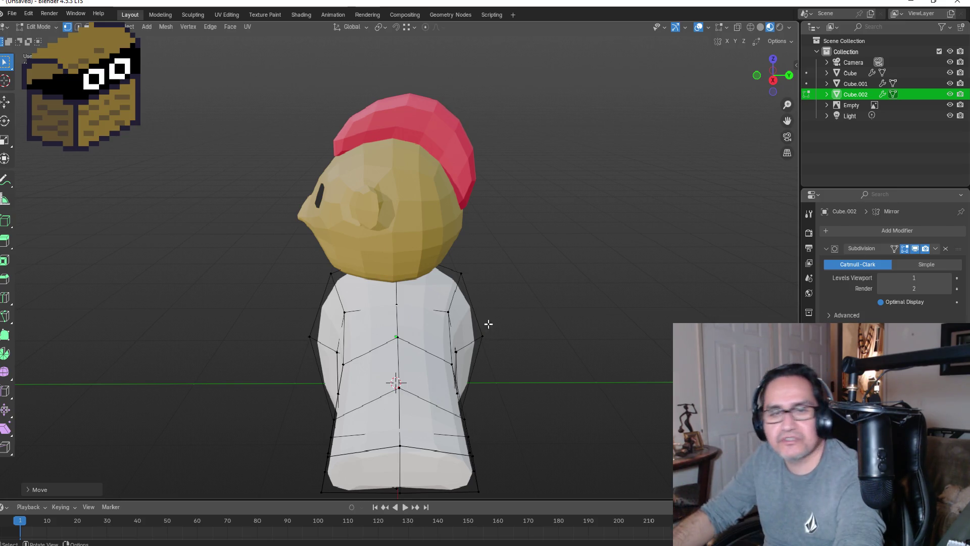
pyautogui.moveTo(506, 390)
pyautogui.mouseDown(button='middle')
pyautogui.moveTo(520, 378)
pyautogui.moveTo(591, 381)
pyautogui.moveTo(697, 404)
pyautogui.mouseUp(button='middle')
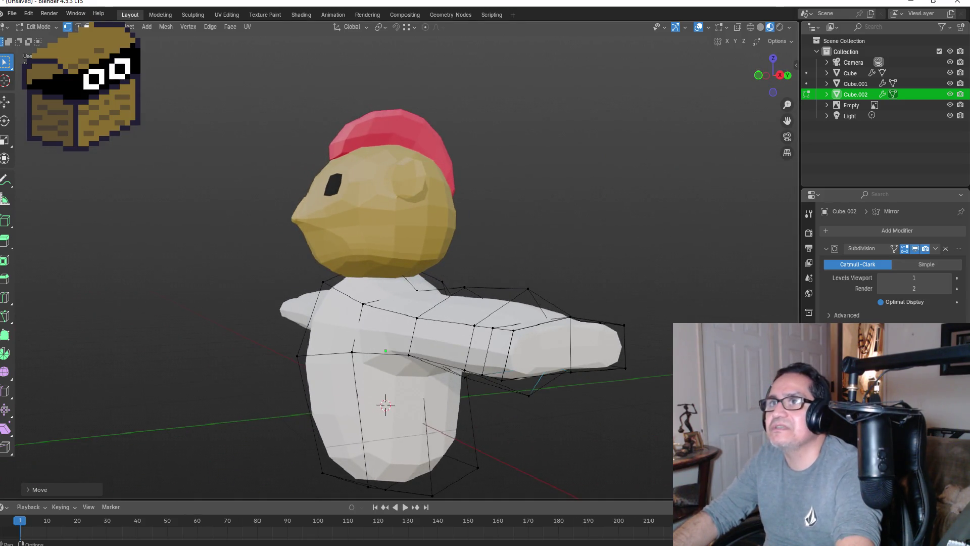
pyautogui.hotkey('alt', 'z')
# - Inset the arm-end faces and extrude a short wrist along Y
pyautogui.press('3')
pyautogui.click(598, 347)
pyautogui.click(571, 348)
pyautogui.moveTo(571, 347)
pyautogui.mouseDown(button='middle')
pyautogui.moveTo(603, 394)
pyautogui.moveTo(593, 353)
pyautogui.moveTo(577, 358)
pyautogui.moveTo(651, 372)
pyautogui.mouseUp(button='middle')
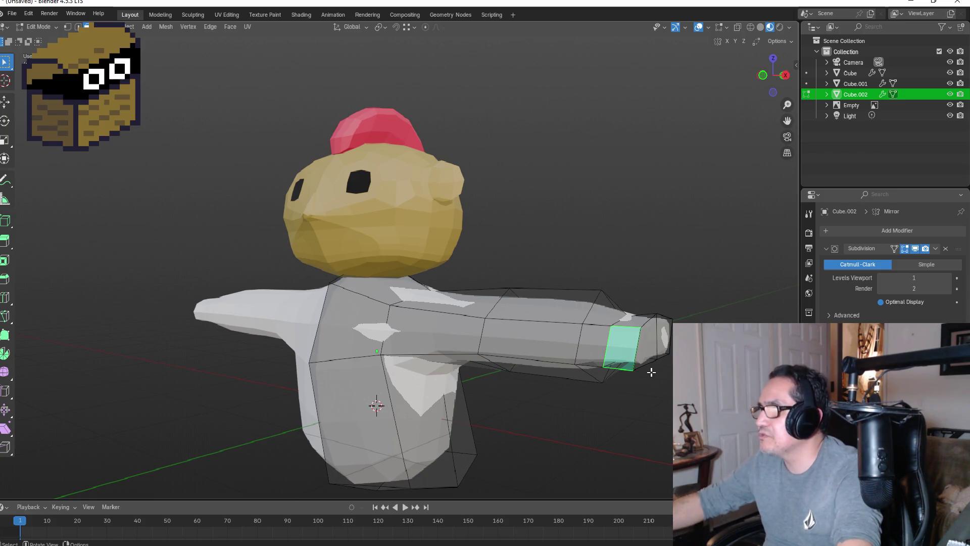
pyautogui.press('i')
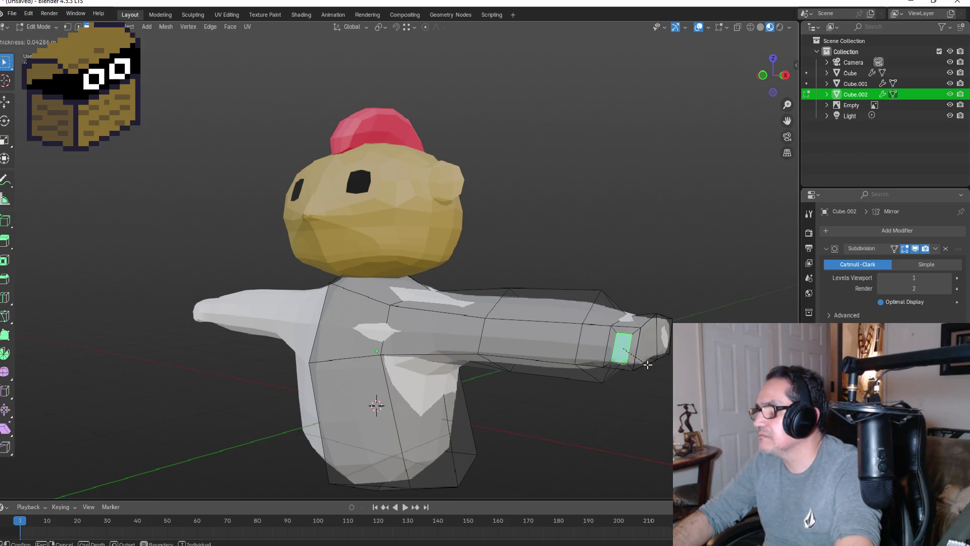
pyautogui.click(648, 364)
pyautogui.press('e')
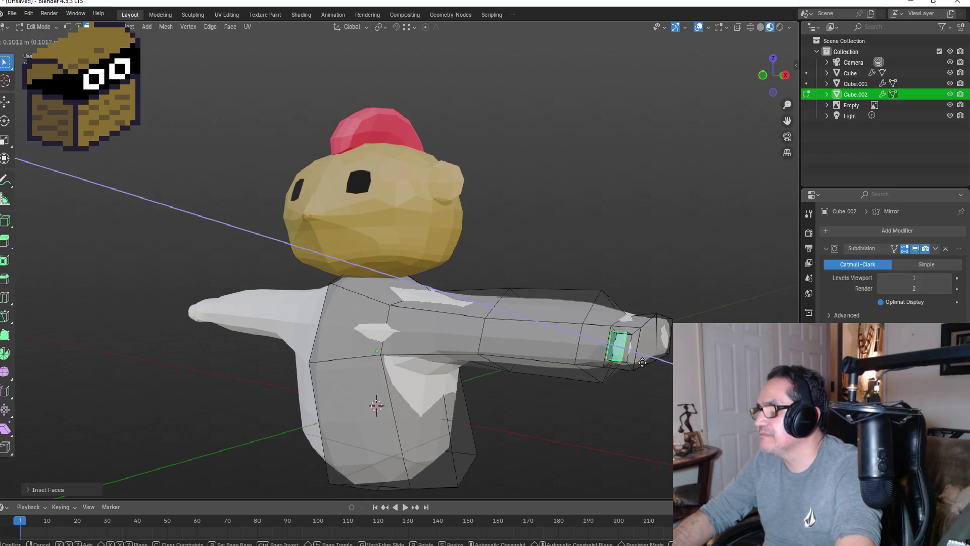
pyautogui.press('y')
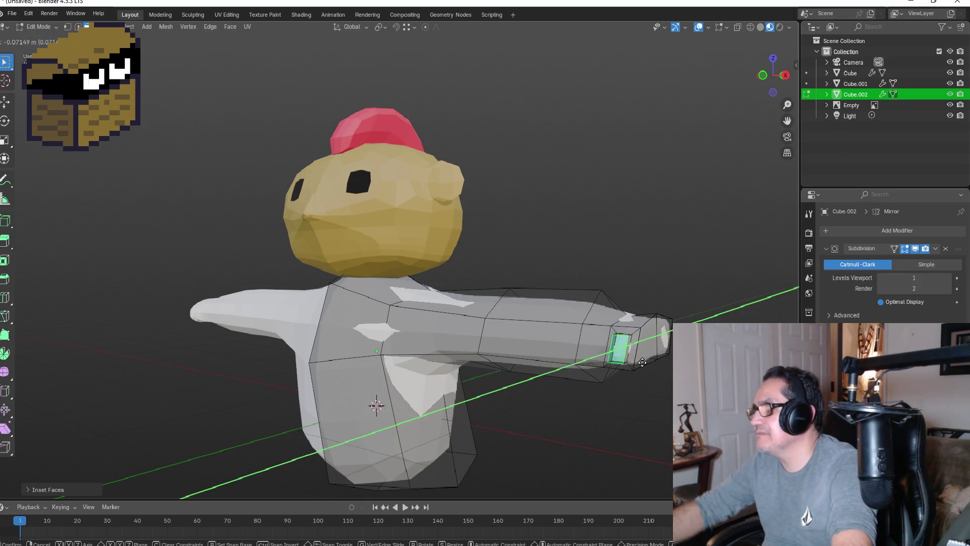
pyautogui.click(626, 367)
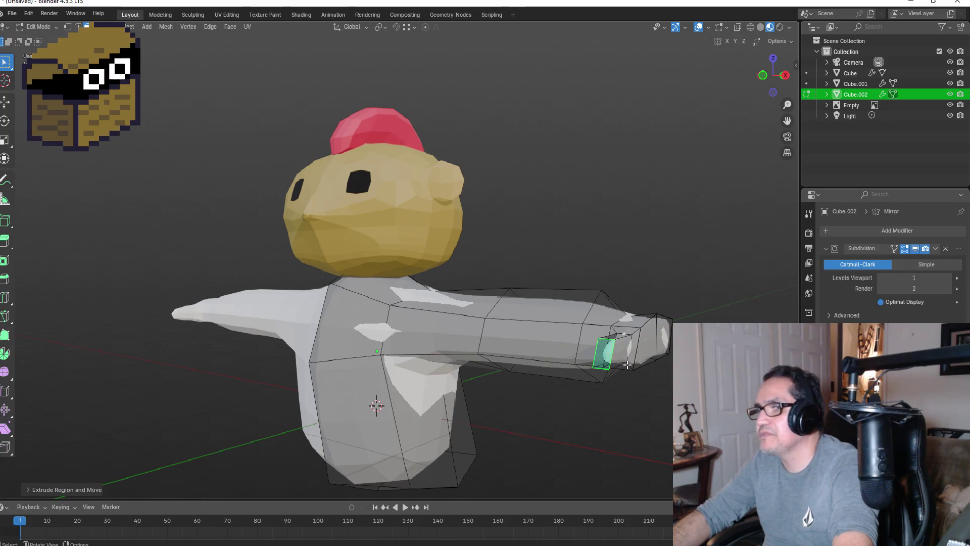
# - Select the hand-end face and extrude it outward along X in front view
pyautogui.moveTo(753, 321)
pyautogui.mouseDown(button='middle')
pyautogui.moveTo(707, 359)
pyautogui.moveTo(657, 357)
pyautogui.mouseUp(button='middle')
pyautogui.press('g')
pyautogui.click(632, 389)
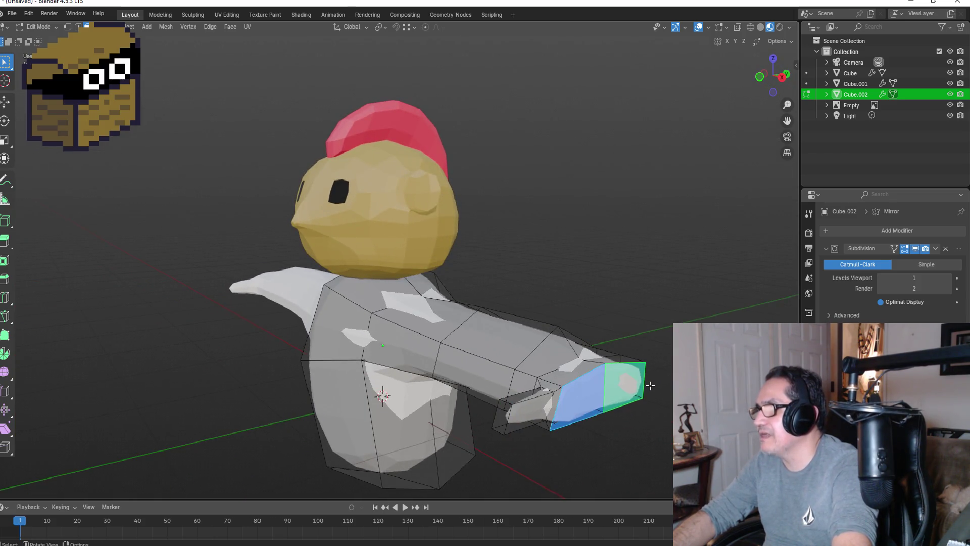
pyautogui.press('KP_1')
pyautogui.press('e')
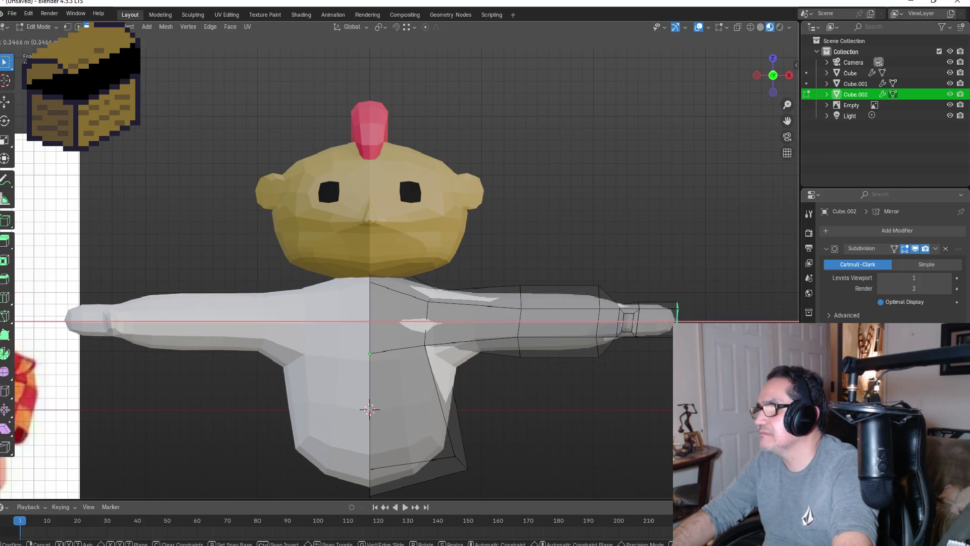
# - Confirm the hand extrusion, review the body from front and side, then resume Edit Mode
pyautogui.click(726, 260)
pyautogui.moveTo(726, 261)
pyautogui.mouseDown(button='middle')
pyautogui.moveTo(714, 232)
pyautogui.moveTo(718, 269)
pyautogui.moveTo(698, 245)
pyautogui.moveTo(610, 230)
pyautogui.moveTo(599, 279)
pyautogui.moveTo(712, 245)
pyautogui.moveTo(715, 224)
pyautogui.moveTo(726, 225)
pyautogui.moveTo(729, 248)
pyautogui.mouseUp(button='middle')
pyautogui.press('KP_1')
pyautogui.press('Tab')
pyautogui.press('KP_1')
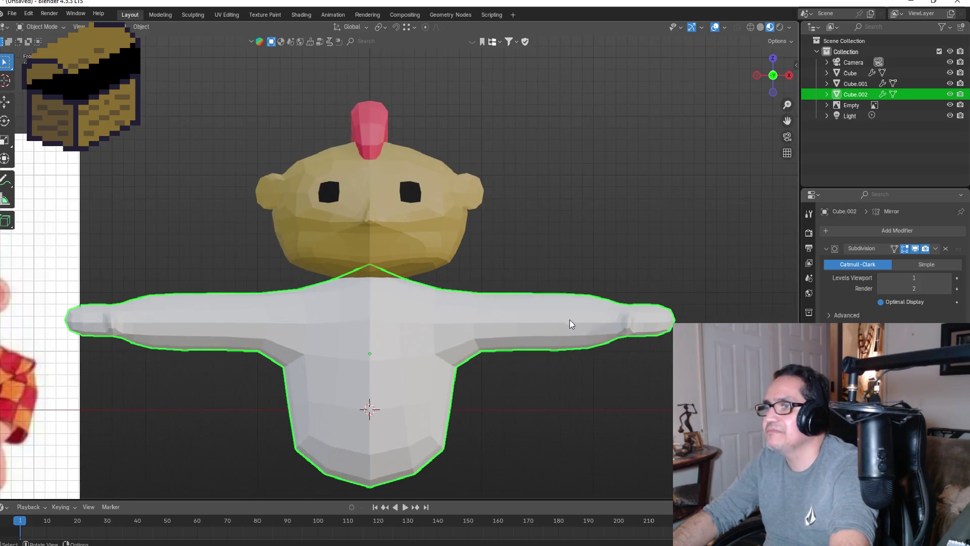
pyautogui.moveTo(541, 361)
pyautogui.mouseDown(button='middle')
pyautogui.moveTo(555, 365)
pyautogui.moveTo(556, 320)
pyautogui.mouseUp(button='middle')
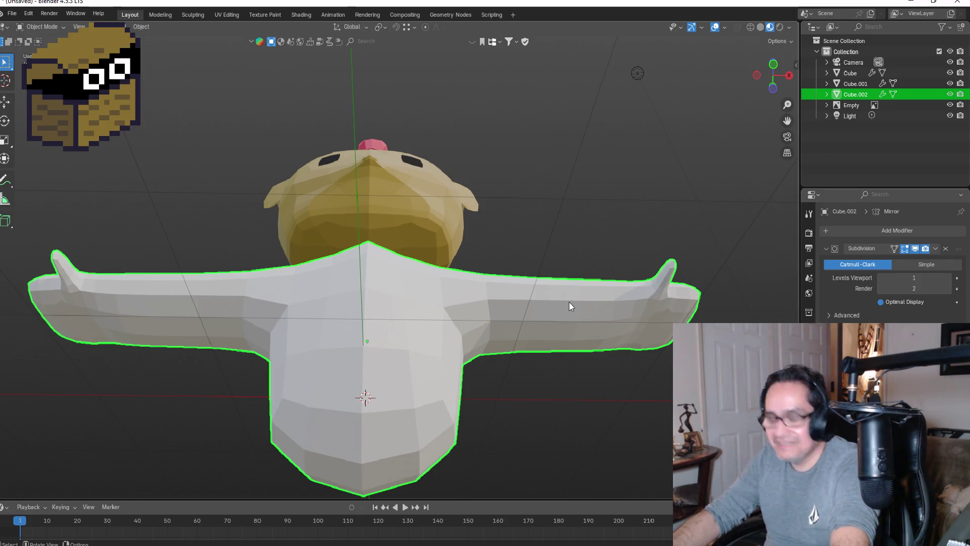
pyautogui.scroll(2, 572, 304)
pyautogui.press('KP_1')
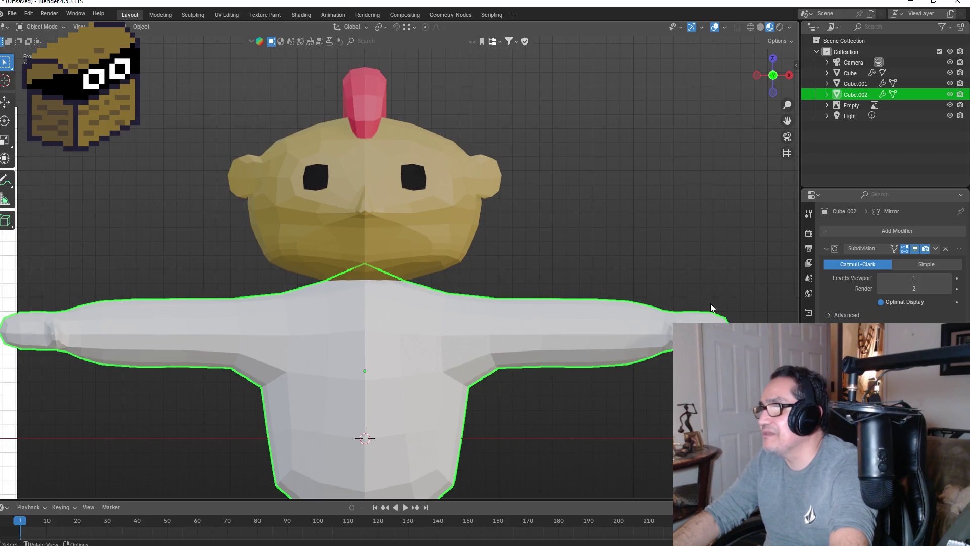
pyautogui.press('KP_3')
pyautogui.press('Tab')
pyautogui.moveTo(453, 332)
pyautogui.mouseDown(button='middle')
pyautogui.moveTo(533, 357)
pyautogui.moveTo(291, 341)
pyautogui.moveTo(471, 369)
pyautogui.mouseUp(button='middle')
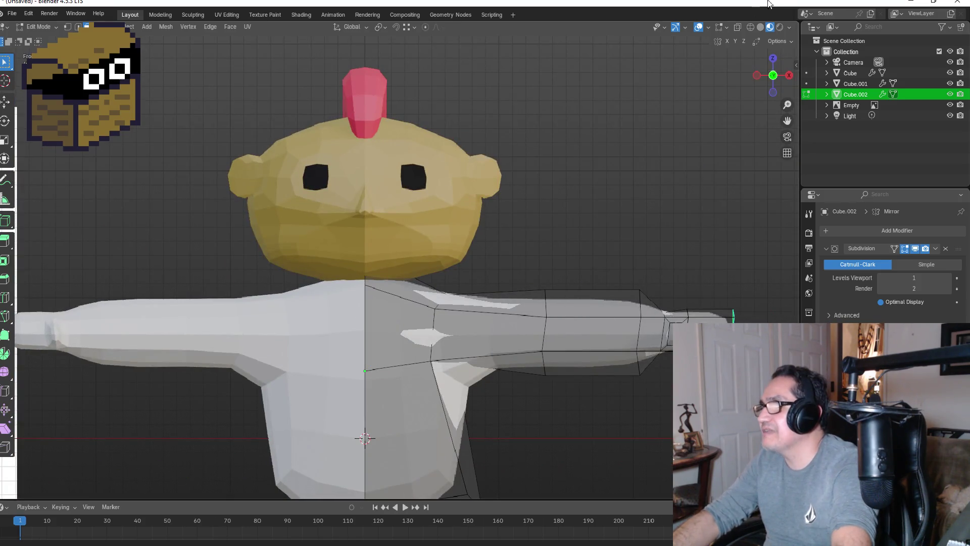
# - Select the edge loop along the arm and move it along Y in top view
pyautogui.click(773, 58)
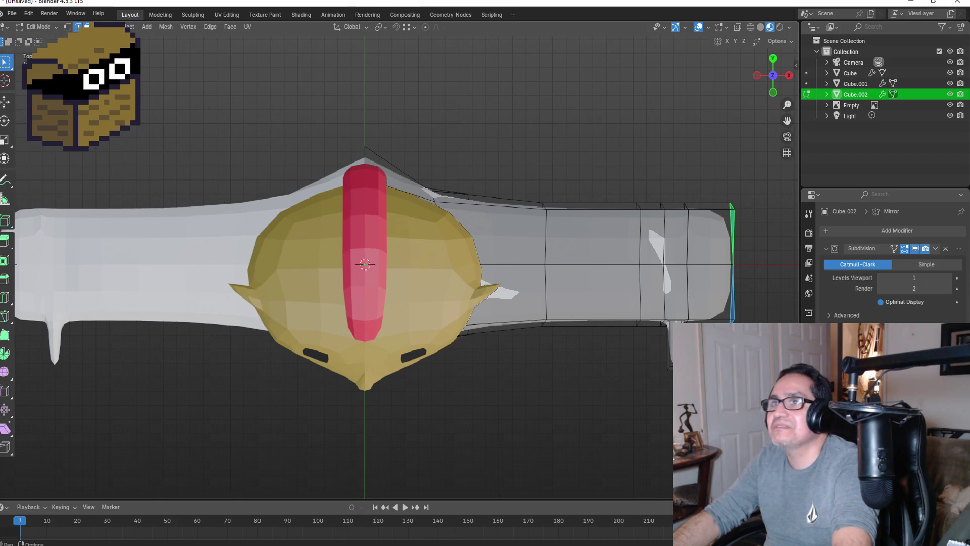
pyautogui.press('2')
pyautogui.click(505, 206)
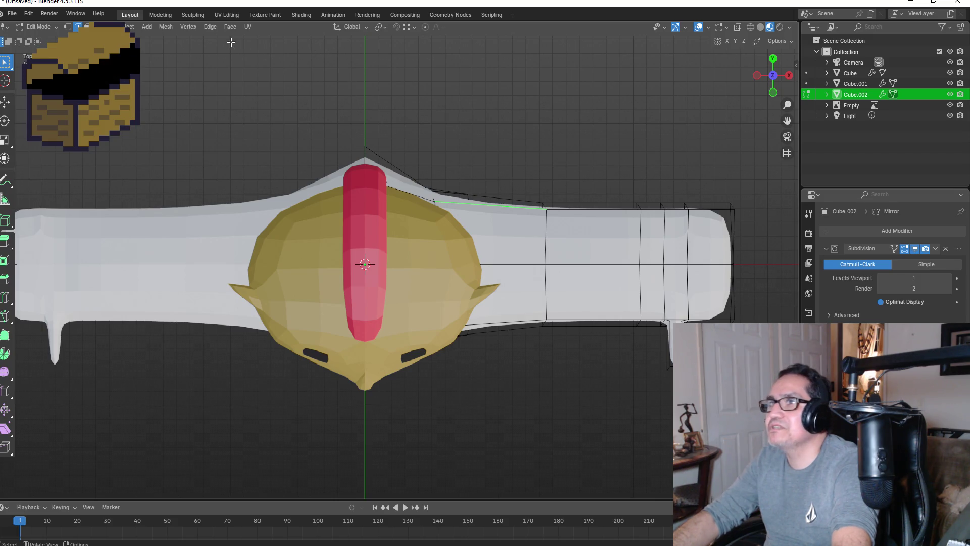
pyautogui.moveTo(515, 121)
pyautogui.mouseDown(button='middle')
pyautogui.moveTo(412, 347)
pyautogui.moveTo(422, 444)
pyautogui.moveTo(334, 448)
pyautogui.moveTo(368, 491)
pyautogui.mouseUp(button='middle')
pyautogui.moveTo(384, 445)
pyautogui.mouseDown(button='middle')
pyautogui.moveTo(373, 434)
pyautogui.moveTo(414, 429)
pyautogui.moveTo(399, 427)
pyautogui.moveTo(557, 475)
pyautogui.mouseUp(button='middle')
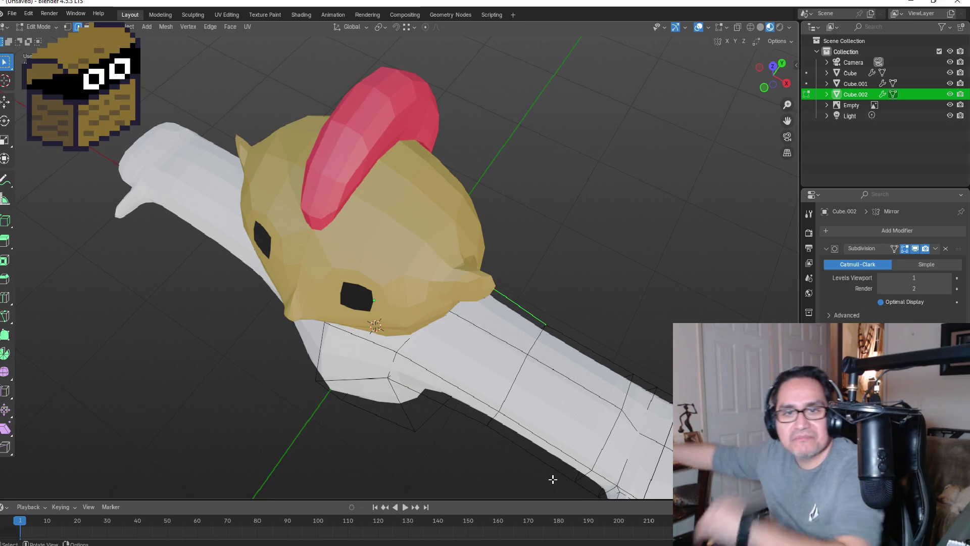
pyautogui.moveTo(644, 360); pyautogui.dragTo(176, 65, button='middle')
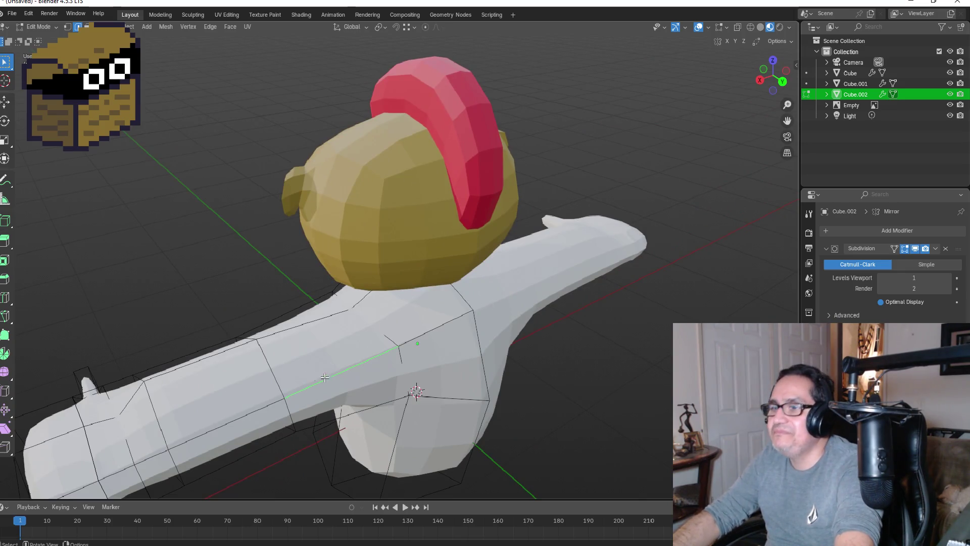
pyautogui.keyDown('alt'); pyautogui.click(346, 364); pyautogui.keyUp('alt')
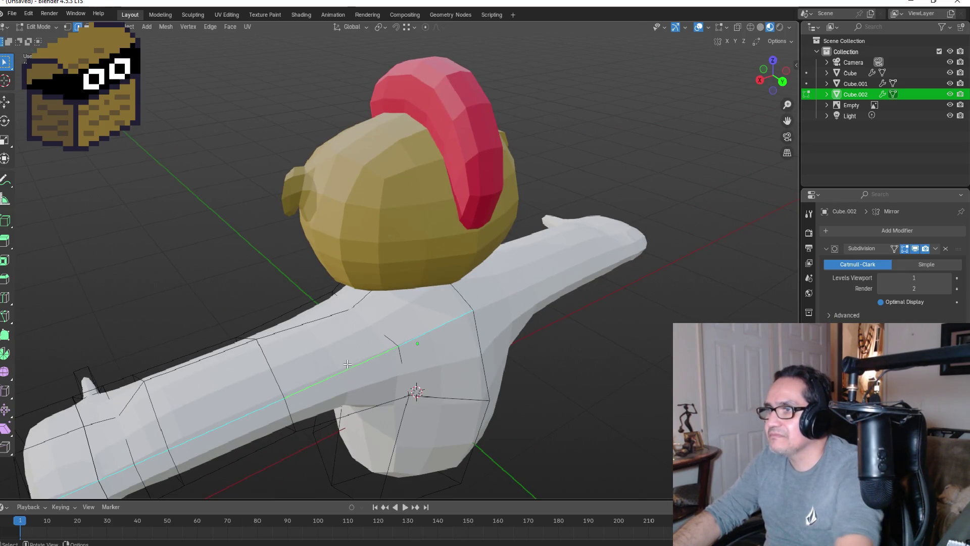
pyautogui.moveTo(725, 137); pyautogui.dragTo(808, 111, button='middle')
pyautogui.click(775, 62)
pyautogui.press('g')
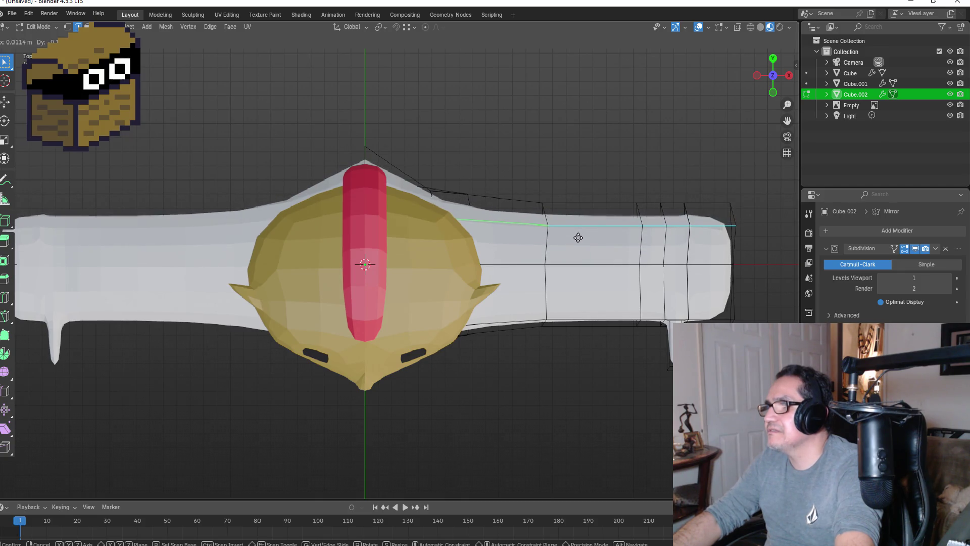
pyautogui.press('y')
pyautogui.press('y')
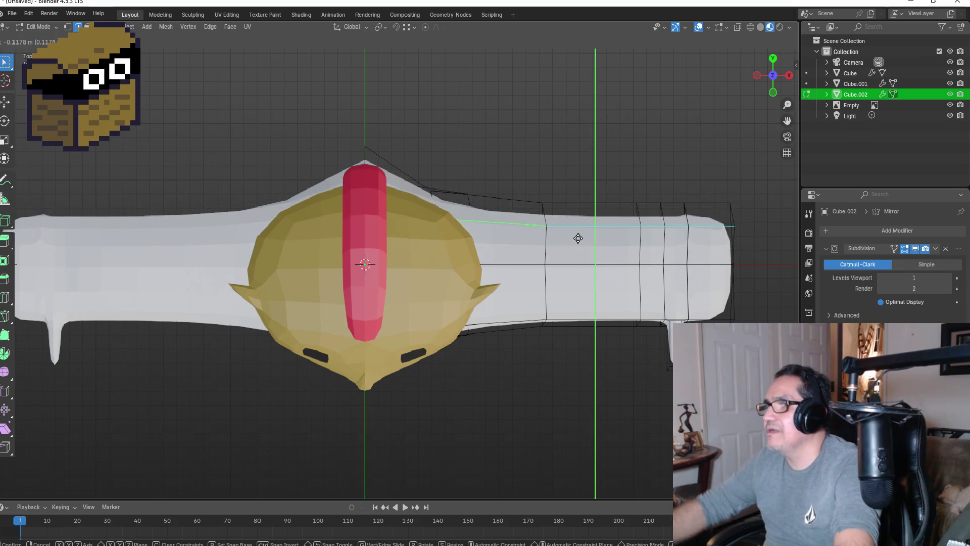
pyautogui.click(577, 244)
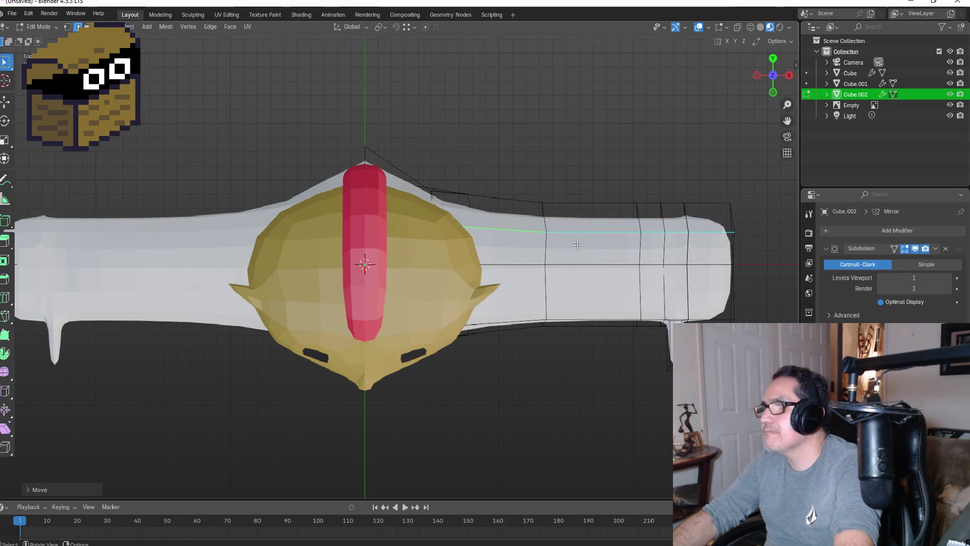
pyautogui.moveTo(530, 210)
pyautogui.mouseDown(button='middle')
pyautogui.moveTo(652, 173)
pyautogui.moveTo(504, 113)
pyautogui.moveTo(477, 53)
pyautogui.moveTo(467, 56)
pyautogui.mouseUp(button='middle')
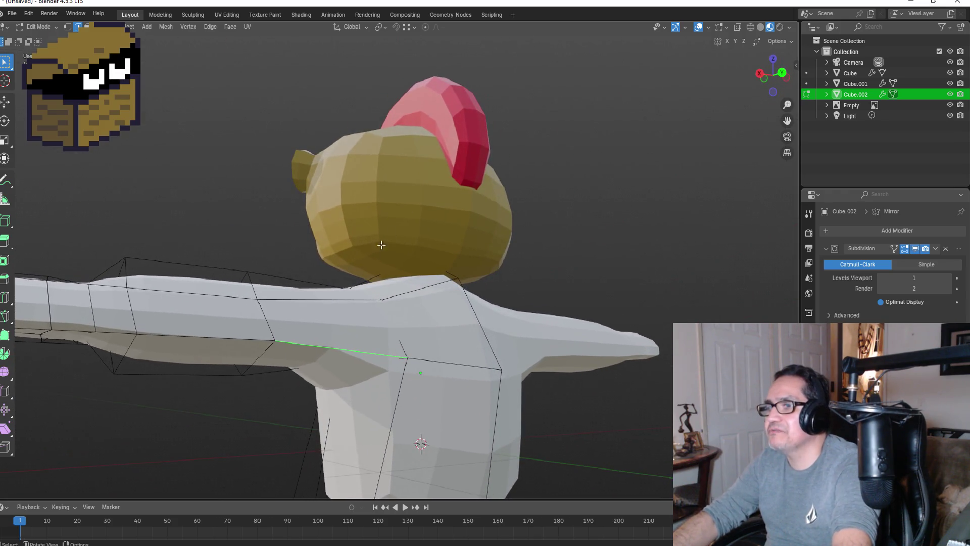
# - Move another arm edge loop in top view, then select the shoulder edge
pyautogui.keyDown('alt'); pyautogui.click(323, 347); pyautogui.keyUp('alt')
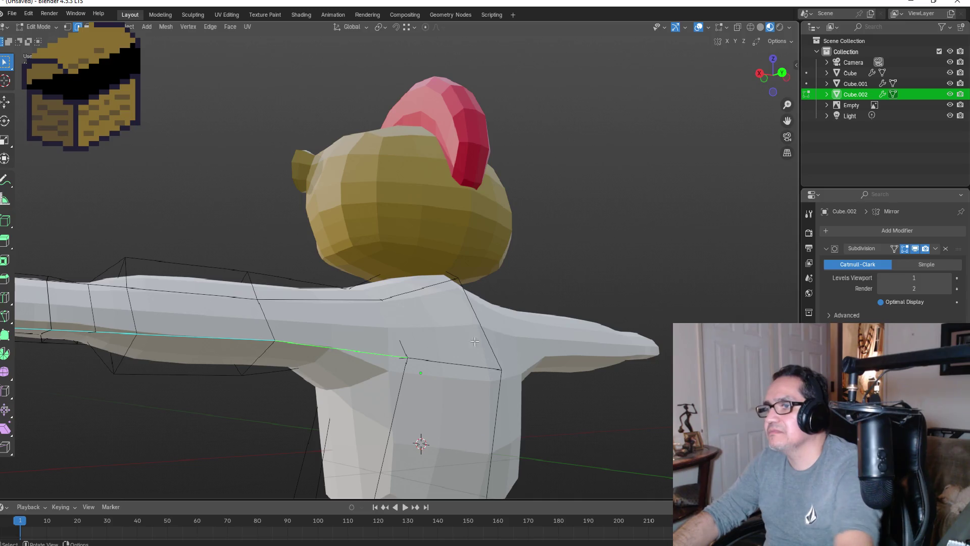
pyautogui.click(776, 61)
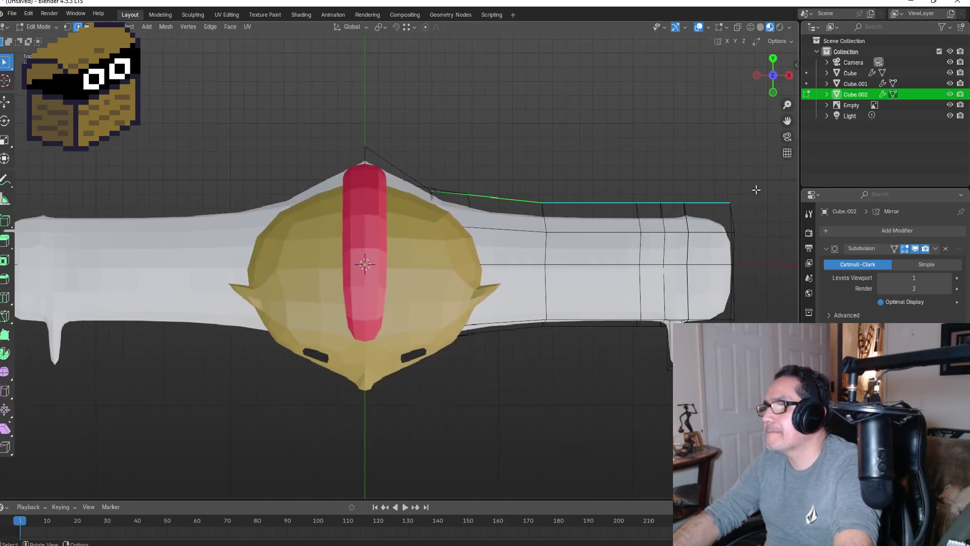
pyautogui.press('g')
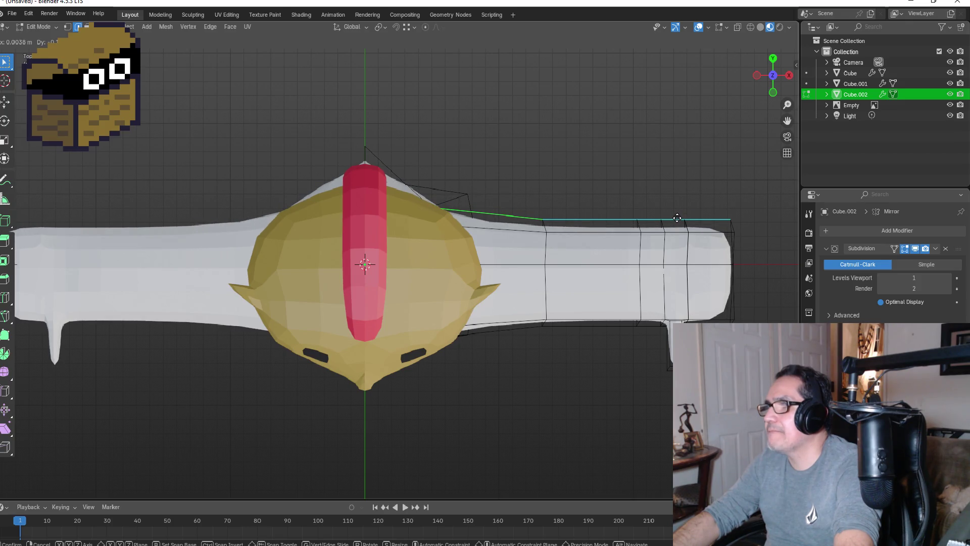
pyautogui.click(677, 218)
pyautogui.moveTo(677, 217)
pyautogui.mouseDown(button='middle')
pyautogui.moveTo(621, 140)
pyautogui.moveTo(429, 422)
pyautogui.moveTo(464, 491)
pyautogui.moveTo(480, 479)
pyautogui.mouseUp(button='middle')
pyautogui.click(455, 290)
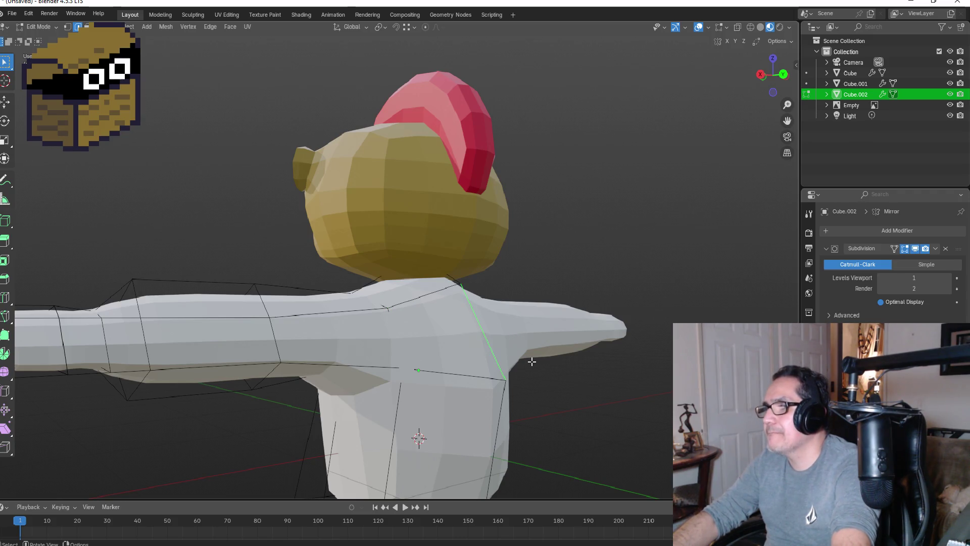
# - Pull the shoulder edge inward from the right view and check the body shape
pyautogui.press('KP_3')
pyautogui.press('g')
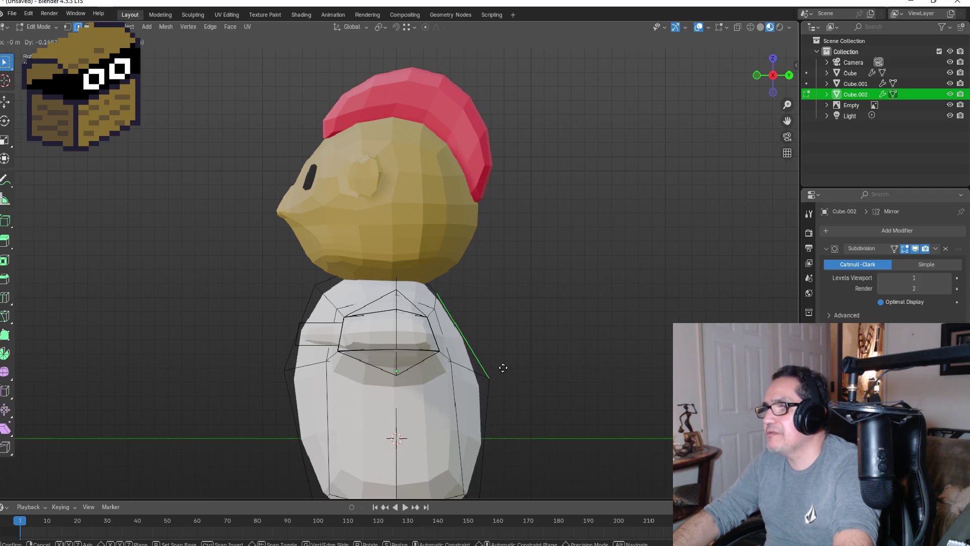
pyautogui.click(500, 369)
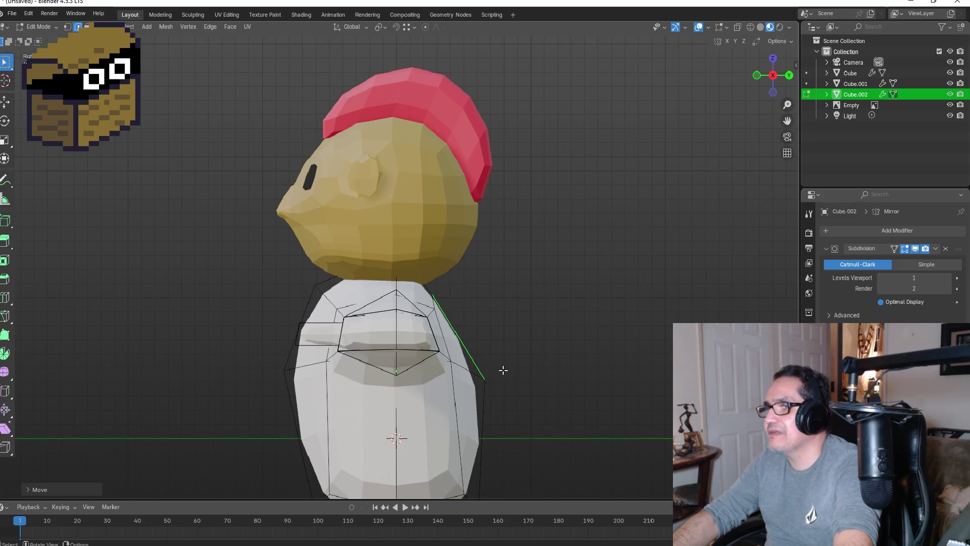
pyautogui.moveTo(542, 352)
pyautogui.mouseDown(button='middle')
pyautogui.moveTo(432, 346)
pyautogui.moveTo(645, 348)
pyautogui.mouseUp(button='middle')
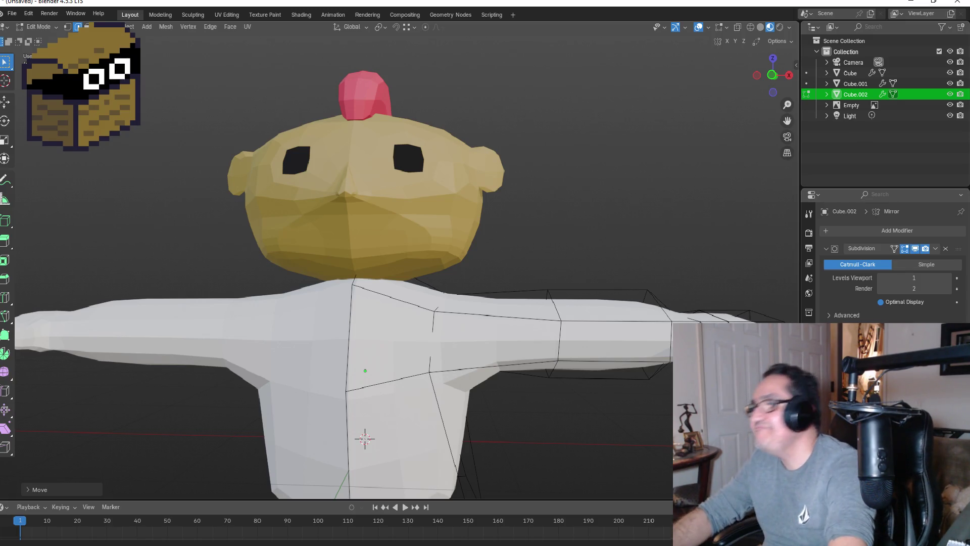
pyautogui.moveTo(665, 281)
pyautogui.mouseDown(button='middle')
pyautogui.moveTo(616, 334)
pyautogui.moveTo(653, 363)
pyautogui.mouseUp(button='middle')
pyautogui.press('KP_1')
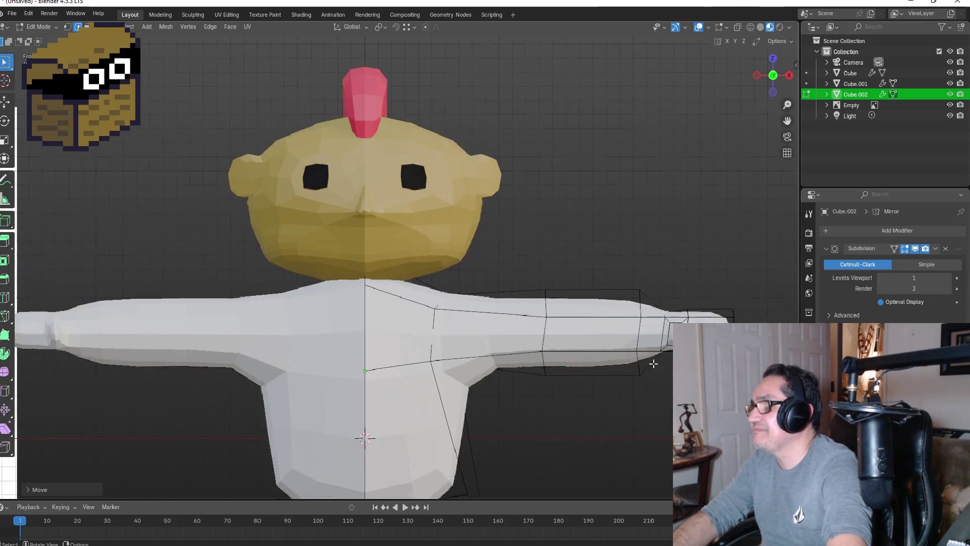
pyautogui.moveTo(673, 256)
pyautogui.mouseDown(button='middle')
pyautogui.moveTo(641, 363)
pyautogui.moveTo(632, 336)
pyautogui.moveTo(641, 320)
pyautogui.moveTo(507, 281)
pyautogui.moveTo(682, 320)
pyautogui.moveTo(593, 342)
pyautogui.moveTo(587, 358)
pyautogui.moveTo(585, 264)
pyautogui.moveTo(599, 222)
pyautogui.moveTo(581, 214)
pyautogui.moveTo(552, 281)
pyautogui.moveTo(483, 308)
pyautogui.moveTo(444, 297)
pyautogui.moveTo(462, 287)
pyautogui.moveTo(463, 249)
pyautogui.moveTo(505, 225)
pyautogui.moveTo(575, 278)
pyautogui.moveTo(568, 320)
pyautogui.moveTo(505, 356)
pyautogui.moveTo(555, 298)
pyautogui.moveTo(532, 321)
pyautogui.moveTo(608, 357)
pyautogui.moveTo(598, 349)
pyautogui.mouseUp(button='middle')
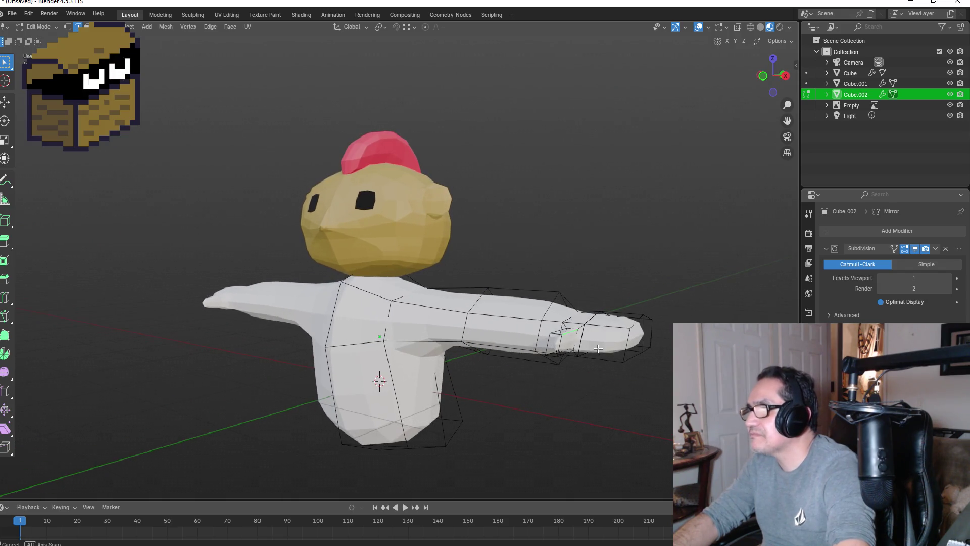
pyautogui.click(87, 27)
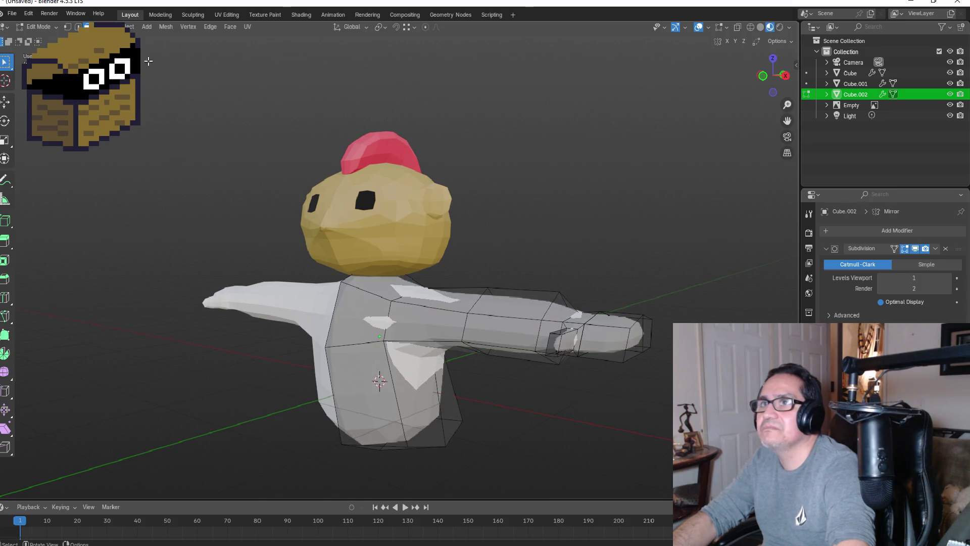
# - Scale the thumb face wider along X in top view and return to Object Mode
pyautogui.moveTo(560, 344)
pyautogui.mouseDown(button='middle')
pyautogui.moveTo(484, 342)
pyautogui.moveTo(585, 314)
pyautogui.moveTo(601, 290)
pyautogui.moveTo(639, 293)
pyautogui.moveTo(632, 280)
pyautogui.mouseUp(button='middle')
pyautogui.keyDown('shift'); pyautogui.click(466, 353); pyautogui.keyUp('shift')
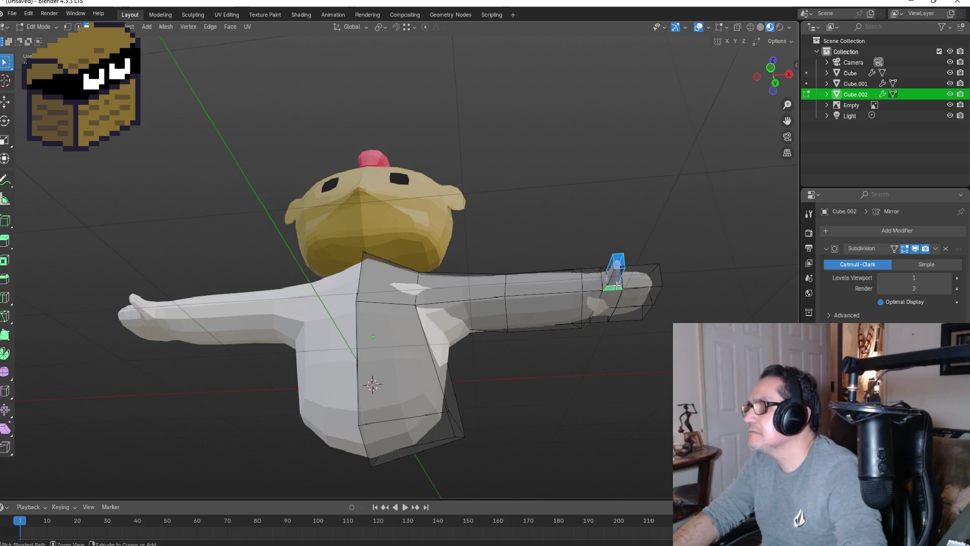
pyautogui.keyDown('ctrl'); pyautogui.click(616, 276); pyautogui.keyUp('ctrl')
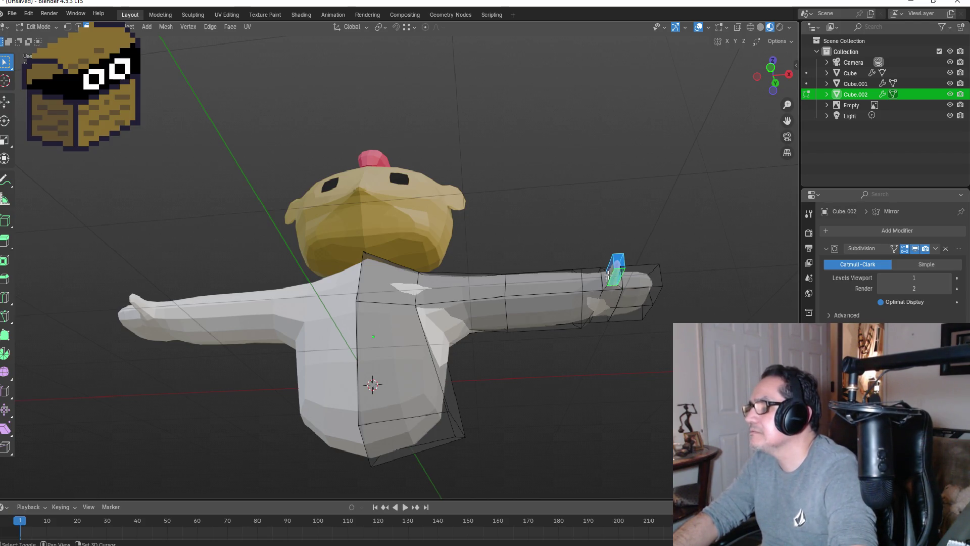
pyautogui.press('KP_1')
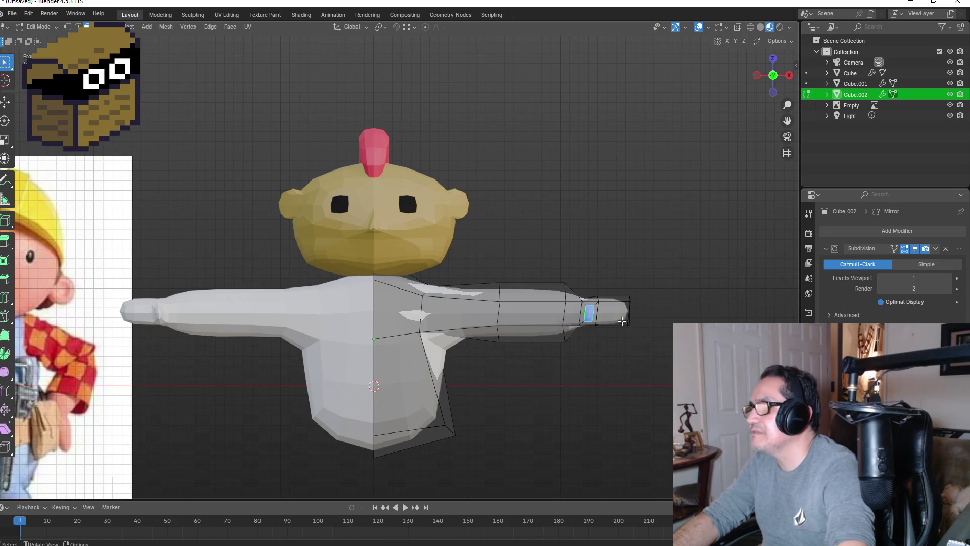
pyautogui.click(772, 59)
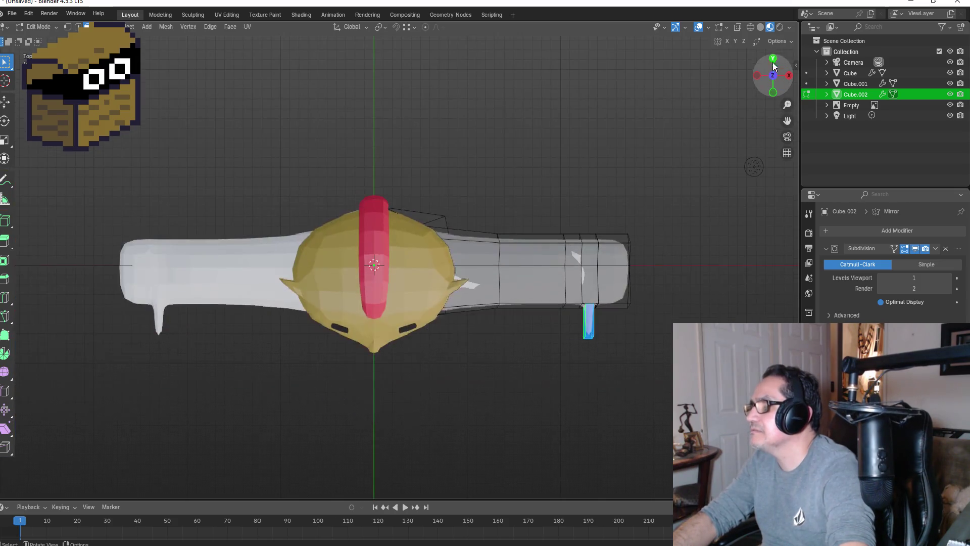
pyautogui.press('s')
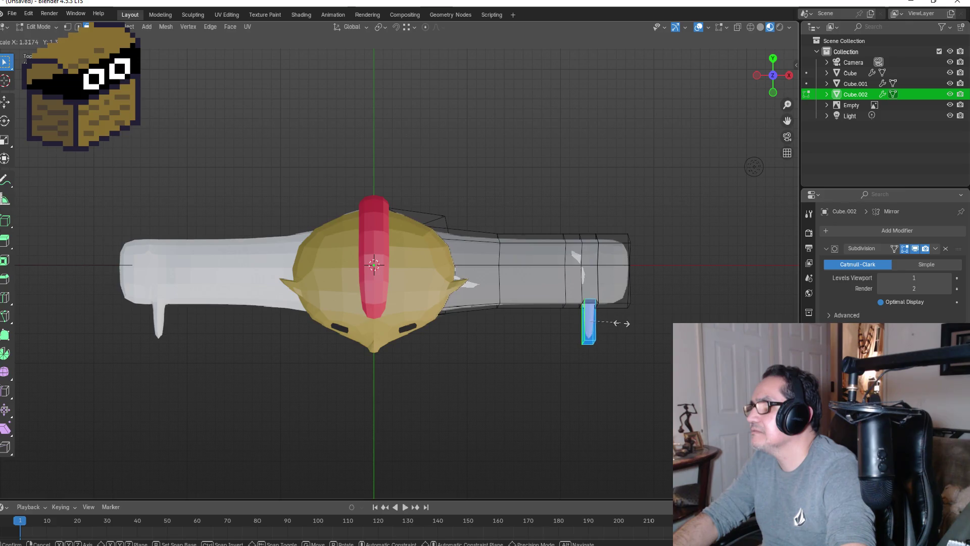
pyautogui.press('x')
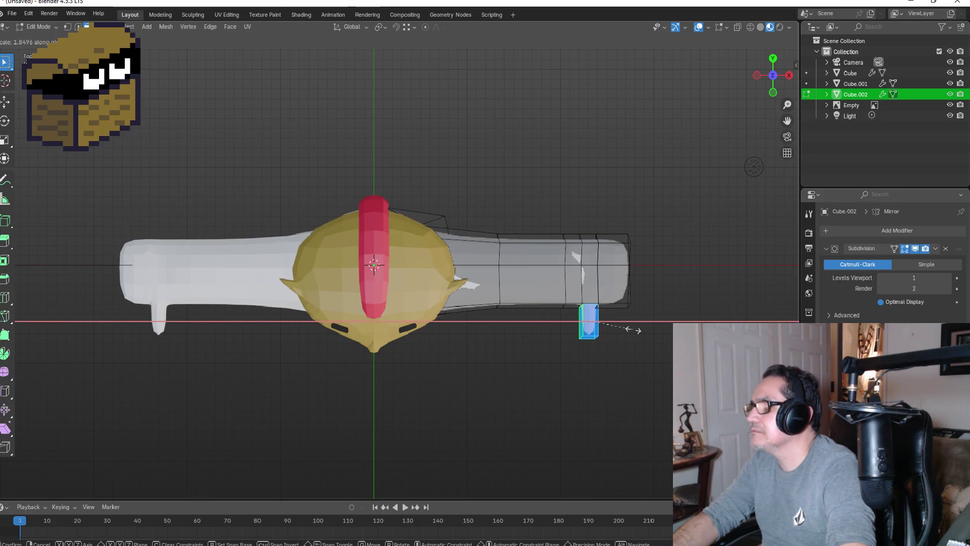
pyautogui.click(634, 330)
pyautogui.press('Tab')
pyautogui.moveTo(671, 295)
pyautogui.mouseDown(button='middle')
pyautogui.moveTo(668, 181)
pyautogui.moveTo(587, 184)
pyautogui.moveTo(550, 229)
pyautogui.moveTo(528, 298)
pyautogui.moveTo(471, 314)
pyautogui.moveTo(476, 294)
pyautogui.moveTo(626, 226)
pyautogui.moveTo(652, 234)
pyautogui.mouseUp(button='middle')
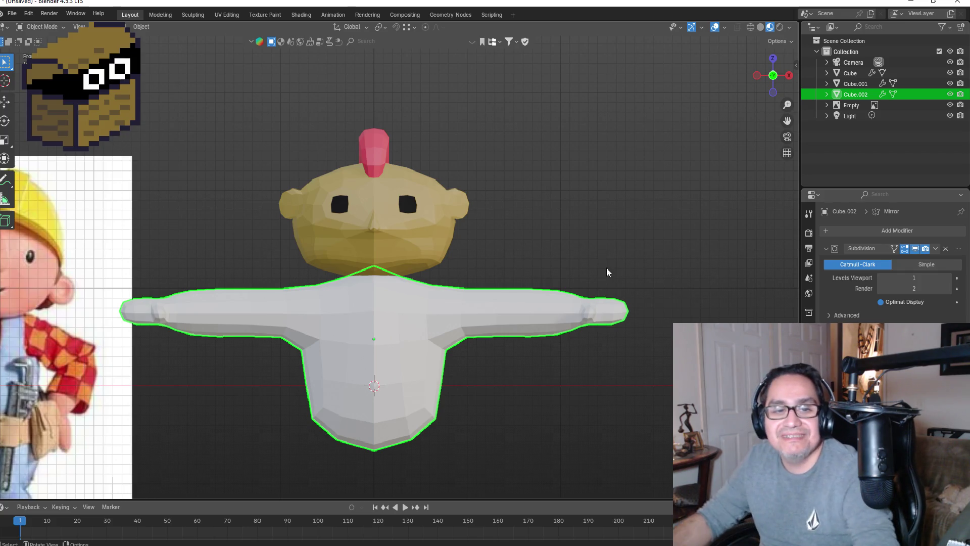
# - Move the Bob reference image left and up, then select the white body
pyautogui.moveTo(481, 414)
pyautogui.mouseDown(button='middle')
pyautogui.moveTo(493, 357)
pyautogui.moveTo(404, 369)
pyautogui.mouseUp(button='middle')
pyautogui.press('KP_1')
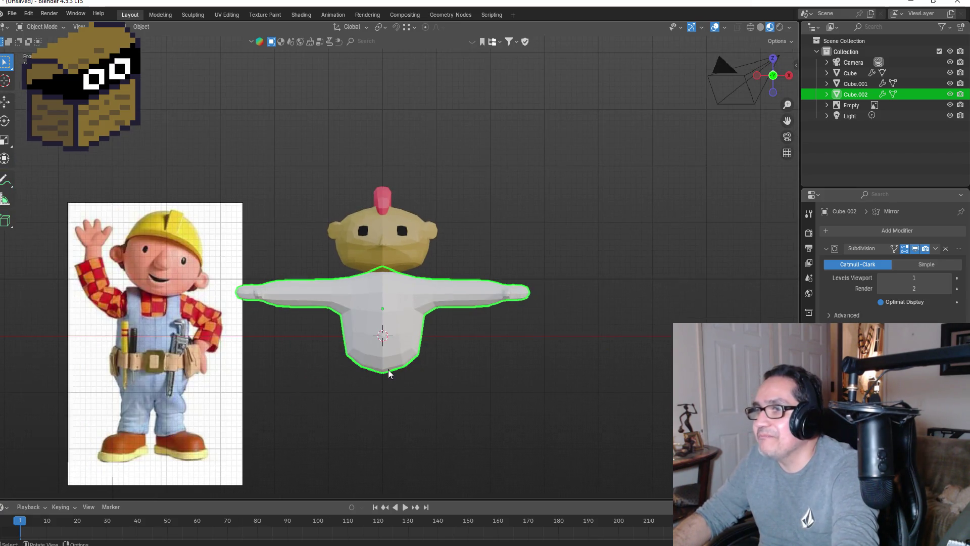
pyautogui.click(213, 253)
pyautogui.moveTo(213, 254); pyautogui.dragTo(177, 243)
pyautogui.click(380, 349)
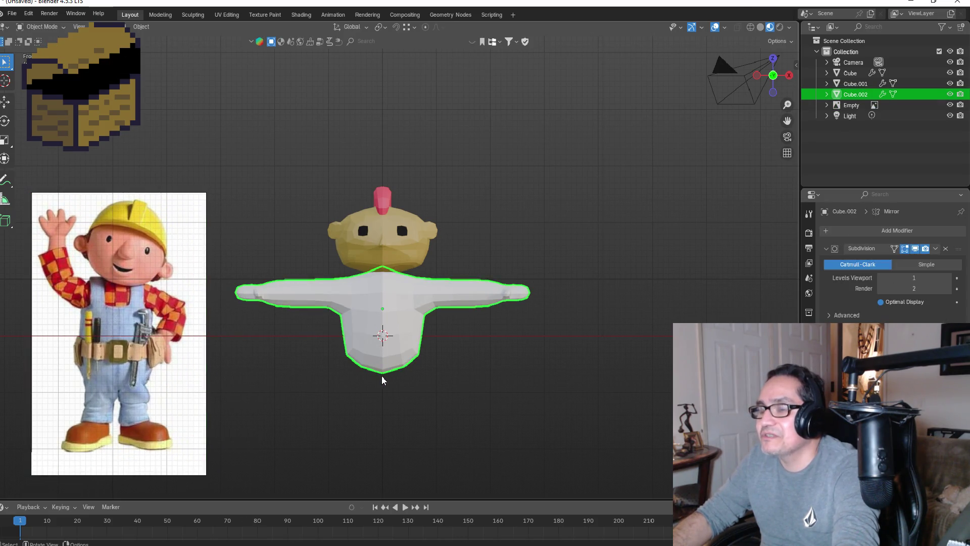
# - Scale the bottom torso faces along X in Edit Mode, then deselect them
pyautogui.press('Tab')
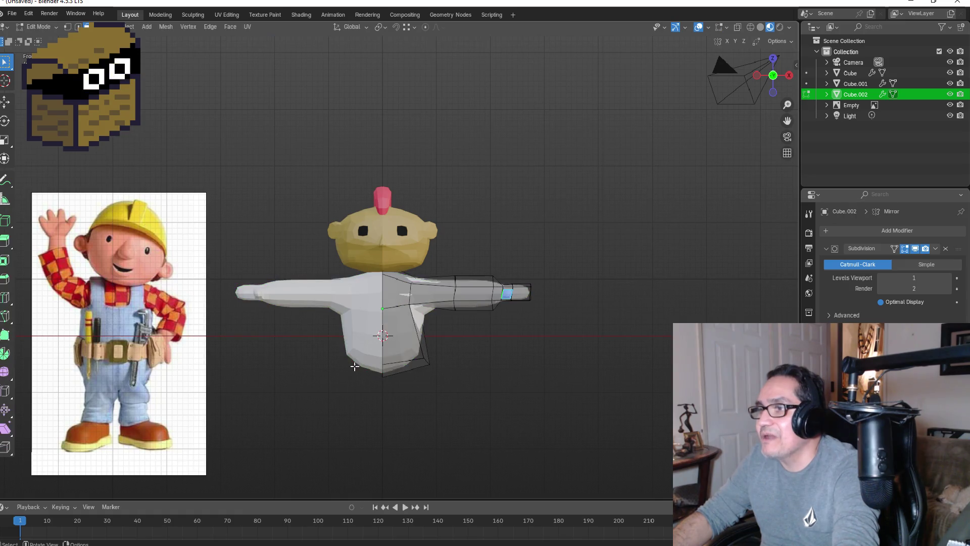
pyautogui.moveTo(329, 339)
pyautogui.mouseDown()
pyautogui.moveTo(436, 390)
pyautogui.moveTo(438, 400)
pyautogui.mouseUp()
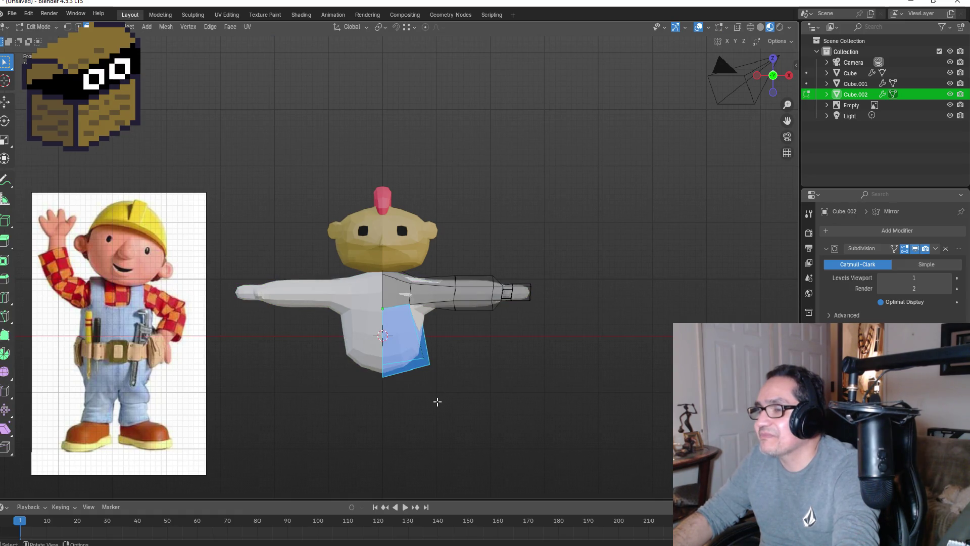
pyautogui.press('s')
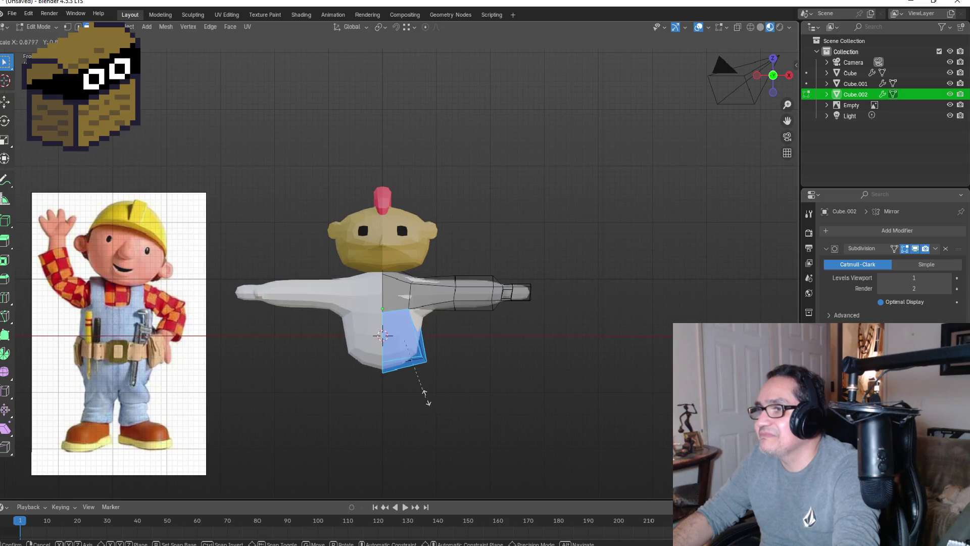
pyautogui.press('x')
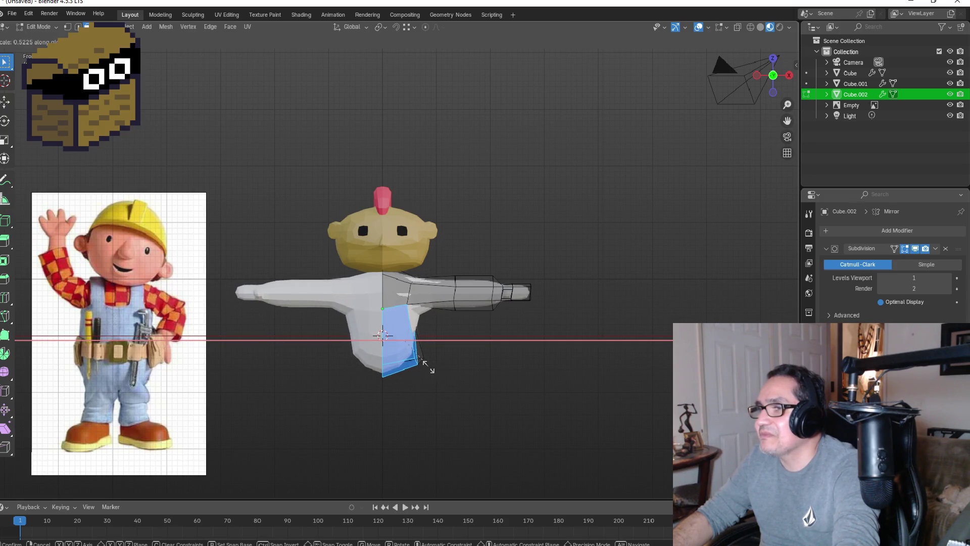
pyautogui.click(458, 371)
pyautogui.moveTo(488, 390)
pyautogui.mouseDown(button='middle')
pyautogui.moveTo(461, 385)
pyautogui.moveTo(490, 368)
pyautogui.moveTo(492, 289)
pyautogui.moveTo(492, 371)
pyautogui.moveTo(484, 363)
pyautogui.mouseUp(button='middle')
pyautogui.click(453, 402)
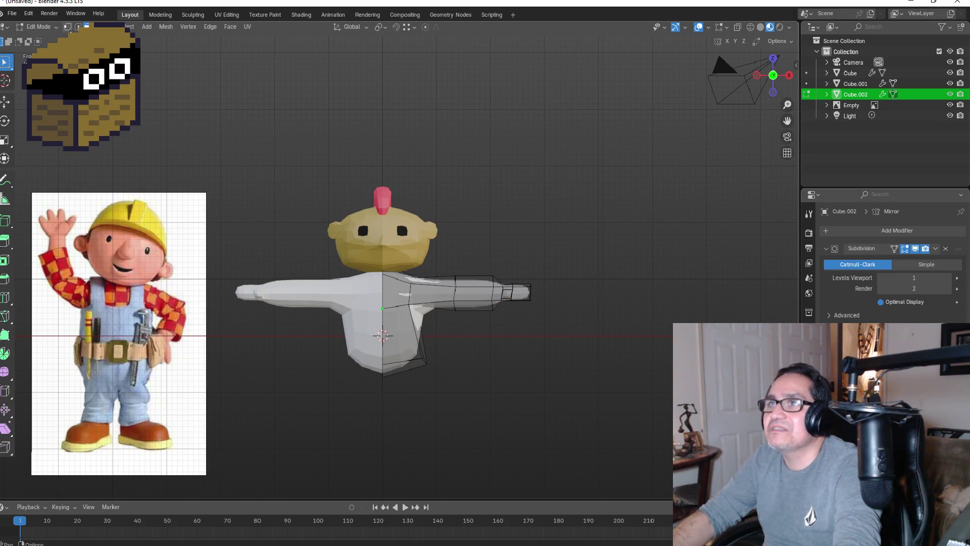
# - Lower the body's bottom vertices straight down along Z
pyautogui.press('1')
pyautogui.moveTo(328, 337)
pyautogui.mouseDown()
pyautogui.moveTo(372, 368)
pyautogui.moveTo(462, 402)
pyautogui.mouseUp()
pyautogui.press('g')
pyautogui.press('z')
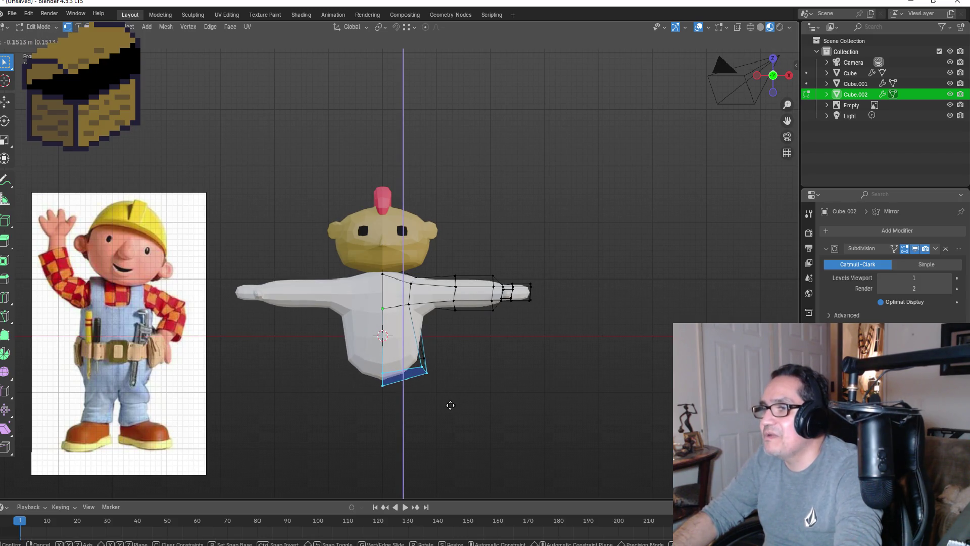
pyautogui.click(450, 405)
# - Select the two bottom faces under one hip
pyautogui.moveTo(460, 409)
pyautogui.mouseDown(button='middle')
pyautogui.moveTo(459, 382)
pyautogui.moveTo(433, 401)
pyautogui.moveTo(443, 383)
pyautogui.moveTo(407, 318)
pyautogui.mouseUp(button='middle')
pyautogui.click(407, 318)
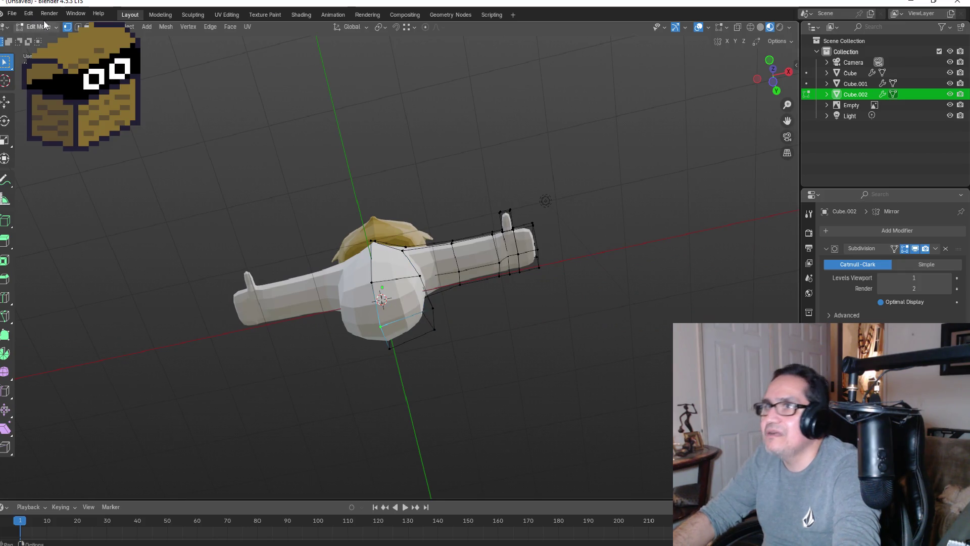
pyautogui.click(77, 26)
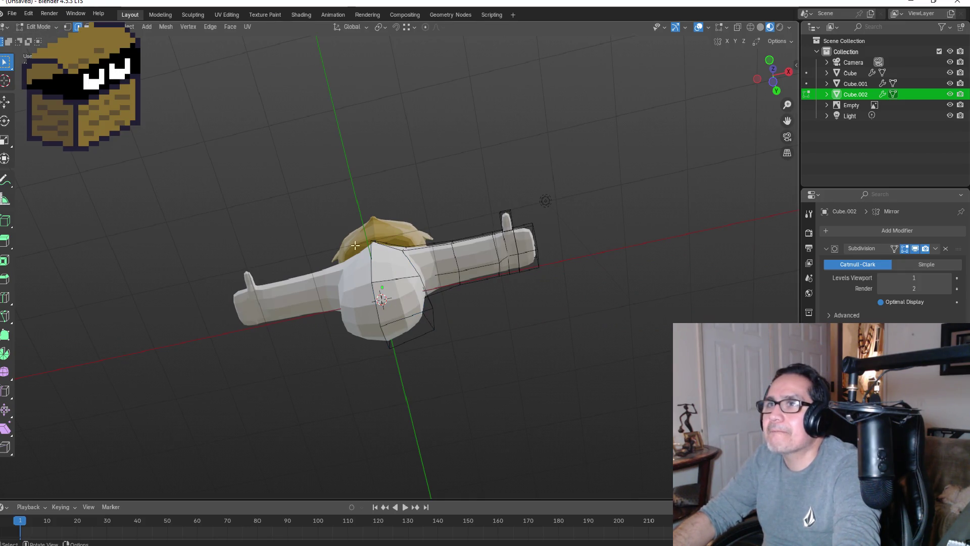
pyautogui.click(401, 316)
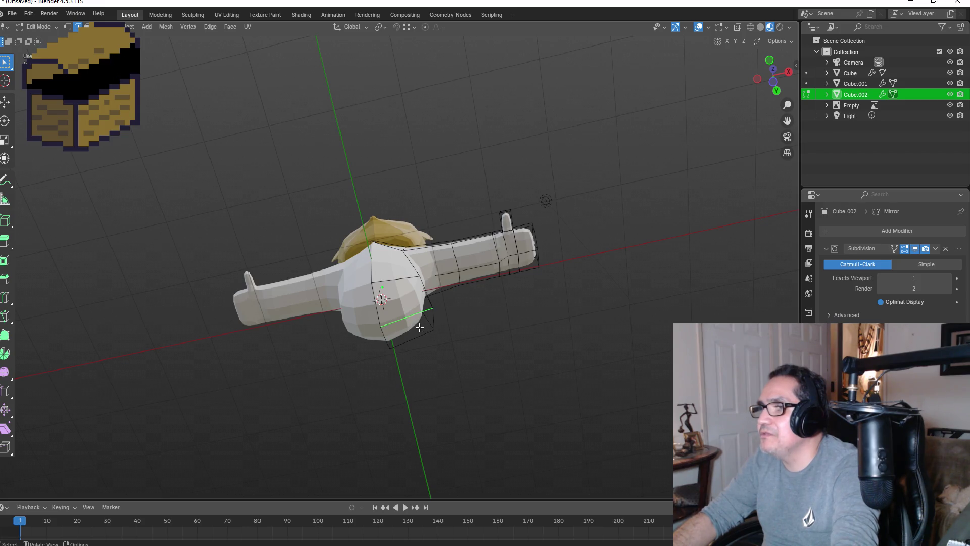
pyautogui.press('3')
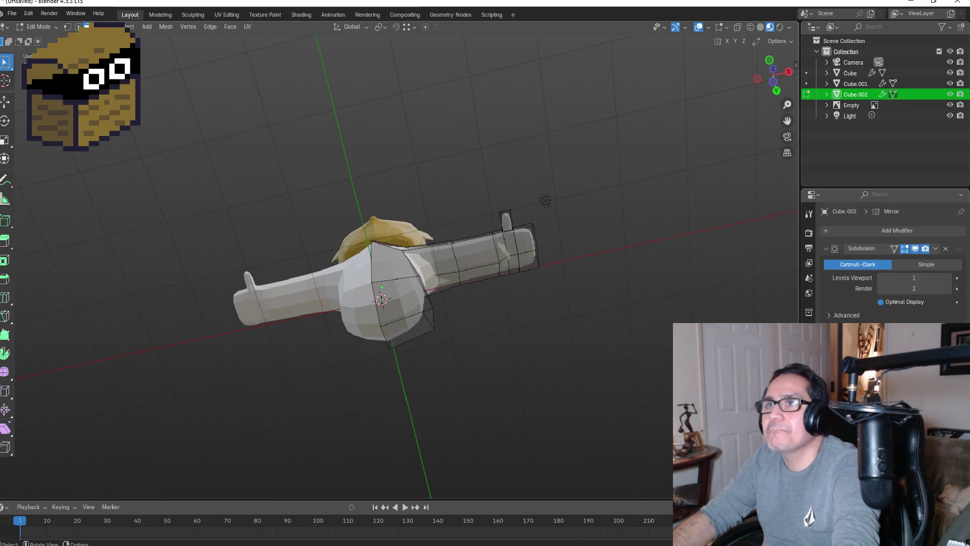
pyautogui.click(411, 329)
pyautogui.keyDown('shift'); pyautogui.click(410, 331); pyautogui.keyUp('shift')
# - Inset the two hip faces and begin tilting the inset face outward
pyautogui.moveTo(416, 336); pyautogui.dragTo(433, 319, button='middle')
pyautogui.press('i')
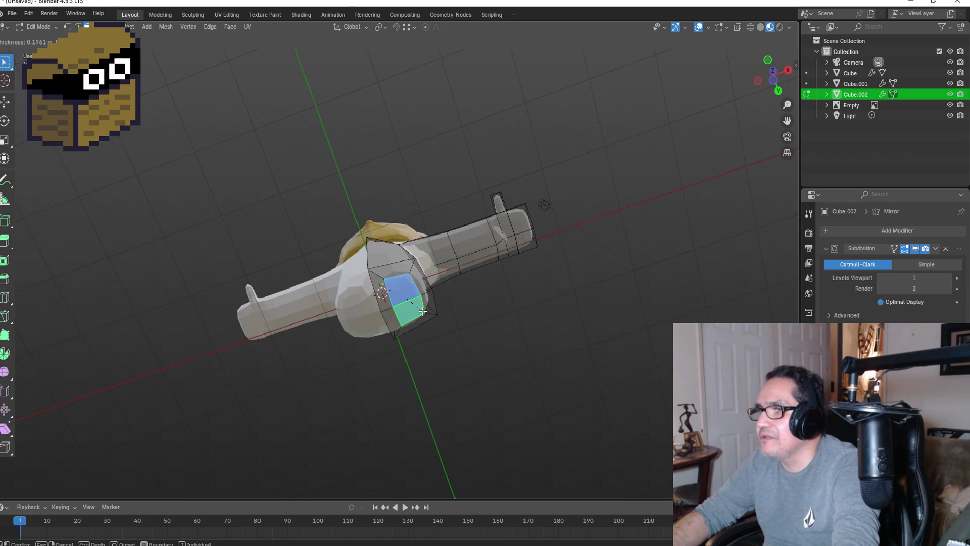
pyautogui.click(422, 311)
pyautogui.press('KP_1')
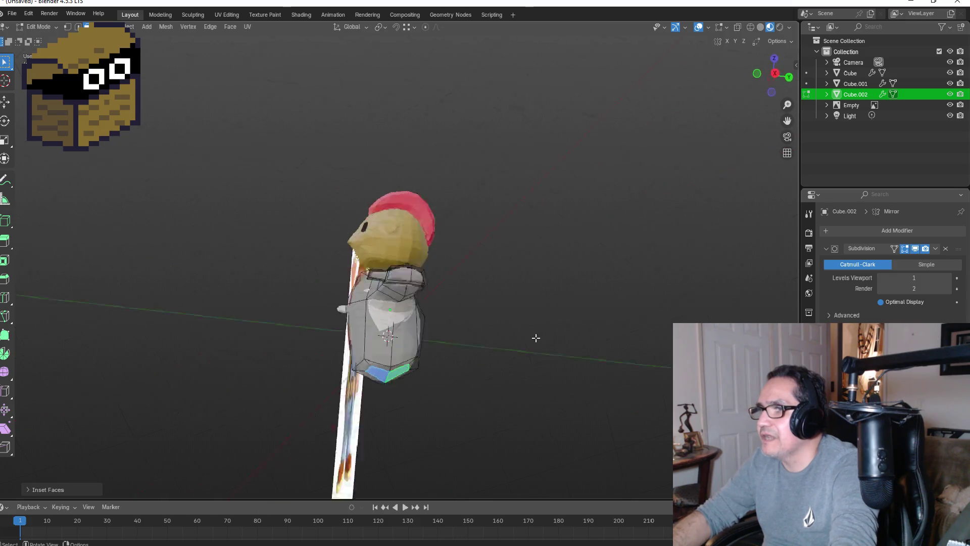
pyautogui.press('r')
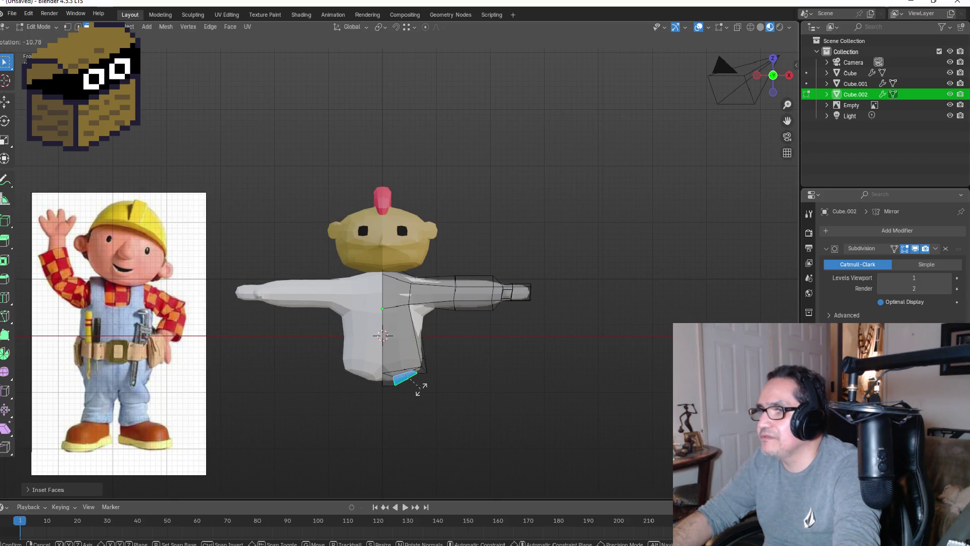
# - Tilt the inset face and try a leg extrusion, then undo it
pyautogui.click(421, 389)
pyautogui.press('e')
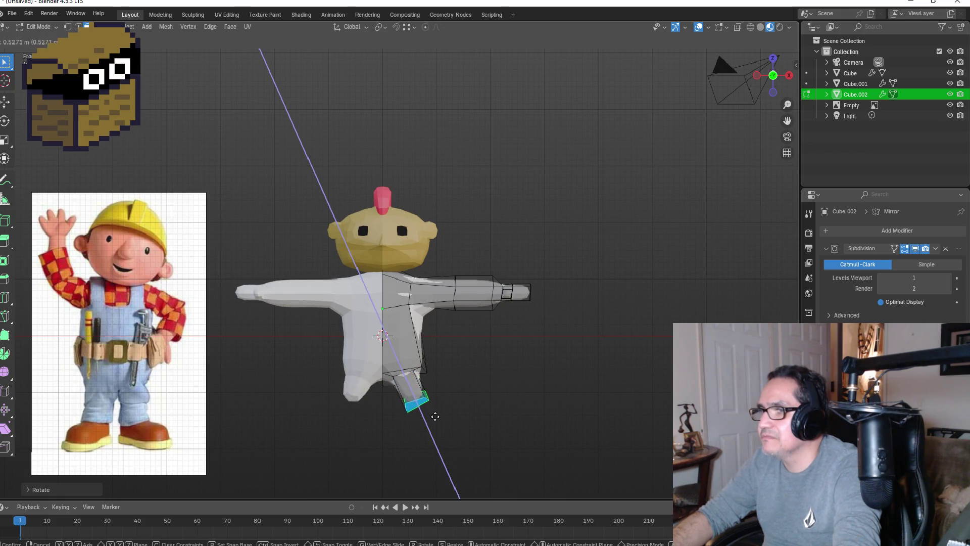
pyautogui.click(434, 415)
pyautogui.moveTo(454, 396); pyautogui.dragTo(448, 309, button='middle')
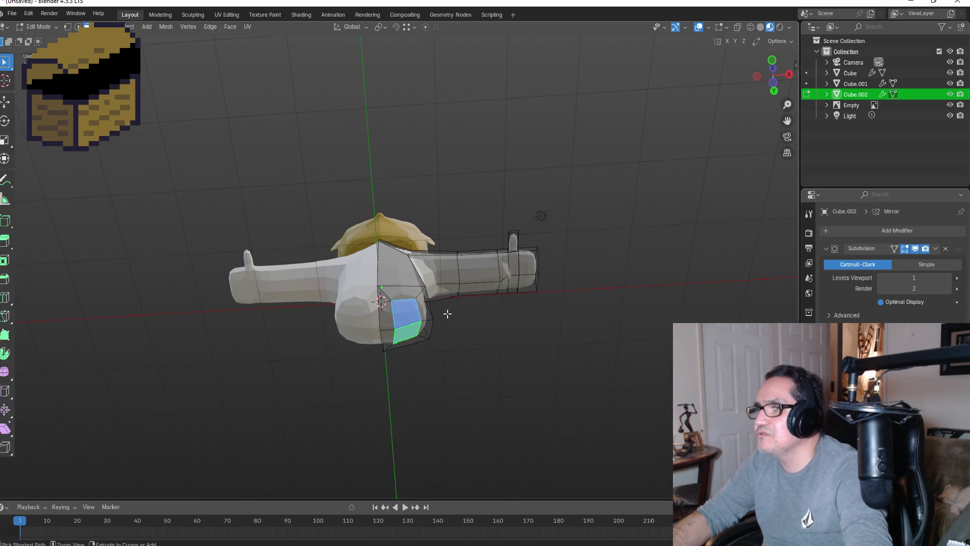
pyautogui.hotkey('ctrl', 'z')
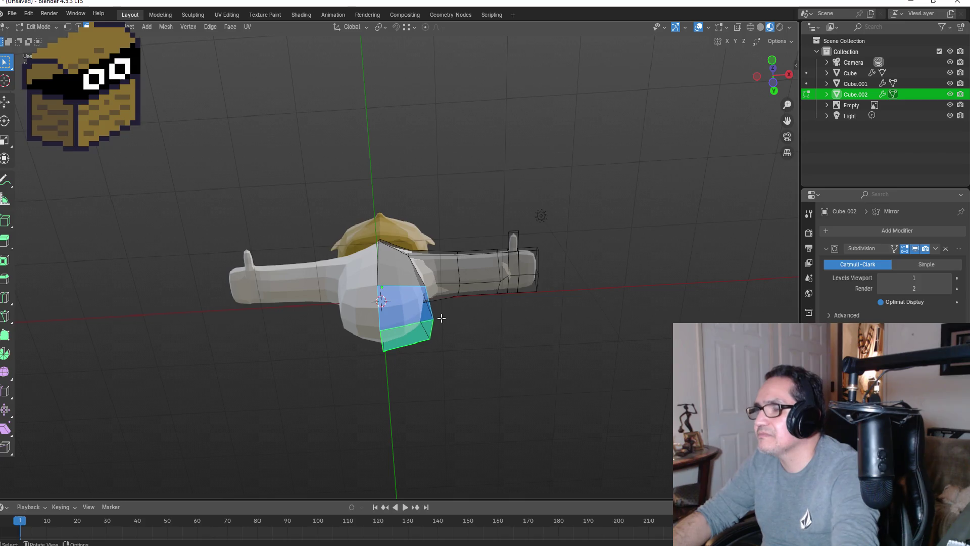
# - Re-inset the hip faces thinner and tilt the leg face slightly outward
pyautogui.press('i')
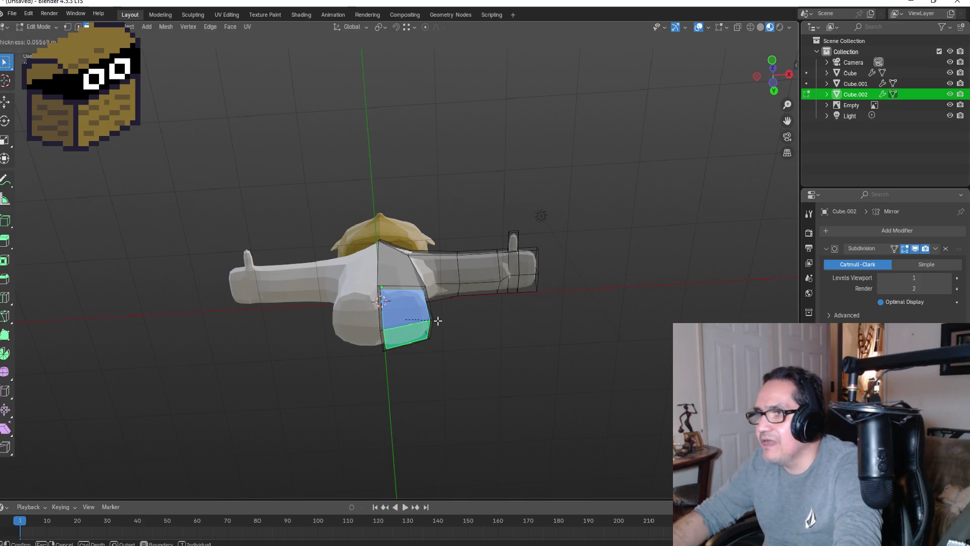
pyautogui.press('KP_1')
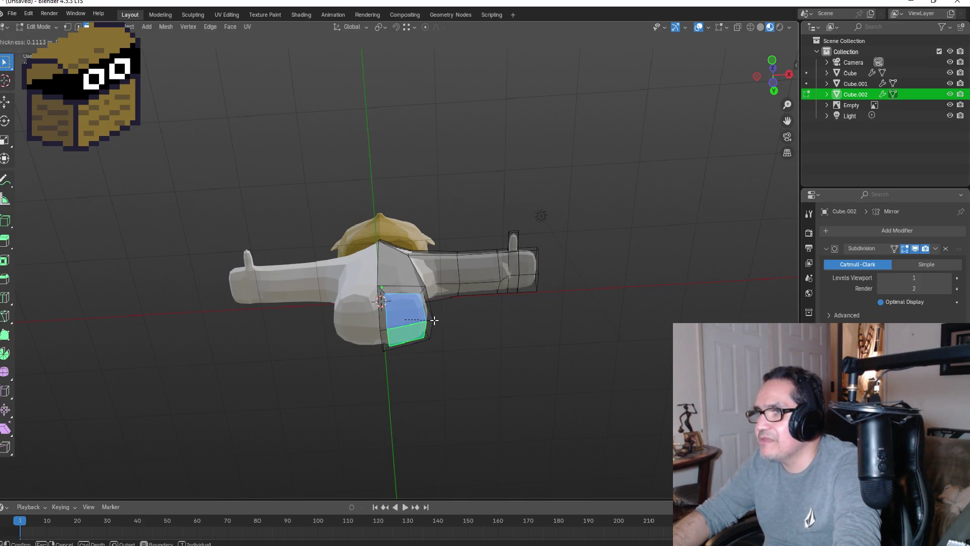
pyautogui.click(433, 320)
pyautogui.press('KP_5')
pyautogui.press('r')
pyautogui.click(443, 388)
# - Extrude a leg block, angle its end and lower it straight down
pyautogui.press('e')
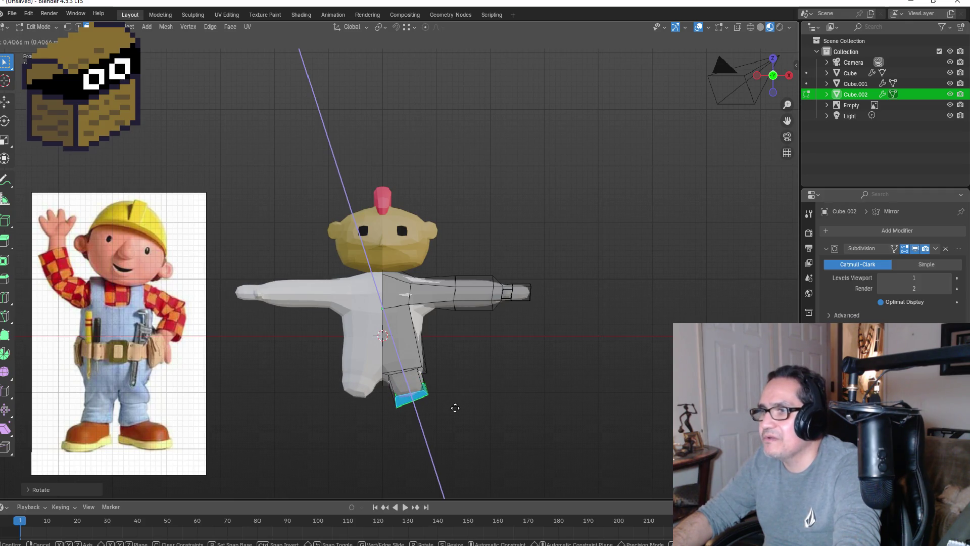
pyautogui.click(455, 407)
pyautogui.press('r')
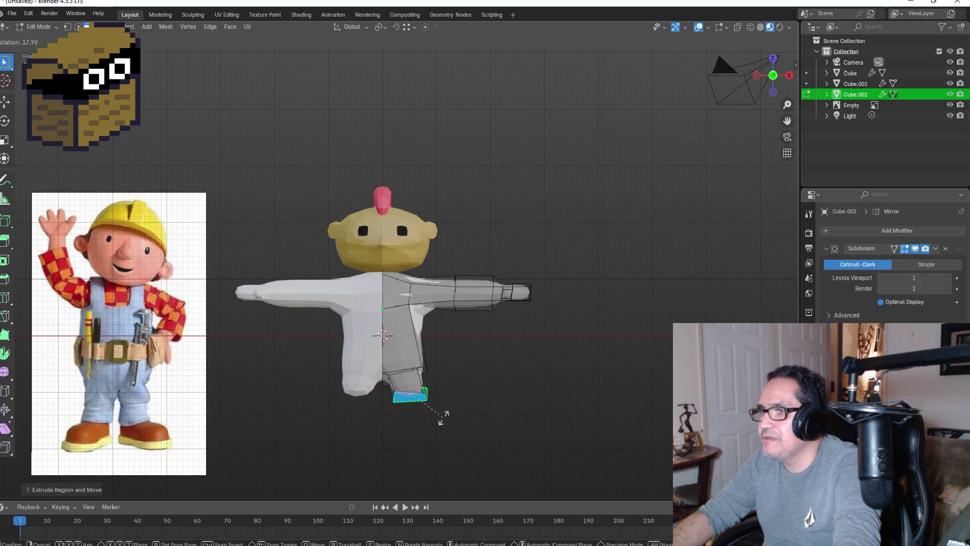
pyautogui.click(445, 418)
pyautogui.press('g')
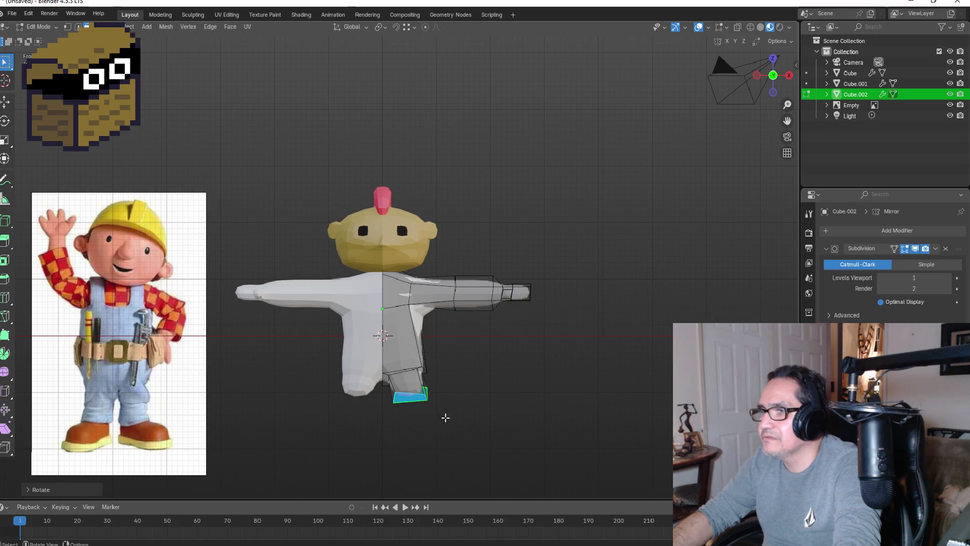
pyautogui.press('z')
pyautogui.press('x')
pyautogui.press('z')
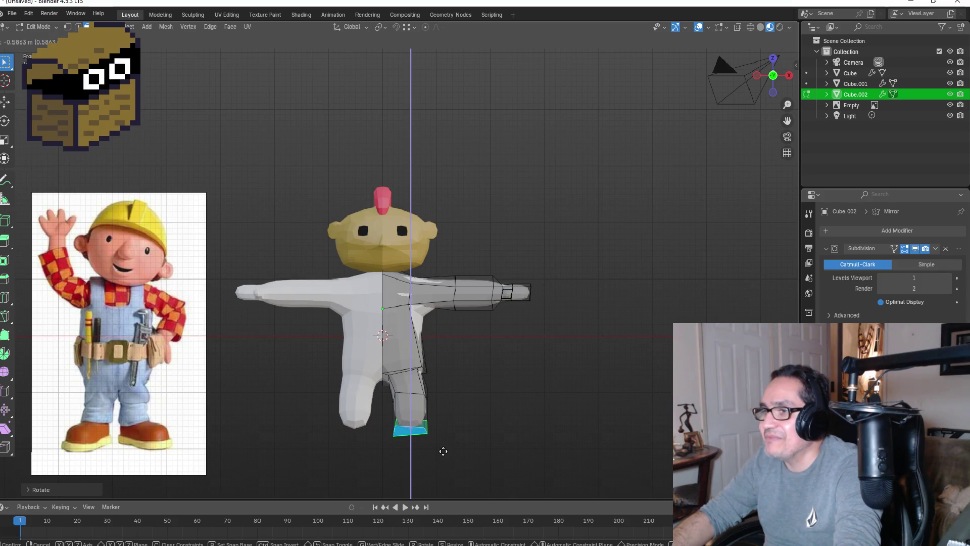
pyautogui.click(444, 450)
# - Extrude further leg sections downward, finishing with a 0.643 m extension
pyautogui.press('e')
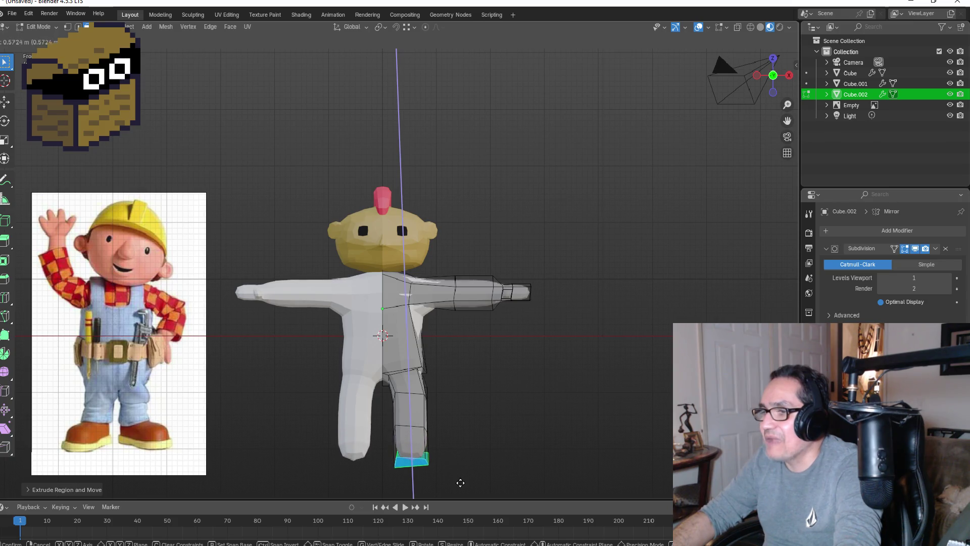
pyautogui.click(459, 494)
pyautogui.scroll(-1, 478, 449)
pyautogui.scroll(-1, 478, 449)
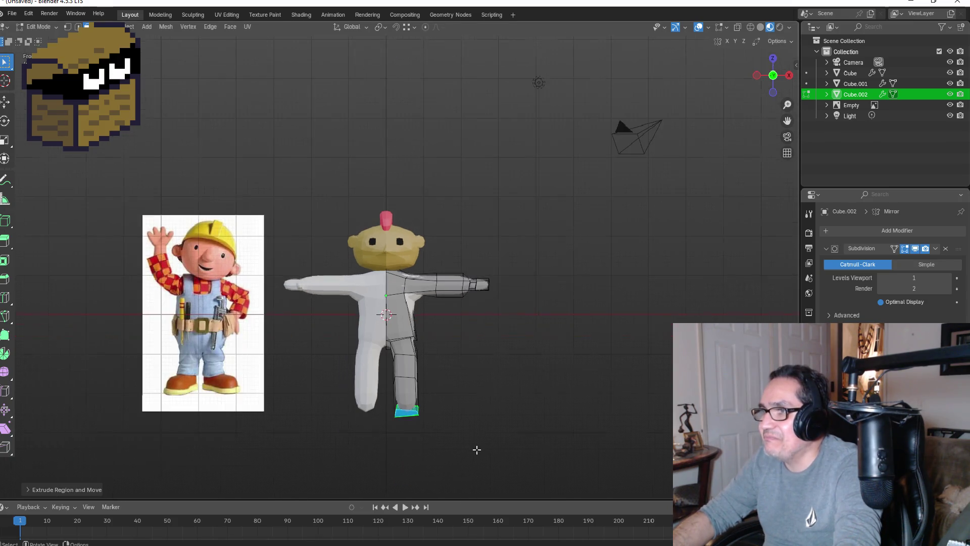
pyautogui.press('e')
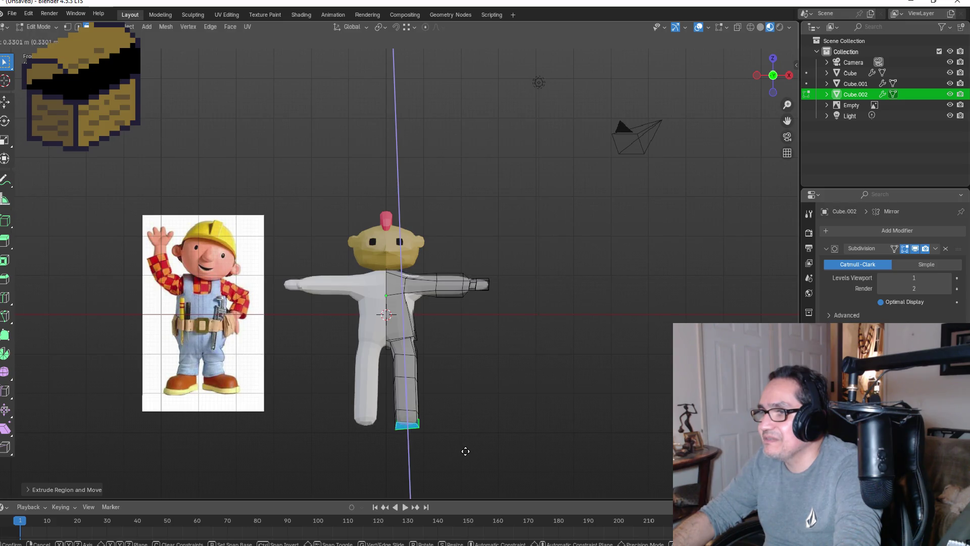
pyautogui.click(465, 454)
pyautogui.moveTo(515, 383)
pyautogui.mouseDown(button='middle')
pyautogui.moveTo(480, 372)
pyautogui.moveTo(522, 375)
pyautogui.mouseUp(button='middle')
pyautogui.hotkey('ctrl', 'z')
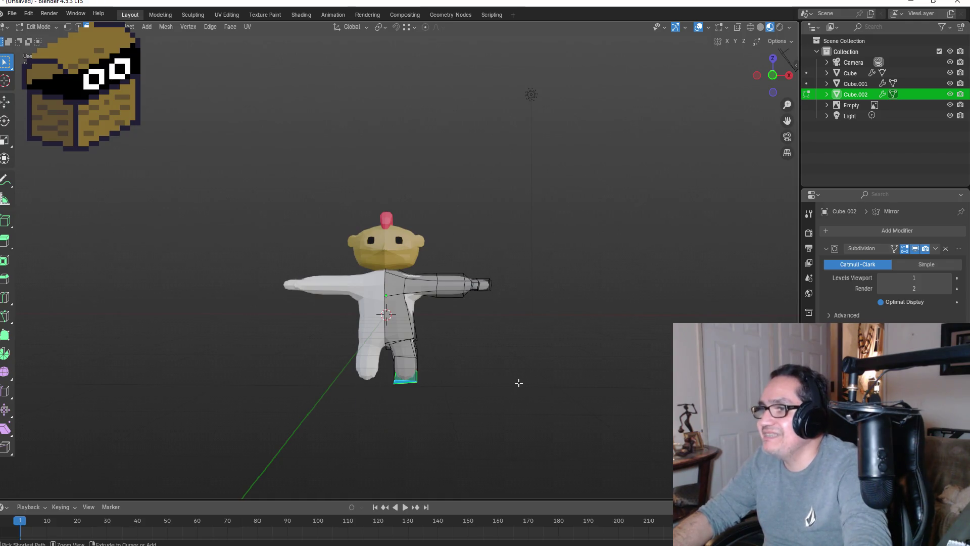
pyautogui.press('e')
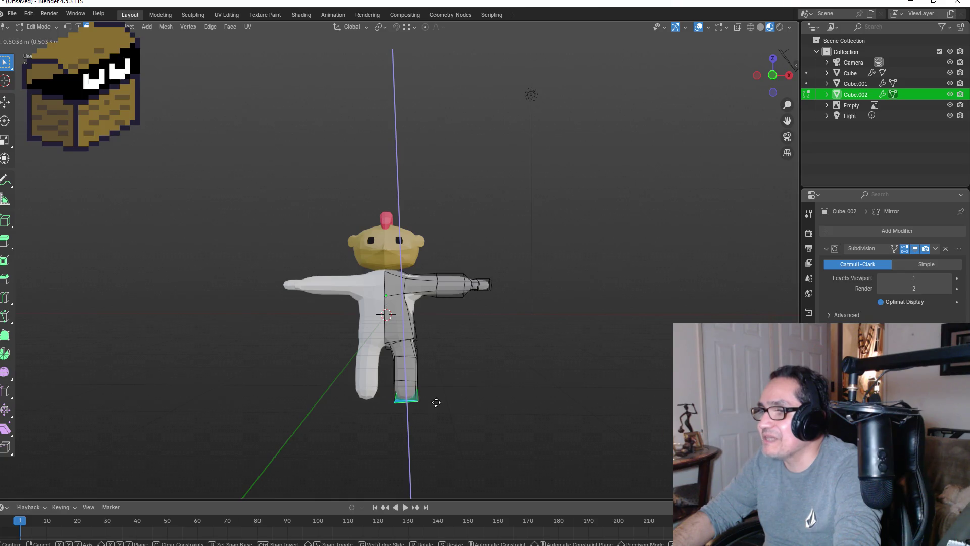
pyautogui.click(437, 407)
# - Cancel the extra extrusion and return to Object Mode in front view
pyautogui.press('e')
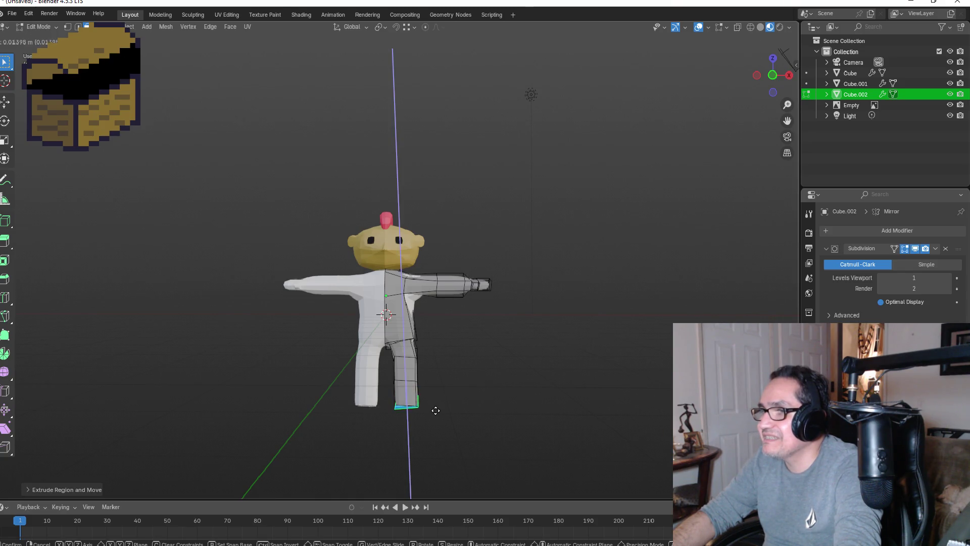
pyautogui.press('Escape')
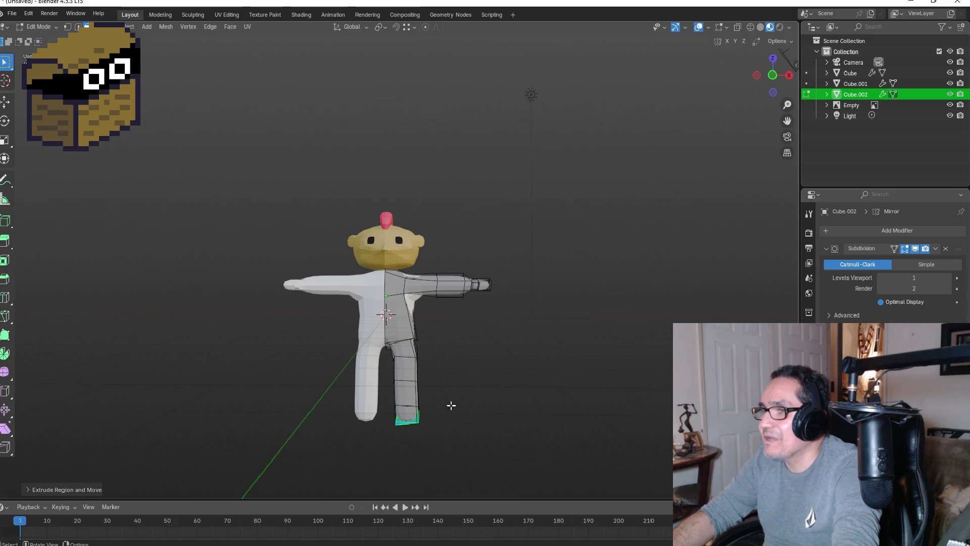
pyautogui.press('Tab')
pyautogui.moveTo(503, 340)
pyautogui.mouseDown(button='middle')
pyautogui.moveTo(398, 331)
pyautogui.moveTo(430, 338)
pyautogui.mouseUp(button='middle')
pyautogui.press('KP_1')
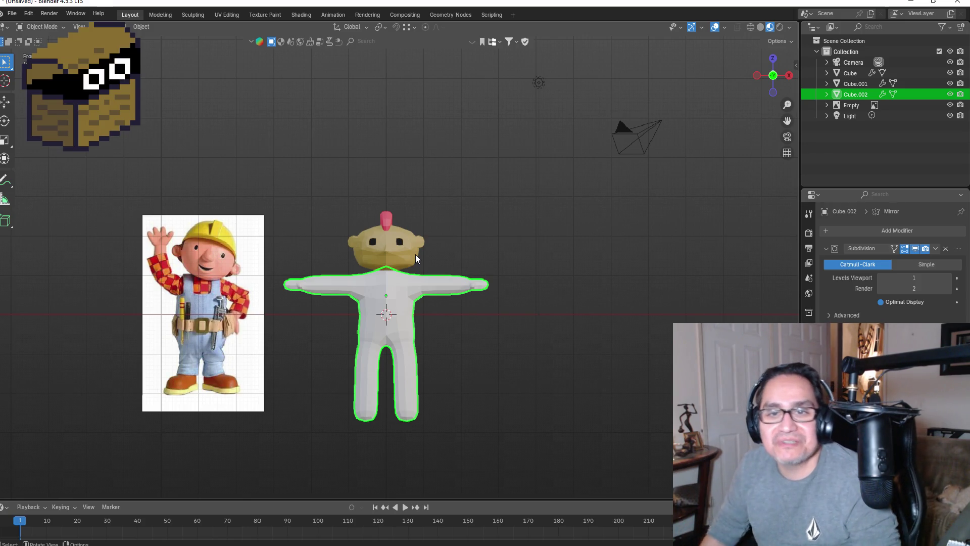
# - Select the mohawk object Cube.001 in front view and hide it
pyautogui.moveTo(425, 226)
pyautogui.mouseDown(button='middle')
pyautogui.moveTo(502, 216)
pyautogui.moveTo(445, 259)
pyautogui.moveTo(392, 228)
pyautogui.mouseUp(button='middle')
pyautogui.click(392, 225)
pyautogui.press('KP_1')
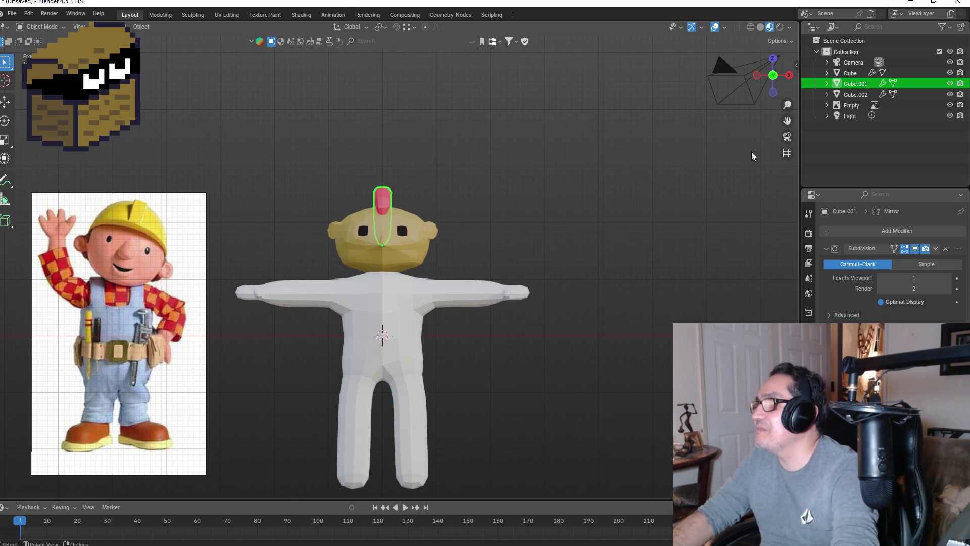
pyautogui.click(857, 94)
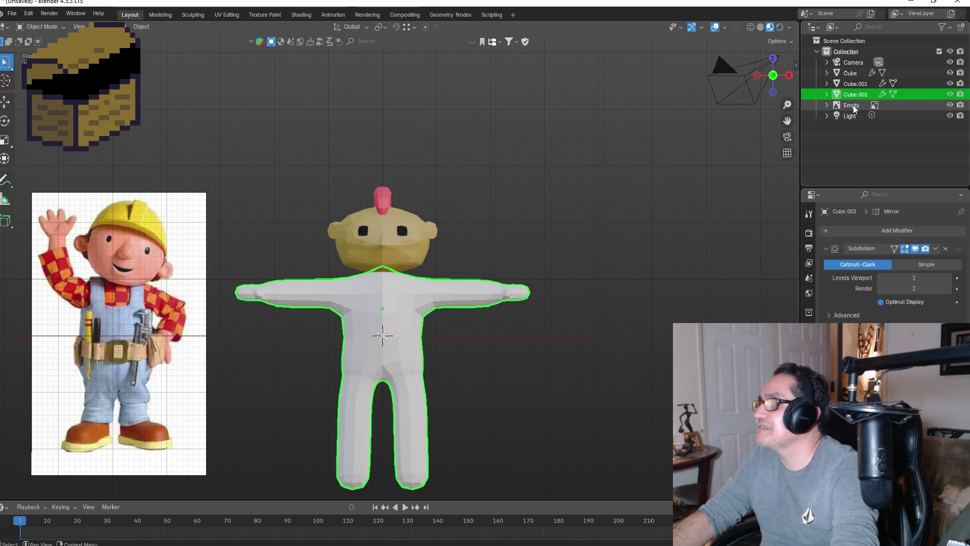
pyautogui.click(858, 83)
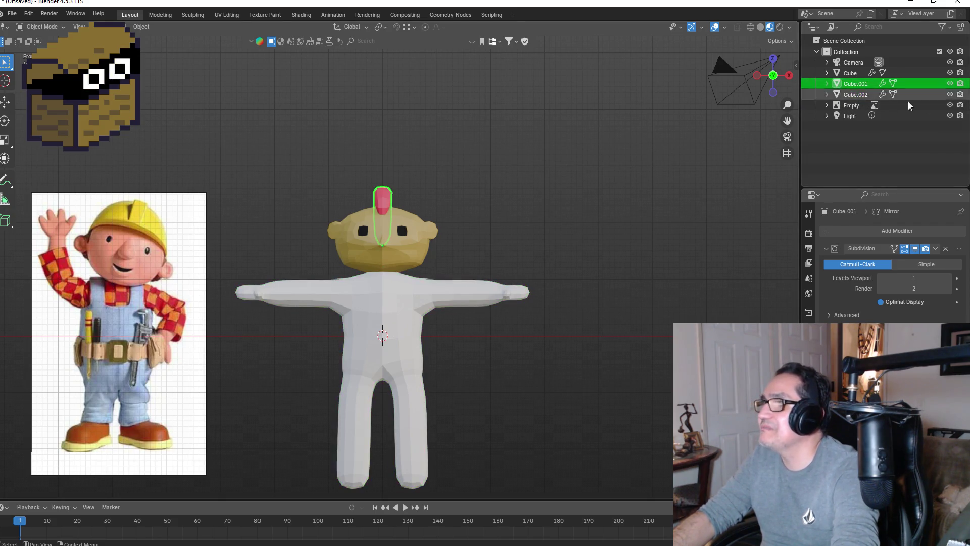
pyautogui.click(950, 84)
# - Zoom in on the character in front view and unhide the mohawk Cube.001
pyautogui.moveTo(583, 202)
pyautogui.mouseDown(button='middle')
pyautogui.moveTo(581, 217)
pyautogui.moveTo(461, 246)
pyautogui.moveTo(508, 240)
pyautogui.mouseUp(button='middle')
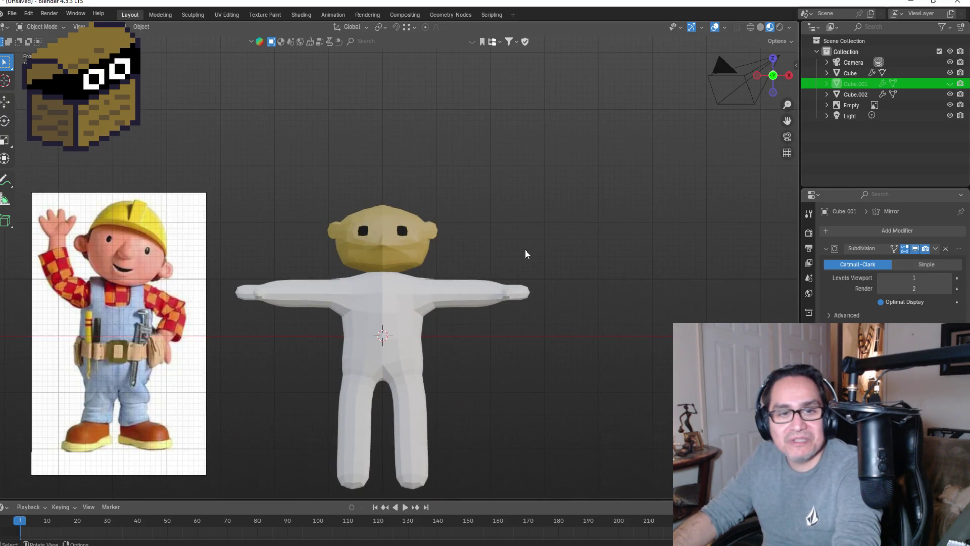
pyautogui.scroll(3, 407, 235)
pyautogui.scroll(-3, 360, 192)
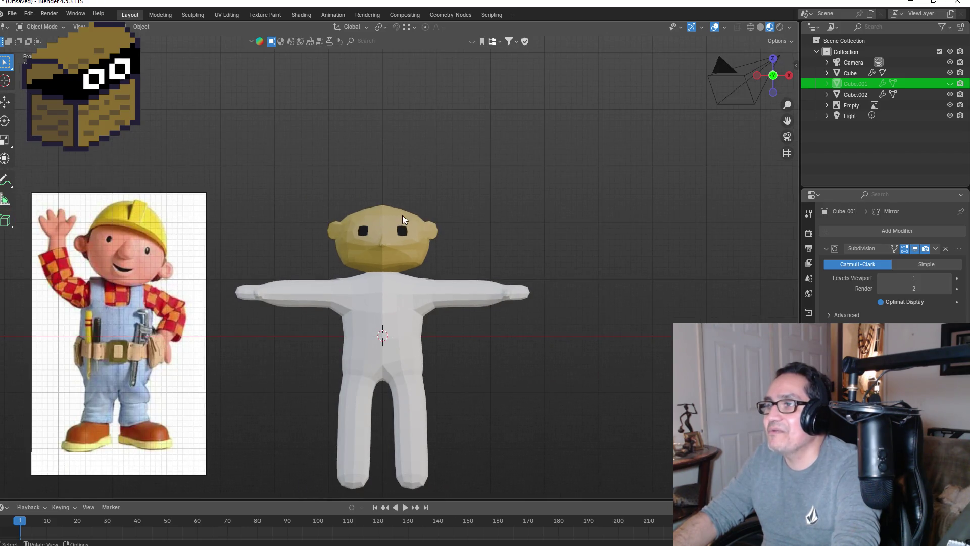
pyautogui.scroll(-1, 415, 217)
pyautogui.scroll(2, 397, 224)
pyautogui.moveTo(496, 223)
pyautogui.mouseDown(button='middle')
pyautogui.moveTo(483, 227)
pyautogui.moveTo(478, 253)
pyautogui.mouseUp(button='middle')
pyautogui.press('KP_1')
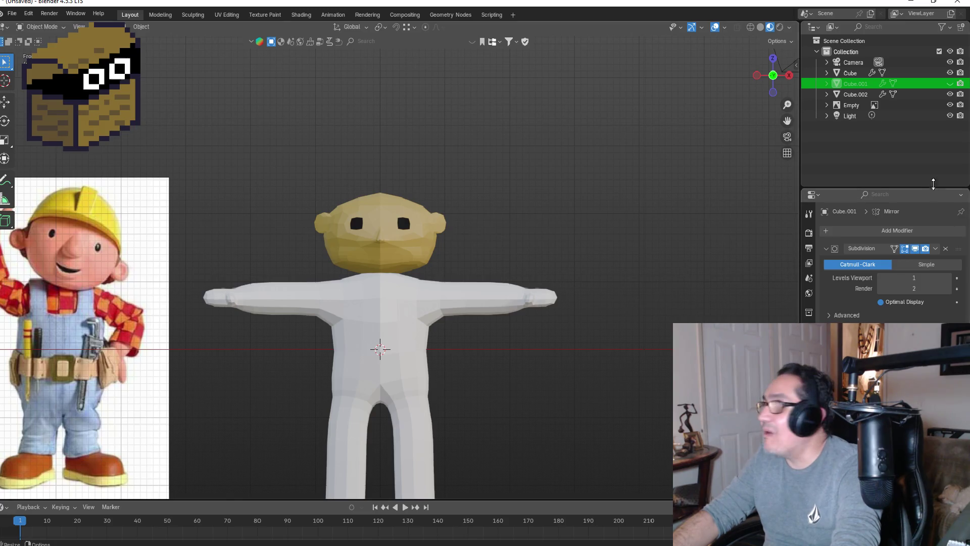
pyautogui.click(949, 84)
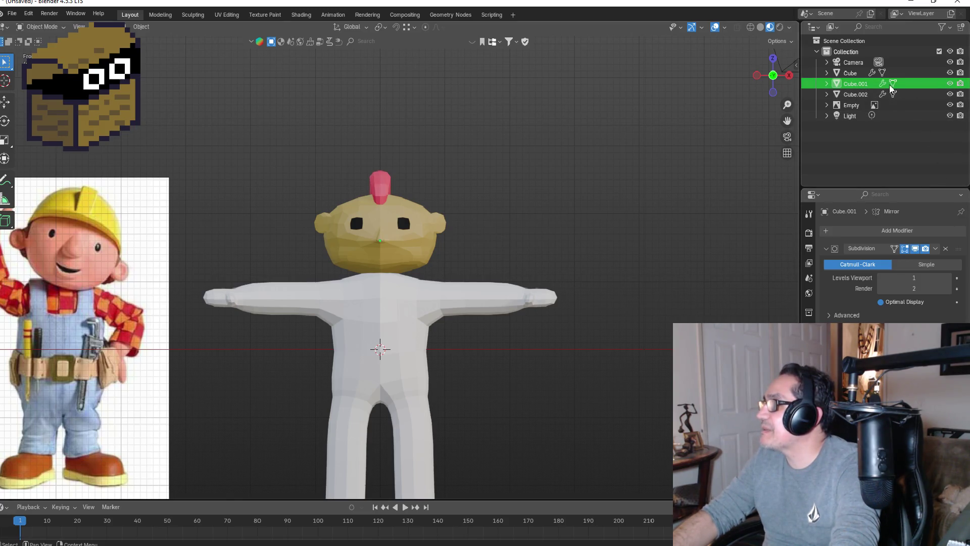
# - Rename Cube.001 in the Outliner to 'Mohack', correcting the first attempt
pyautogui.doubleClick(859, 85)
pyautogui.write('Mohawk')
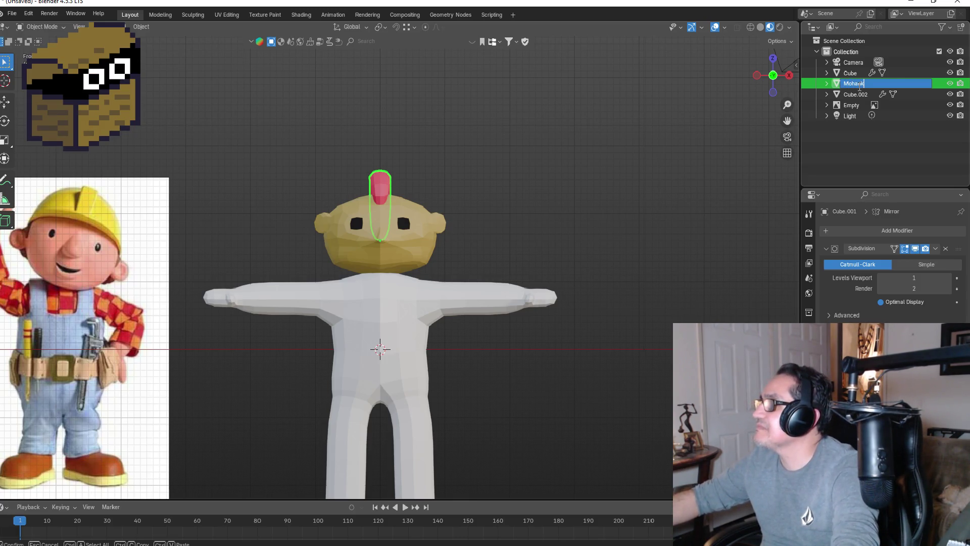
pyautogui.press('Return')
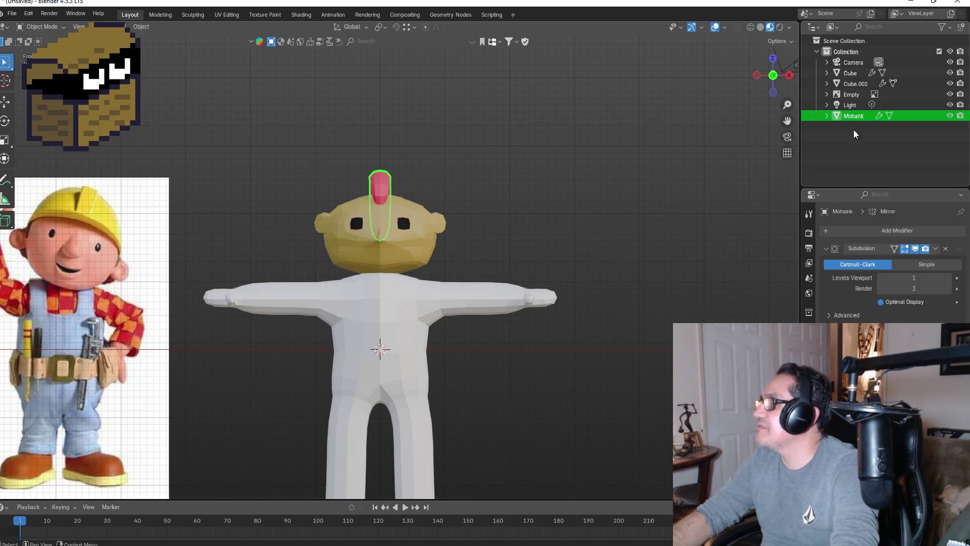
pyautogui.doubleClick(856, 115)
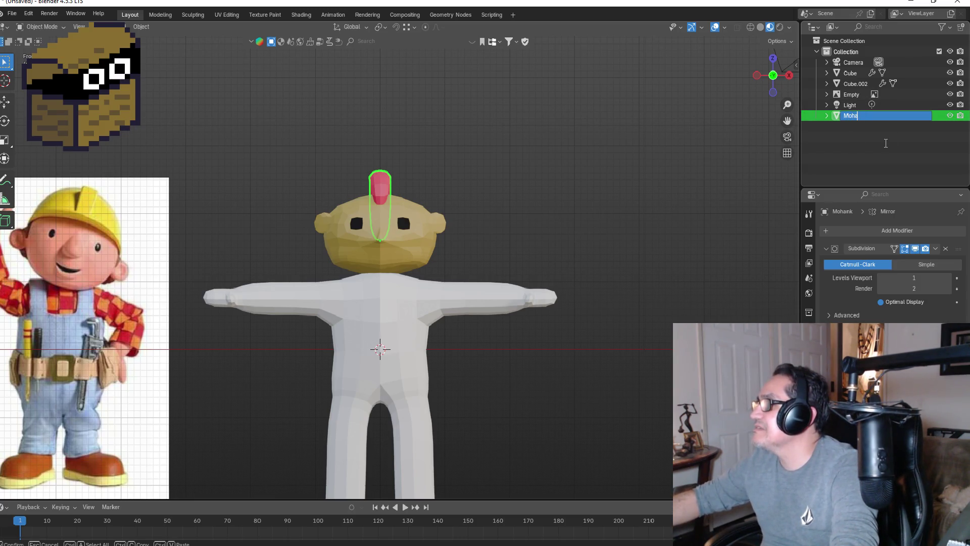
pyautogui.write('ck')
pyautogui.press('Return')
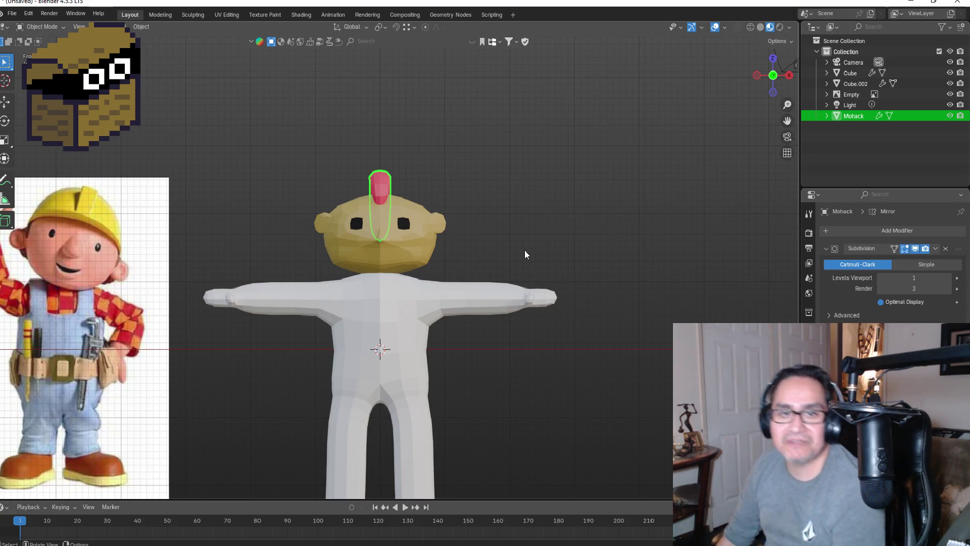
pyautogui.scroll(-4, 502, 231)
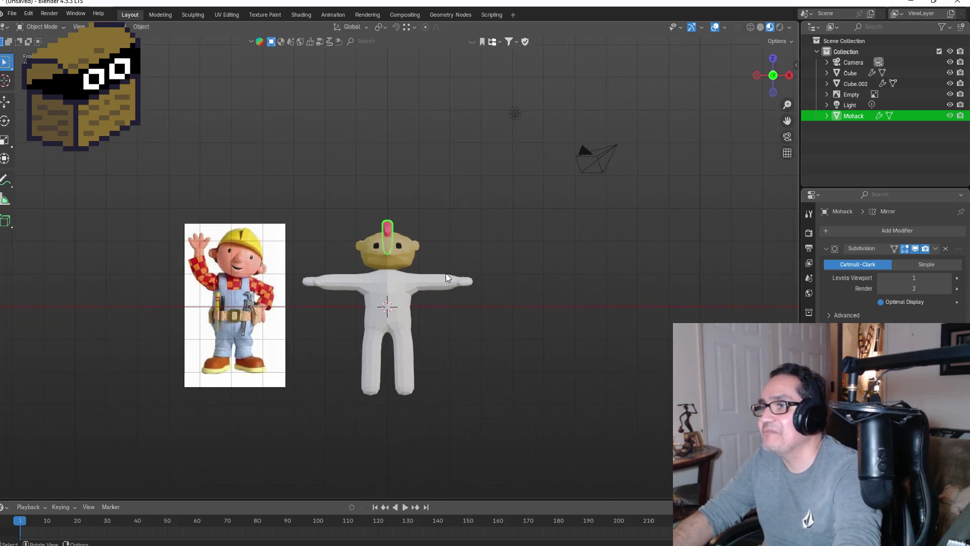
# - Select the body Cube.002, switch to right side view and enter Edit Mode
pyautogui.scroll(3, 446, 274)
pyautogui.click(382, 371)
pyautogui.moveTo(399, 384); pyautogui.dragTo(411, 352, button='middle')
pyautogui.press('KP_1')
pyautogui.moveTo(386, 384)
pyautogui.mouseDown(button='middle')
pyautogui.moveTo(394, 287)
pyautogui.moveTo(390, 342)
pyautogui.moveTo(426, 389)
pyautogui.moveTo(250, 358)
pyautogui.moveTo(347, 374)
pyautogui.mouseUp(button='middle')
pyautogui.press('KP_1')
pyautogui.press('KP_3')
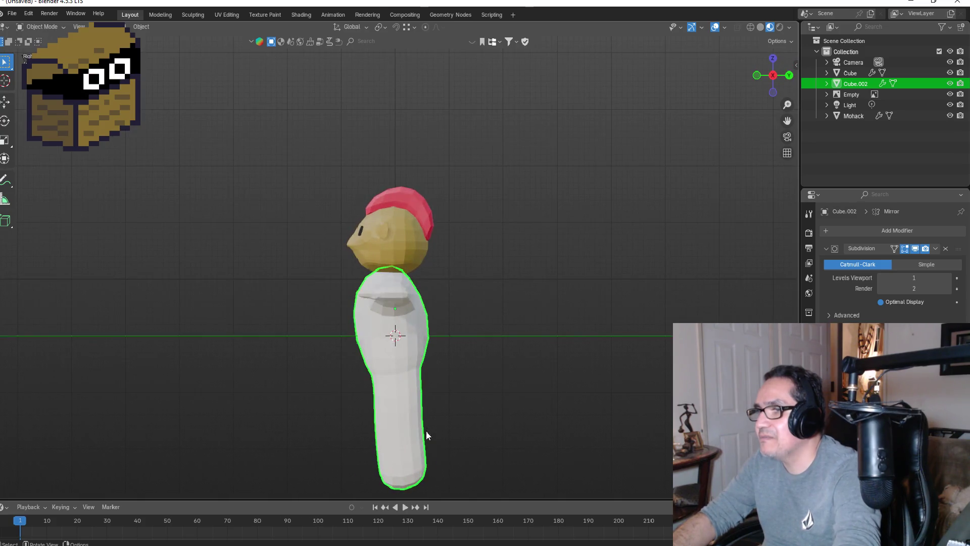
pyautogui.press('Tab')
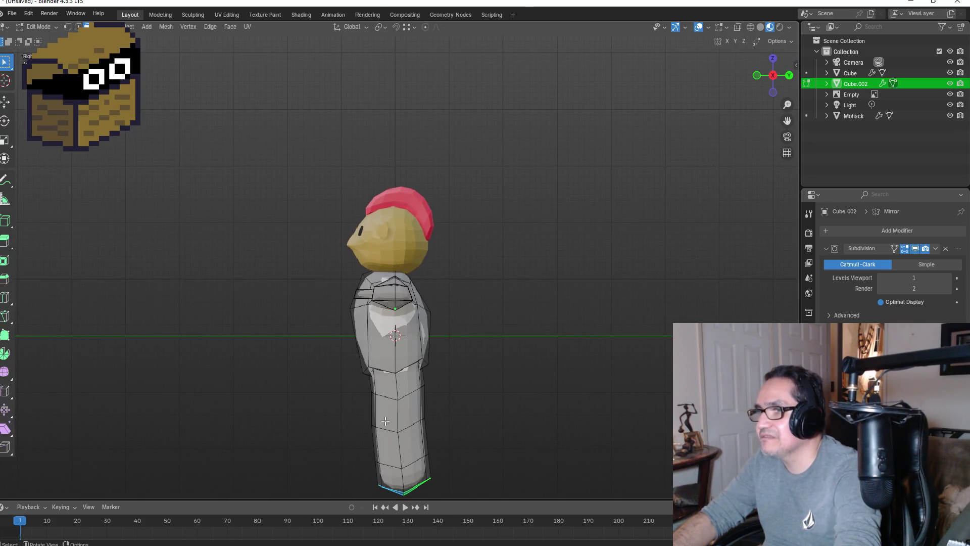
pyautogui.press('2')
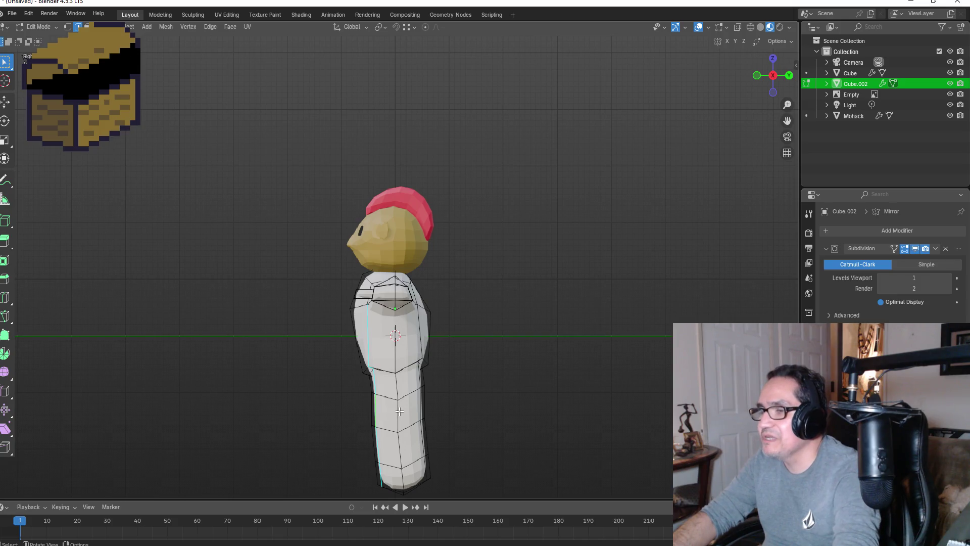
# - Box-select the leg vertices and scale them thinner along Y
pyautogui.moveTo(454, 411)
pyautogui.mouseDown(button='middle')
pyautogui.moveTo(465, 362)
pyautogui.moveTo(411, 373)
pyautogui.moveTo(409, 399)
pyautogui.moveTo(389, 407)
pyautogui.moveTo(511, 411)
pyautogui.moveTo(485, 416)
pyautogui.moveTo(504, 433)
pyautogui.mouseUp(button='middle')
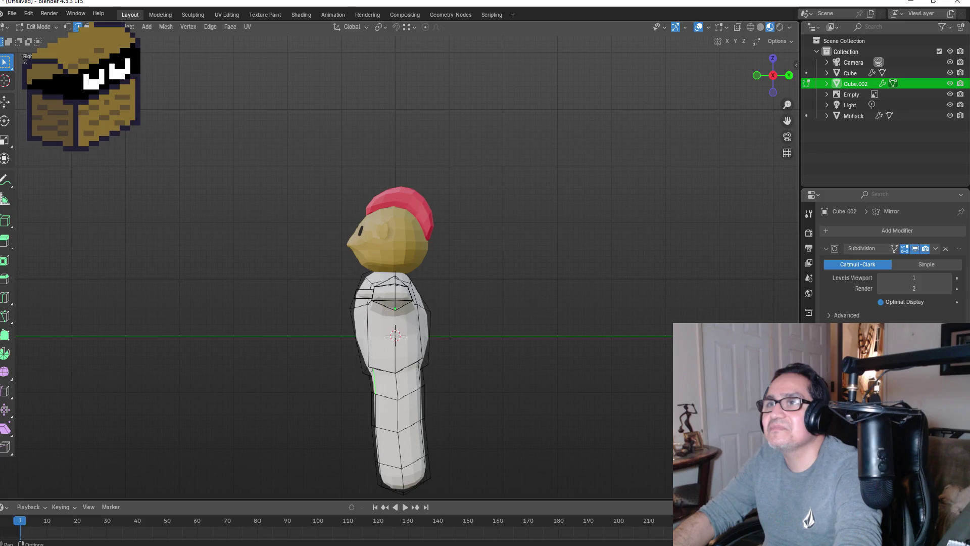
pyautogui.click(69, 28)
pyautogui.moveTo(333, 382)
pyautogui.mouseDown()
pyautogui.moveTo(466, 480)
pyautogui.moveTo(473, 497)
pyautogui.mouseUp()
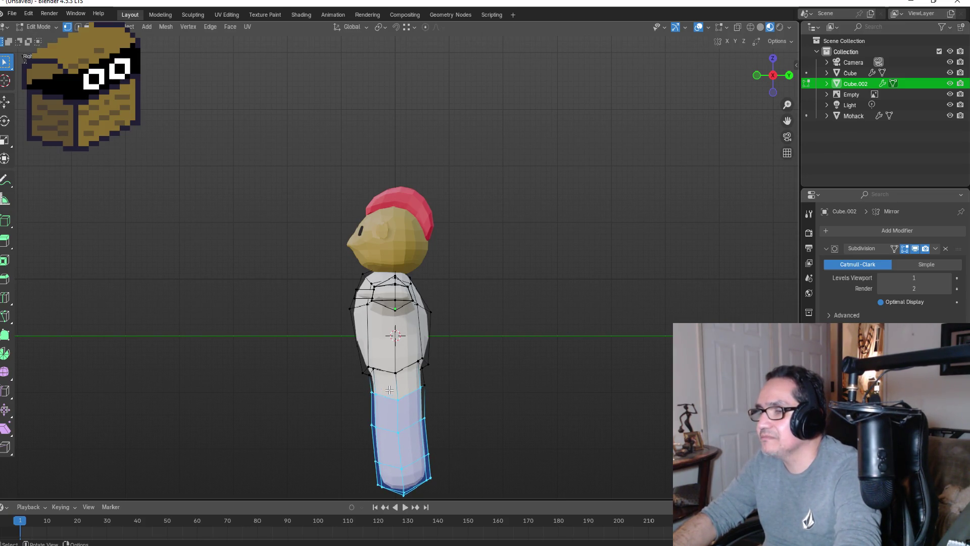
pyautogui.press('s')
pyautogui.press('y')
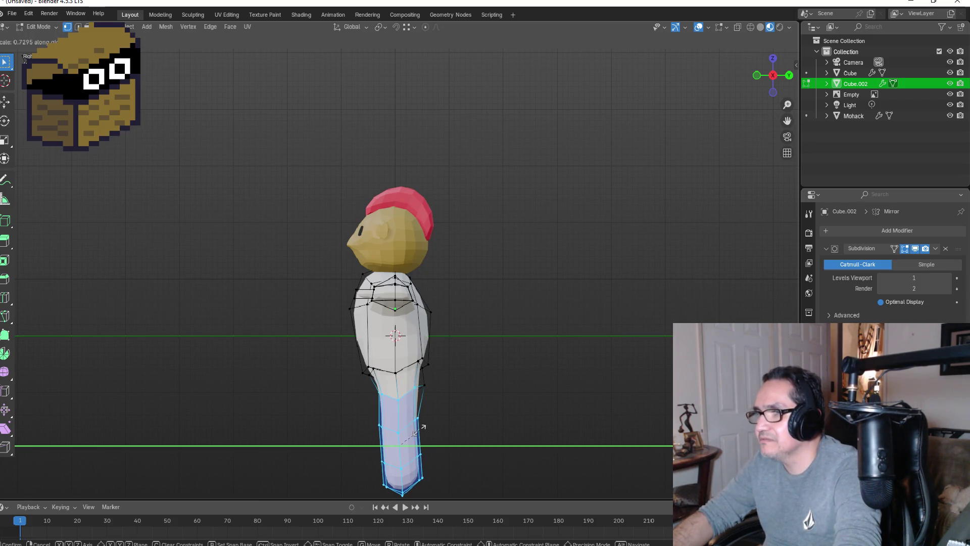
pyautogui.click(426, 427)
pyautogui.moveTo(426, 426)
pyautogui.mouseDown(button='middle')
pyautogui.moveTo(545, 378)
pyautogui.moveTo(602, 375)
pyautogui.moveTo(559, 392)
pyautogui.mouseUp(button='middle')
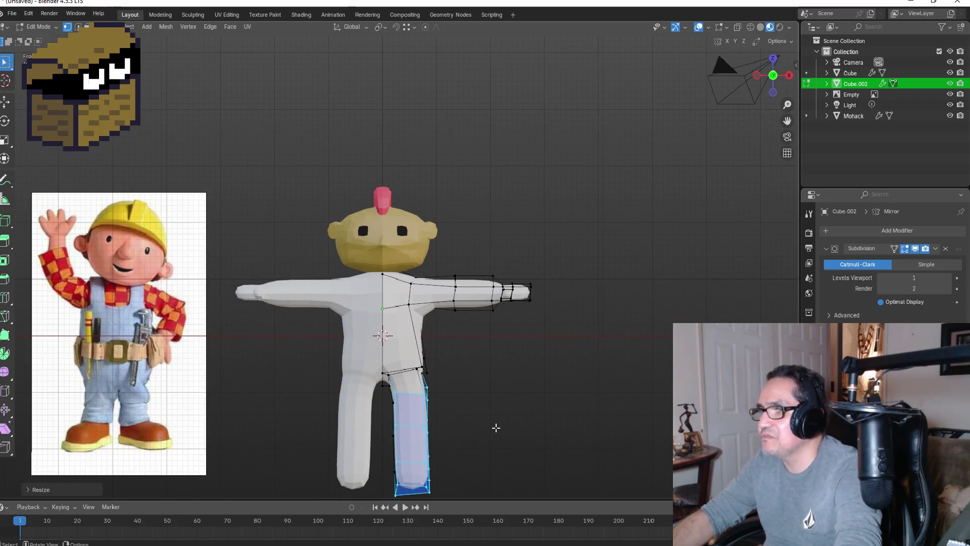
pyautogui.press('s')
pyautogui.press('x')
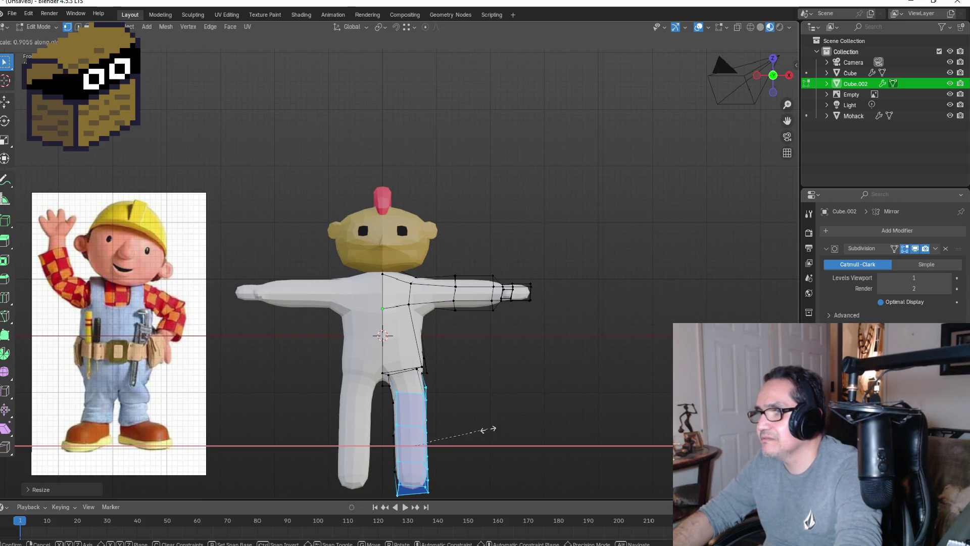
pyautogui.press('Escape')
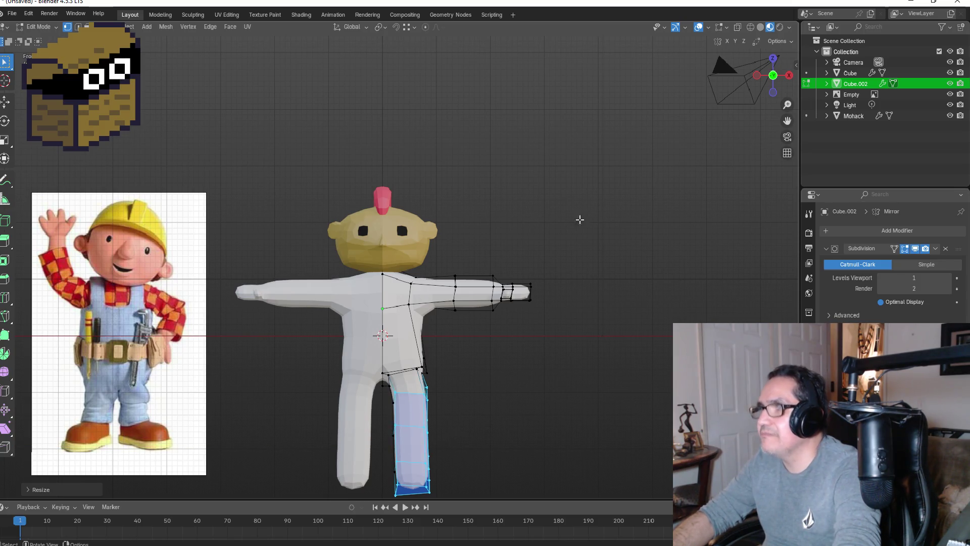
# - In wireframe view, narrow the lower leg vertices along X
pyautogui.click(750, 27)
pyautogui.moveTo(383, 387); pyautogui.dragTo(470, 494)
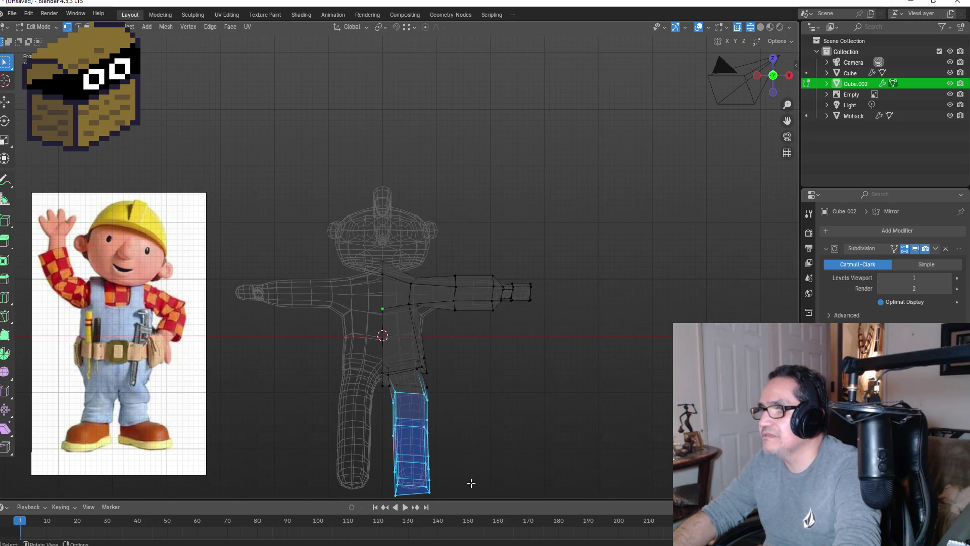
pyautogui.press('s')
pyautogui.press('x')
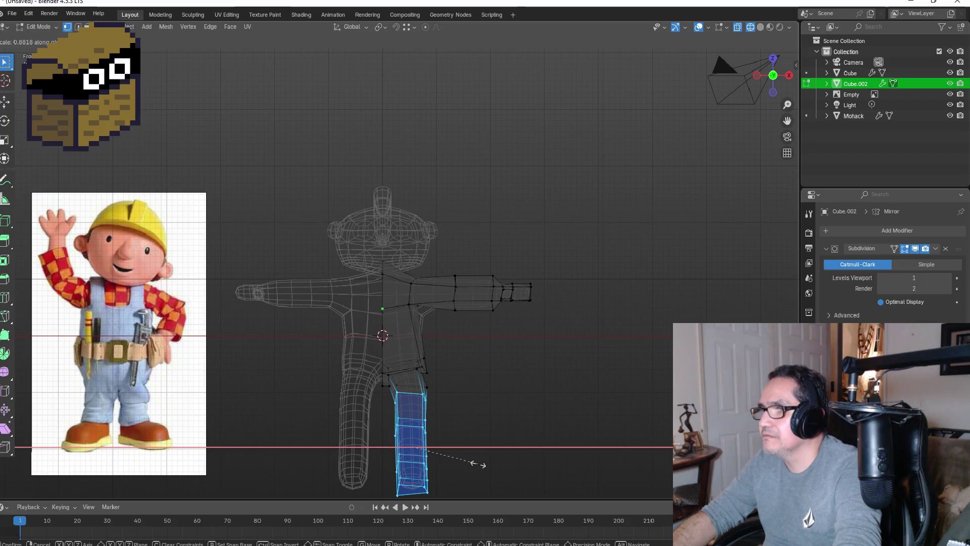
pyautogui.click(478, 464)
# - Return to Object Mode with Material Preview shading in front view
pyautogui.press('Tab')
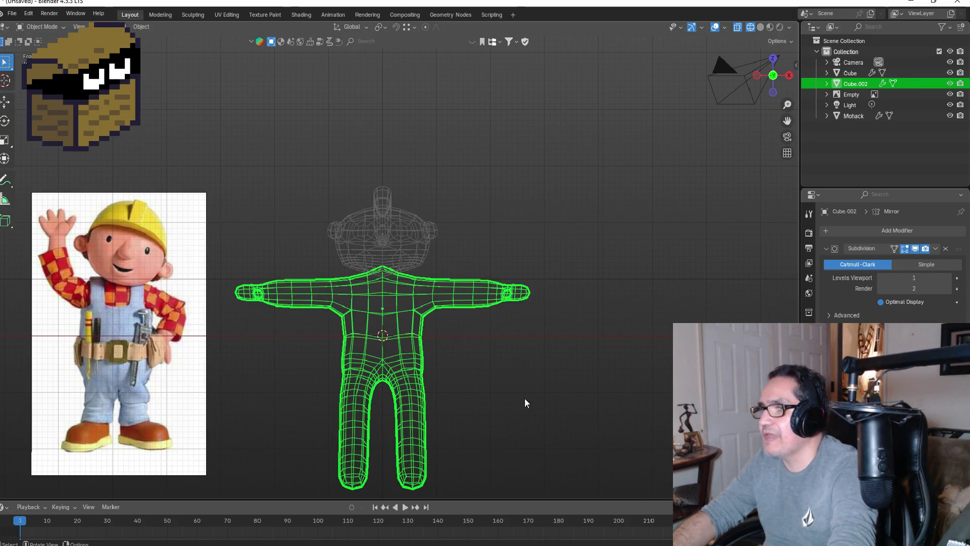
pyautogui.click(760, 27)
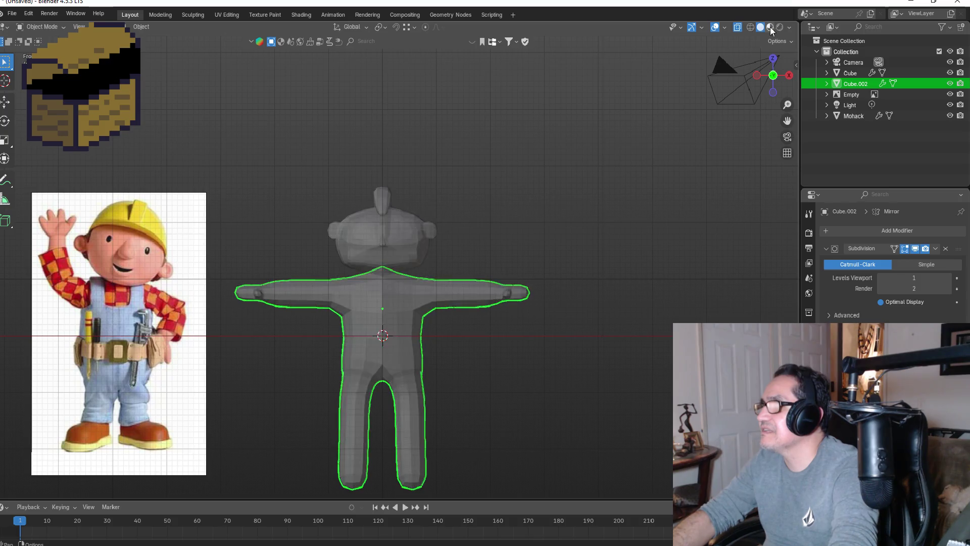
pyautogui.click(769, 27)
pyautogui.moveTo(629, 353)
pyautogui.mouseDown(button='middle')
pyautogui.moveTo(540, 344)
pyautogui.moveTo(447, 369)
pyautogui.moveTo(487, 371)
pyautogui.moveTo(455, 381)
pyautogui.moveTo(376, 371)
pyautogui.mouseUp(button='middle')
pyautogui.press('KP_1')
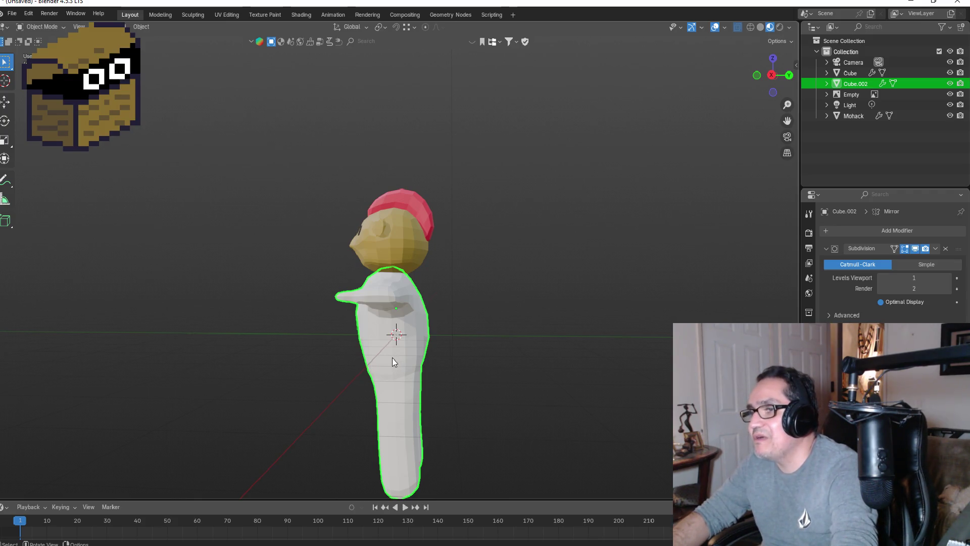
# - Add an edge loop around the torso and raise it along Z
pyautogui.press('Tab')
pyautogui.moveTo(389, 359); pyautogui.dragTo(358, 345, button='middle')
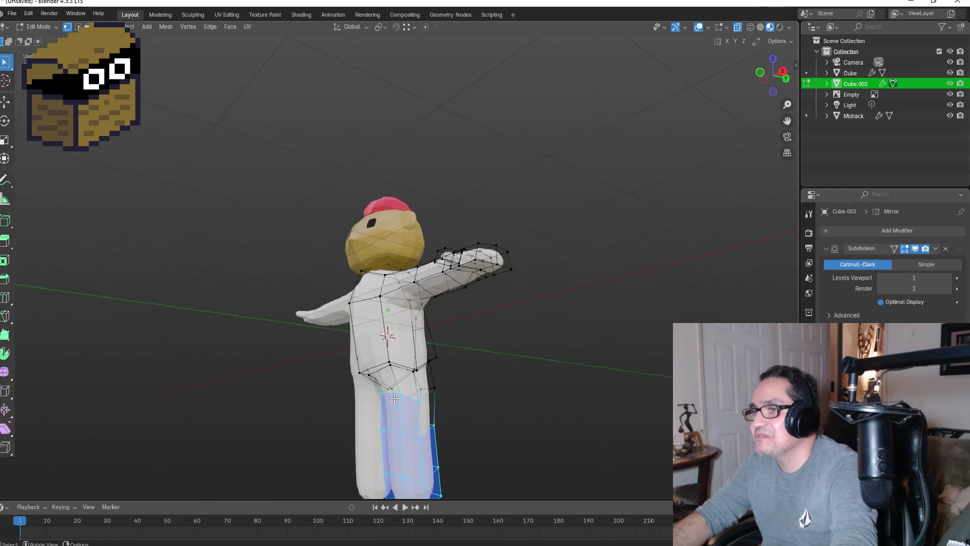
pyautogui.hotkey('ctrl', 'r')
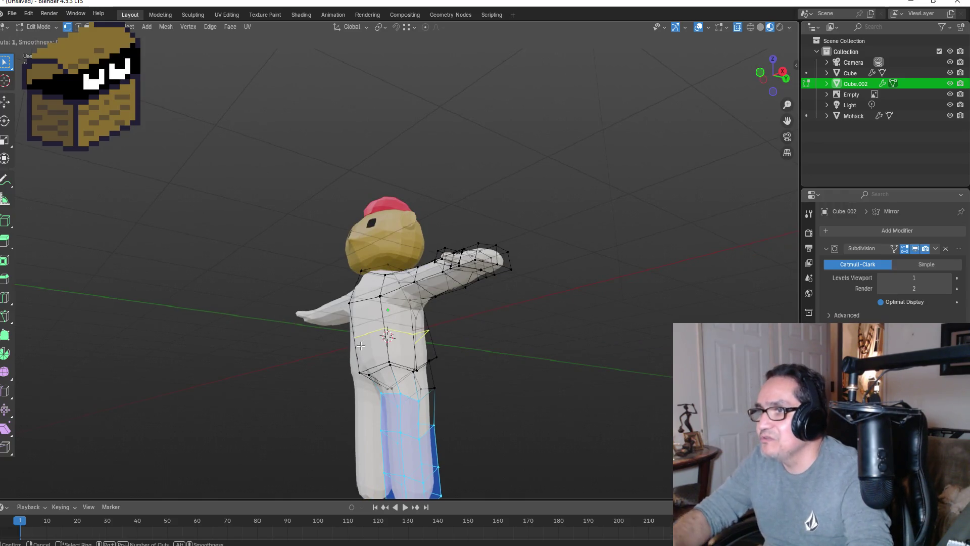
pyautogui.click(360, 345)
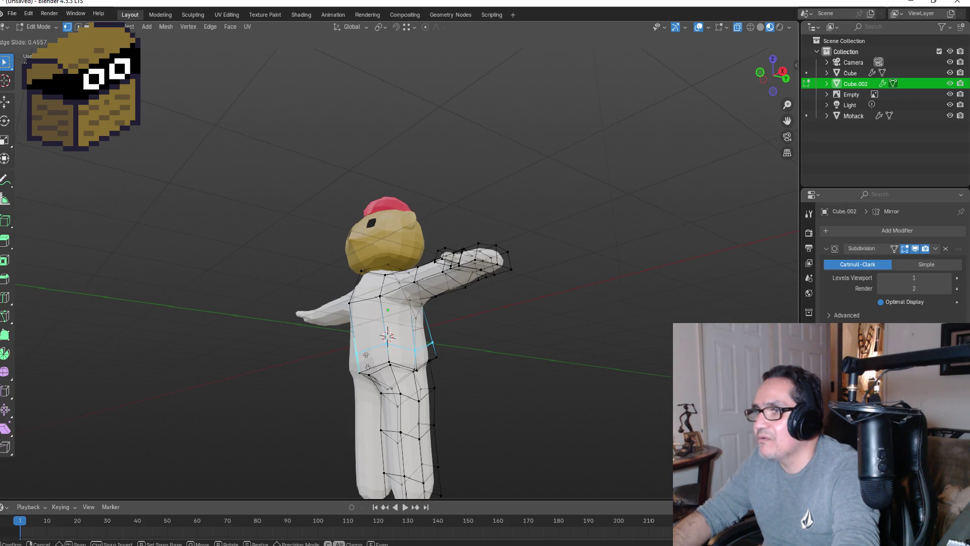
pyautogui.click(368, 363)
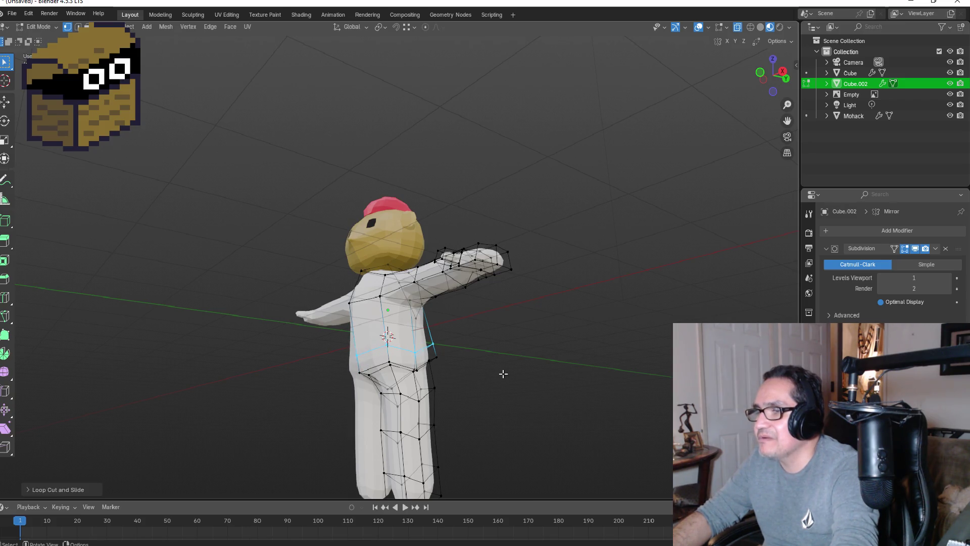
pyautogui.press('KP_3')
pyautogui.press('KP_1')
pyautogui.moveTo(433, 378)
pyautogui.mouseDown(button='middle')
pyautogui.moveTo(520, 394)
pyautogui.moveTo(382, 372)
pyautogui.moveTo(392, 412)
pyautogui.mouseUp(button='middle')
pyautogui.press('g')
pyautogui.press('z')
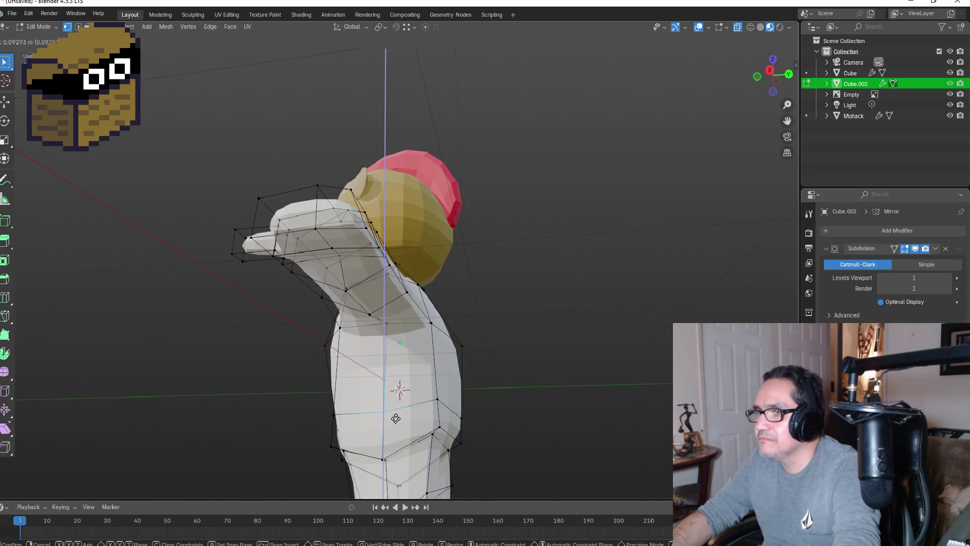
pyautogui.click(396, 417)
# - Move the selected torso edges freely, then return to front view
pyautogui.moveTo(527, 424)
pyautogui.mouseDown(button='middle')
pyautogui.moveTo(414, 418)
pyautogui.moveTo(443, 417)
pyautogui.mouseUp(button='middle')
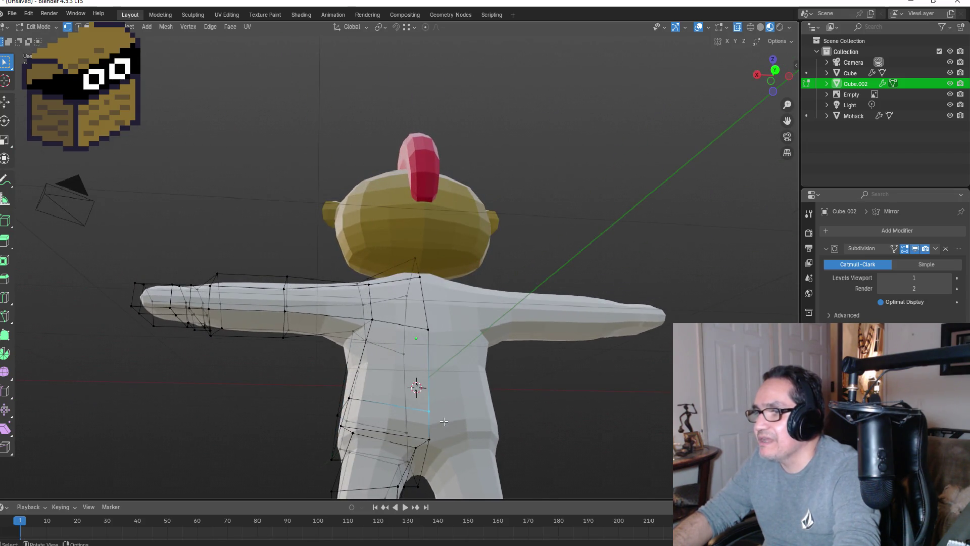
pyautogui.press('z')
pyautogui.press('Escape')
pyautogui.press('g')
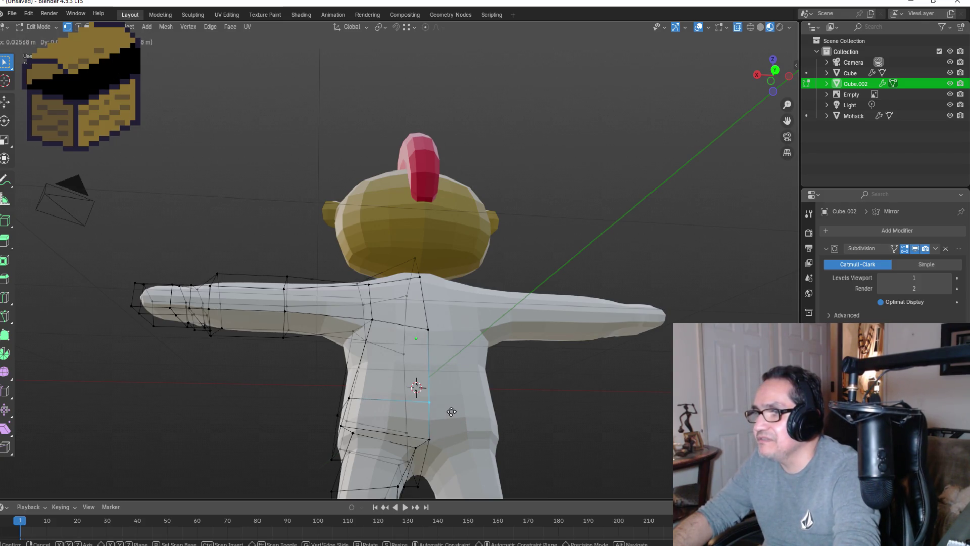
pyautogui.click(451, 411)
pyautogui.moveTo(451, 411)
pyautogui.mouseDown(button='middle')
pyautogui.moveTo(635, 416)
pyautogui.moveTo(444, 415)
pyautogui.mouseUp(button='middle')
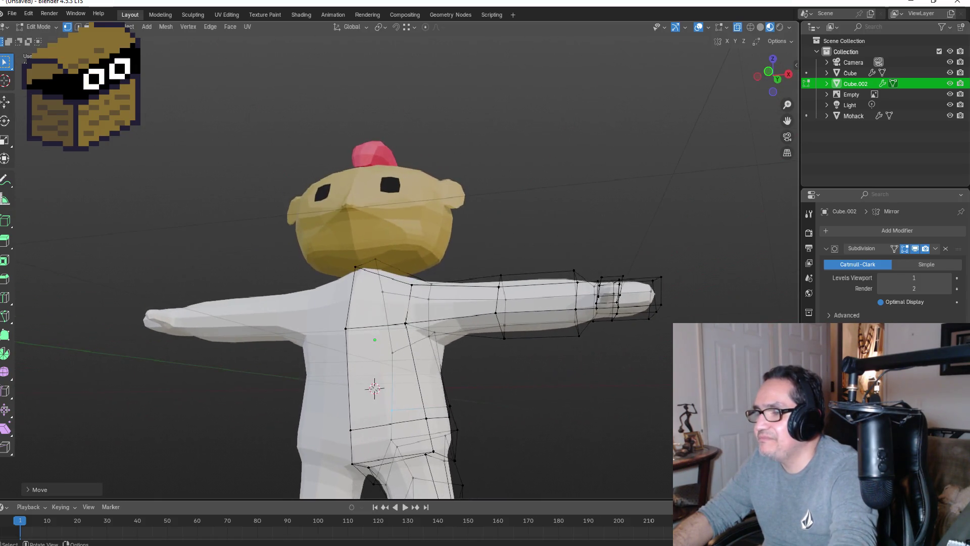
pyautogui.press('KP_1')
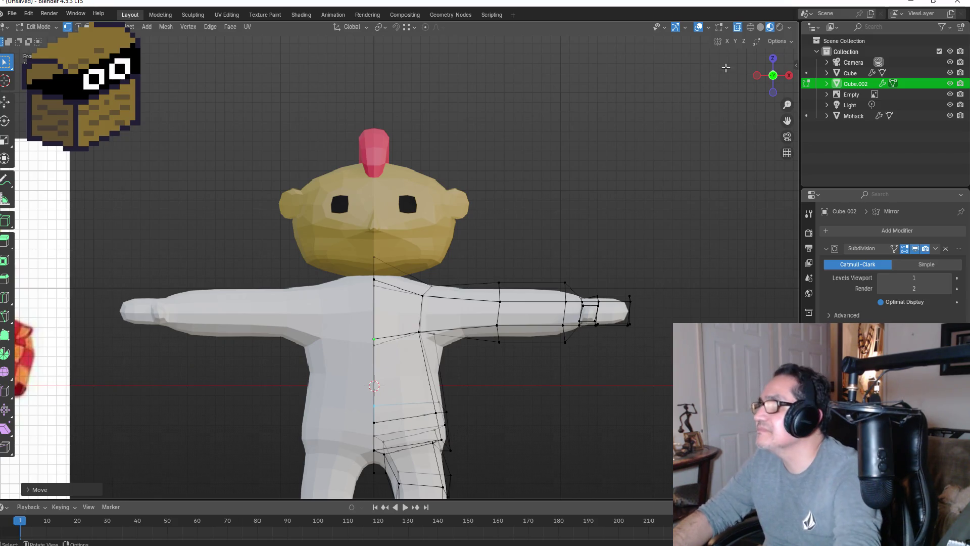
# - Turn off X-ray, add a second, lower torso loop and raise it vertically
pyautogui.click(738, 28)
pyautogui.hotkey('ctrl', 'r')
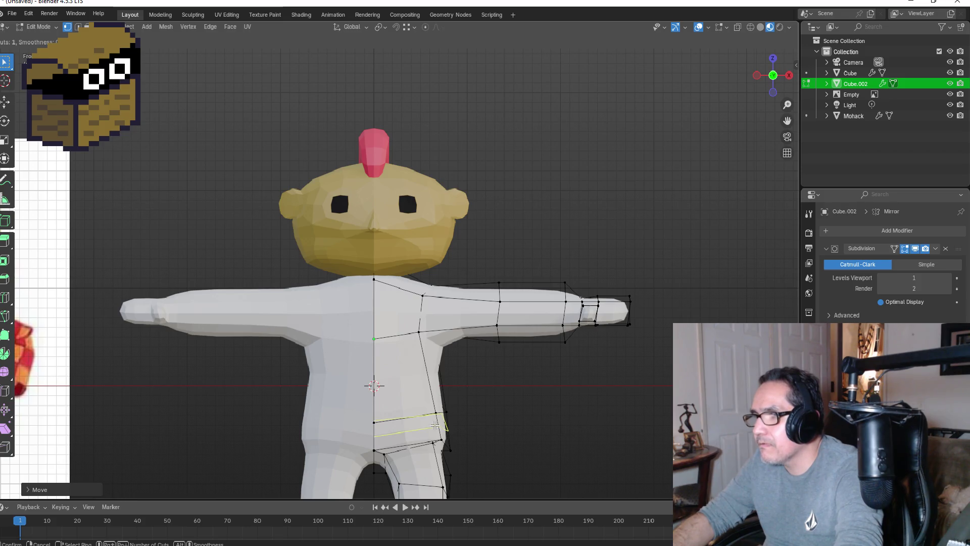
pyautogui.click(433, 399)
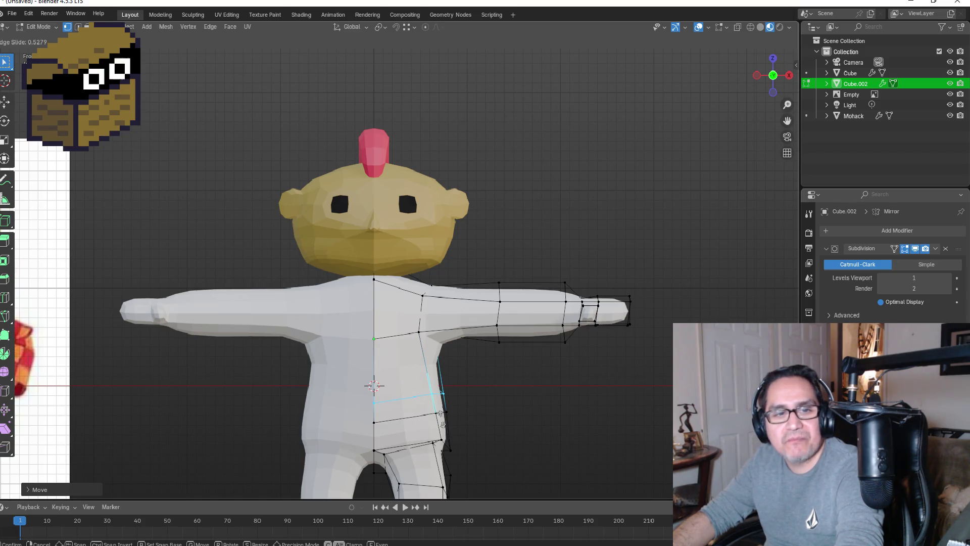
pyautogui.click(440, 414)
pyautogui.moveTo(535, 405)
pyautogui.mouseDown(button='middle')
pyautogui.moveTo(389, 389)
pyautogui.moveTo(421, 399)
pyautogui.mouseUp(button='middle')
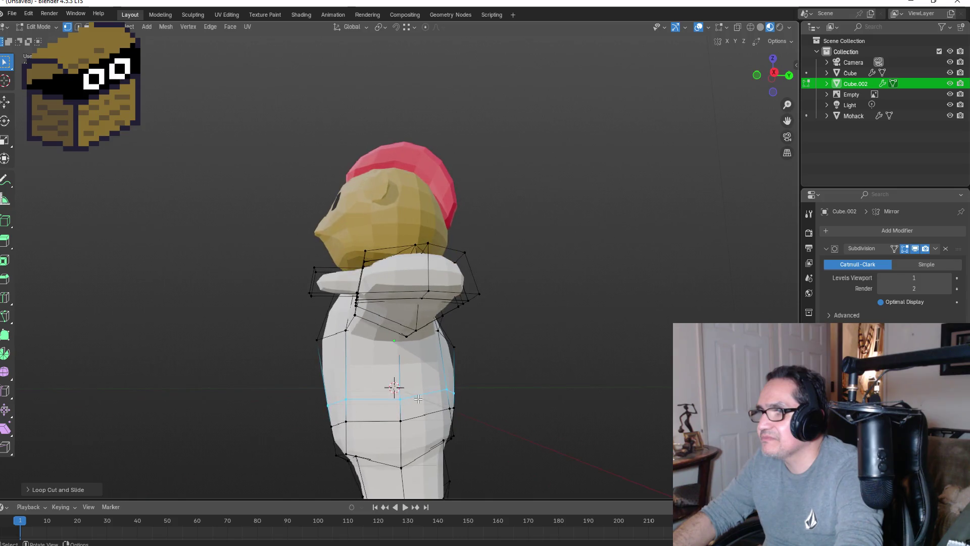
pyautogui.press('g')
pyautogui.press('z')
pyautogui.click(412, 402)
# - Select the neighbouring waist faces on the torso in face mode
pyautogui.moveTo(412, 402)
pyautogui.mouseDown(button='middle')
pyautogui.moveTo(479, 396)
pyautogui.moveTo(406, 390)
pyautogui.moveTo(596, 394)
pyautogui.mouseUp(button='middle')
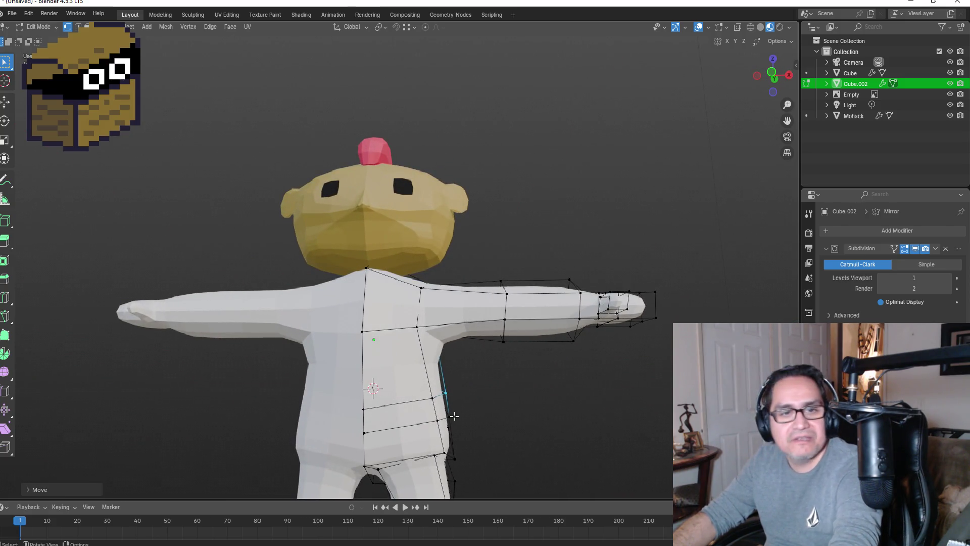
pyautogui.moveTo(494, 417); pyautogui.dragTo(474, 419, button='middle')
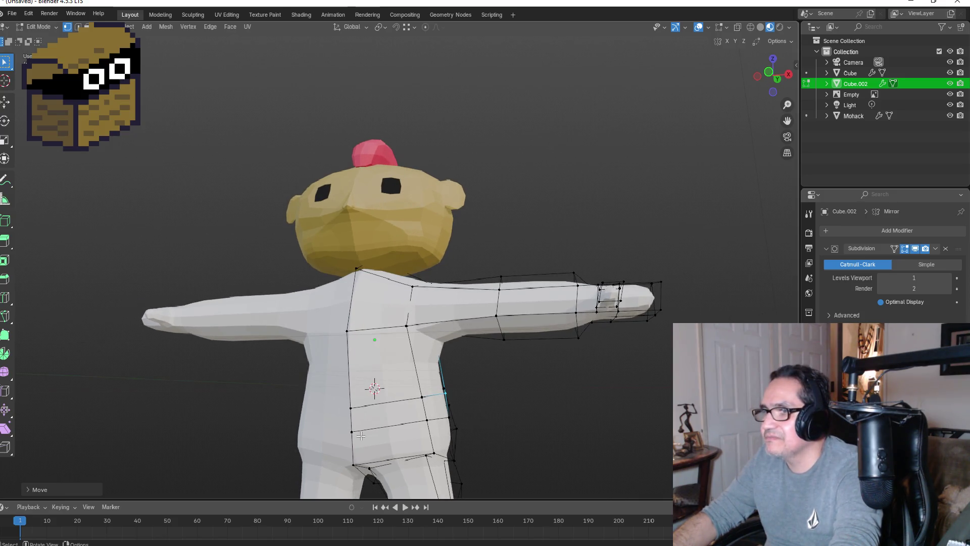
pyautogui.moveTo(396, 448); pyautogui.dragTo(439, 432, button='middle')
pyautogui.press('KP_1')
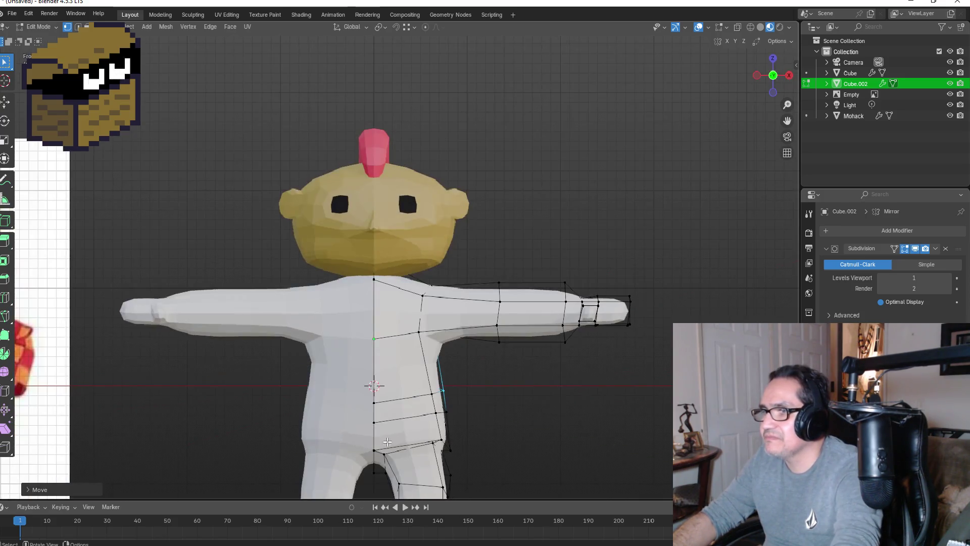
pyautogui.press('3')
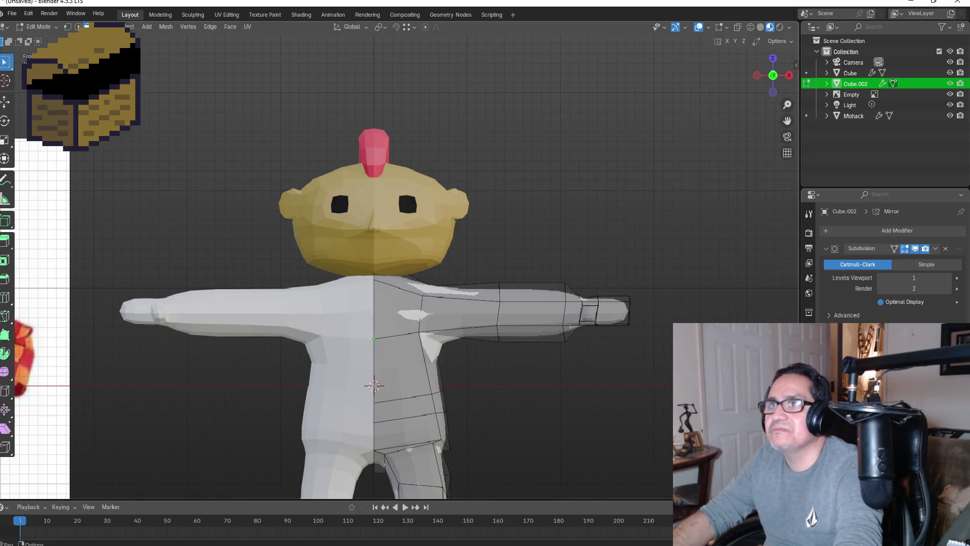
pyautogui.click(394, 400)
pyautogui.moveTo(547, 399); pyautogui.dragTo(412, 405, button='middle')
pyautogui.keyDown('shift'); pyautogui.click(413, 405); pyautogui.keyUp('shift')
pyautogui.moveTo(493, 400)
pyautogui.mouseDown(button='middle')
pyautogui.moveTo(447, 389)
pyautogui.moveTo(493, 404)
pyautogui.mouseUp(button='middle')
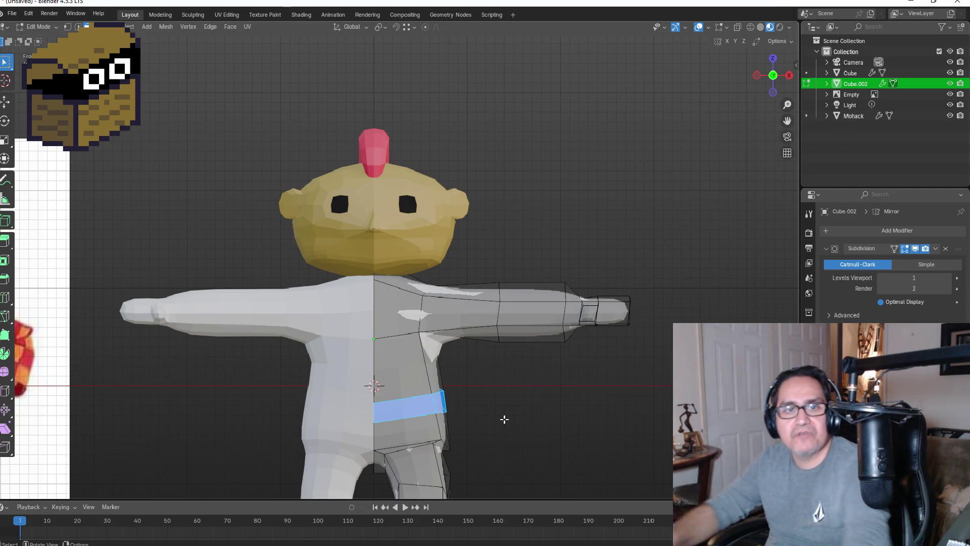
# - Duplicate the selected waist band faces, keeping the copy in place
pyautogui.scroll(-3, 478, 429)
pyautogui.scroll(1, 467, 384)
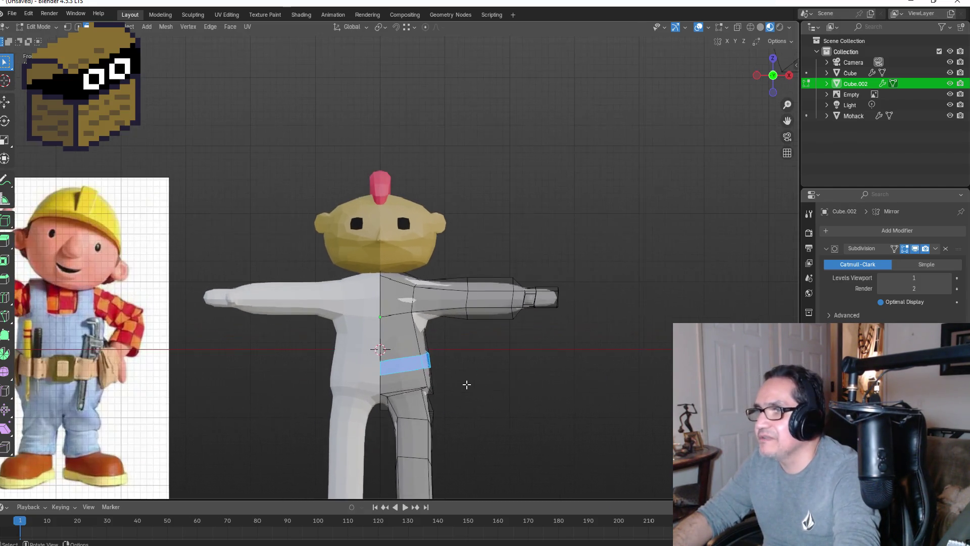
pyautogui.moveTo(480, 391)
pyautogui.mouseDown(button='middle')
pyautogui.moveTo(522, 379)
pyautogui.moveTo(404, 374)
pyautogui.moveTo(526, 369)
pyautogui.mouseUp(button='middle')
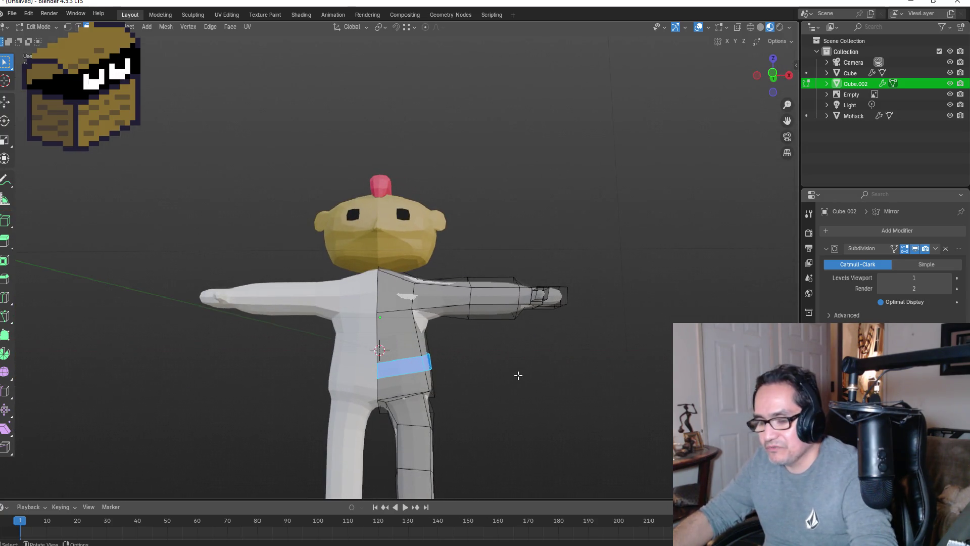
pyautogui.press('g')
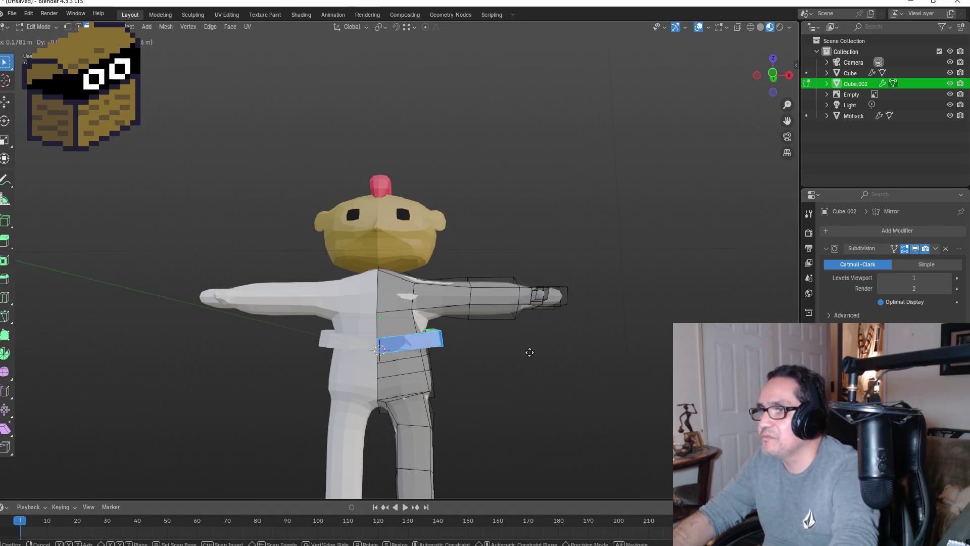
pyautogui.rightClick(531, 357)
# - Separate the duplicated band into its own object, Cube.001, and return to Object Mode
pyautogui.hotkey('ctrl', 'p')
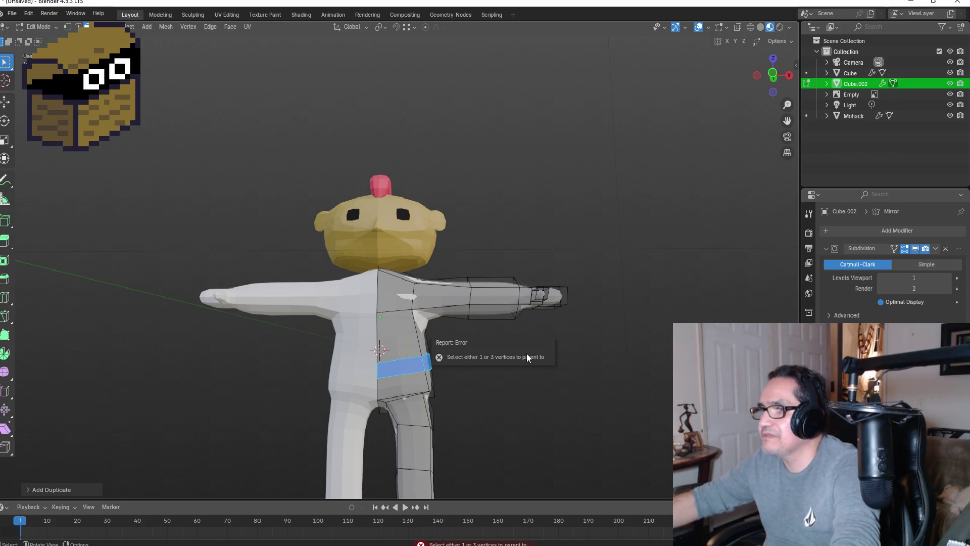
pyautogui.press('p')
pyautogui.click(582, 351)
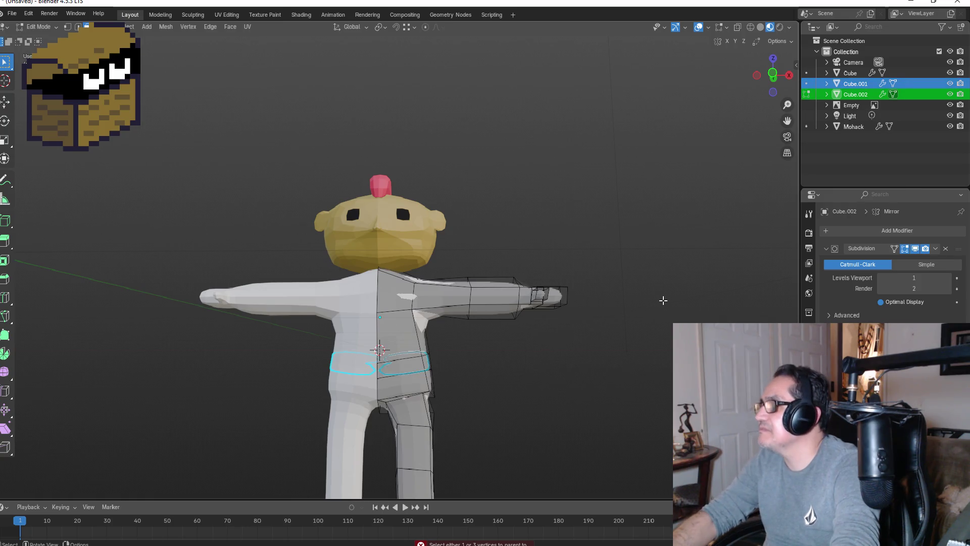
pyautogui.click(852, 95)
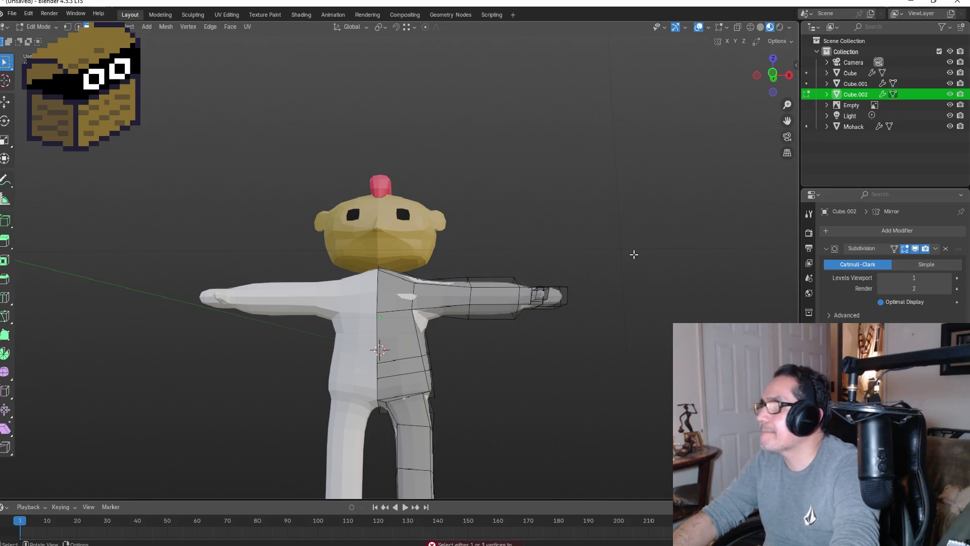
pyautogui.press('Tab')
pyautogui.press('Up')
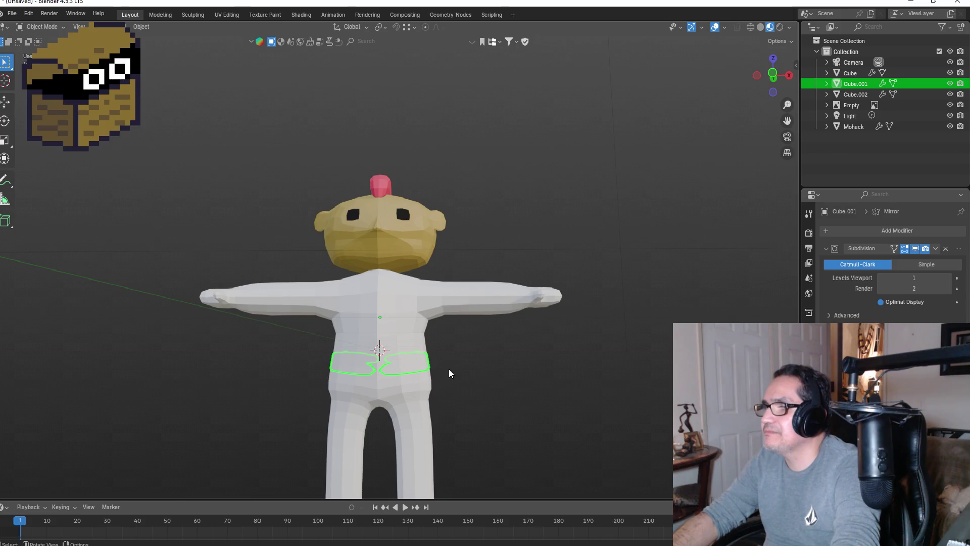
# - Apply Cube.001's Mirror modifier, leaving only Subdivision on the belt
pyautogui.press('s')
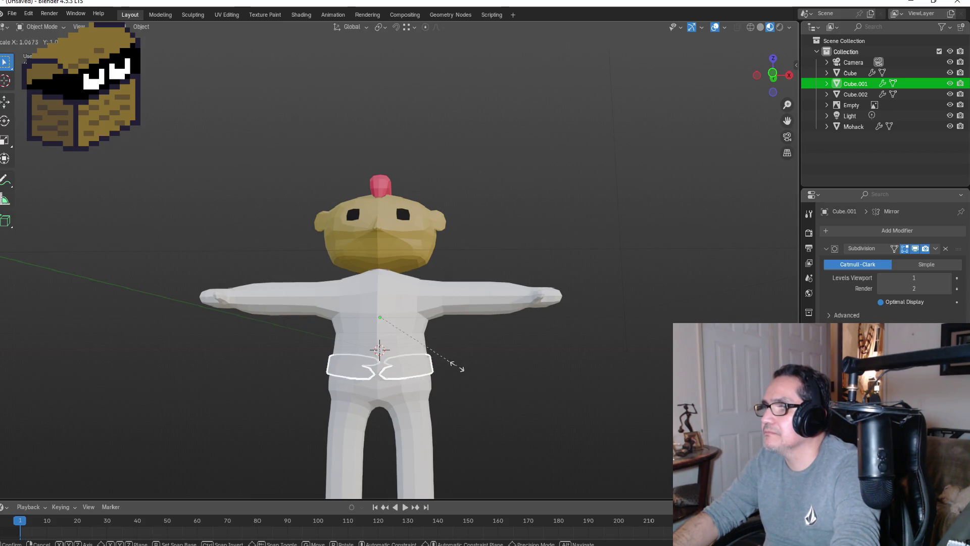
pyautogui.rightClick(461, 365)
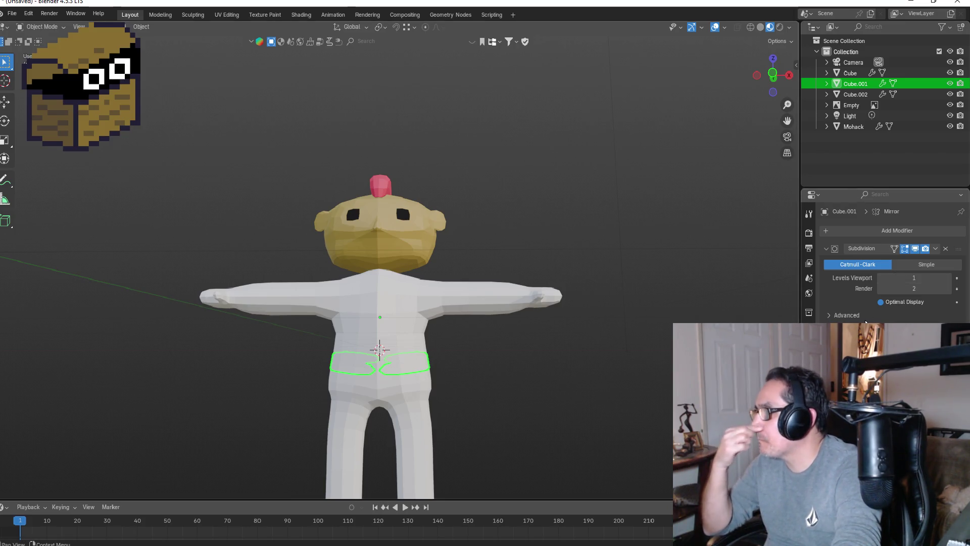
pyautogui.moveTo(583, 410)
pyautogui.mouseDown(button='middle')
pyautogui.moveTo(456, 391)
pyautogui.moveTo(600, 405)
pyautogui.moveTo(615, 422)
pyautogui.moveTo(562, 420)
pyautogui.moveTo(570, 420)
pyautogui.moveTo(565, 405)
pyautogui.moveTo(538, 405)
pyautogui.mouseUp(button='middle')
pyautogui.scroll(2, 464, 393)
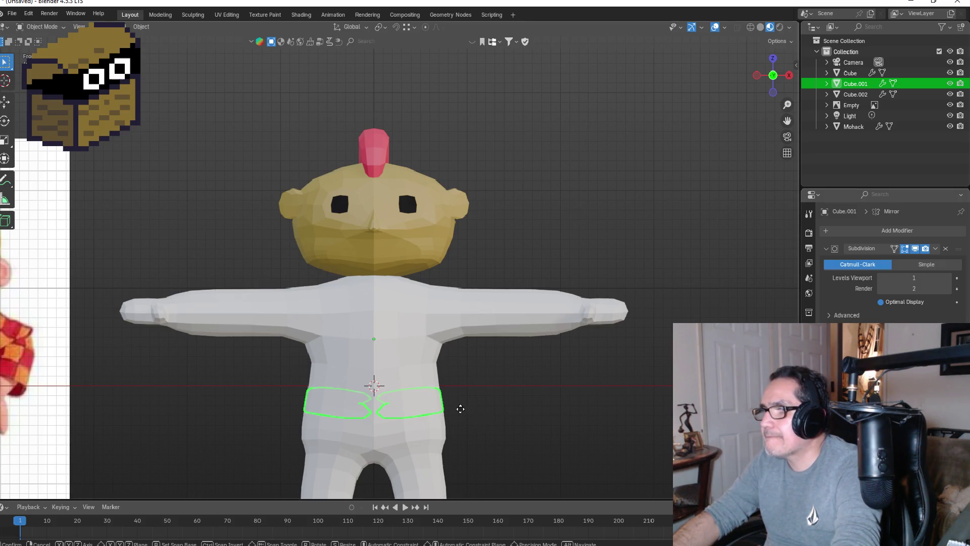
pyautogui.press('g')
pyautogui.rightClick(624, 406)
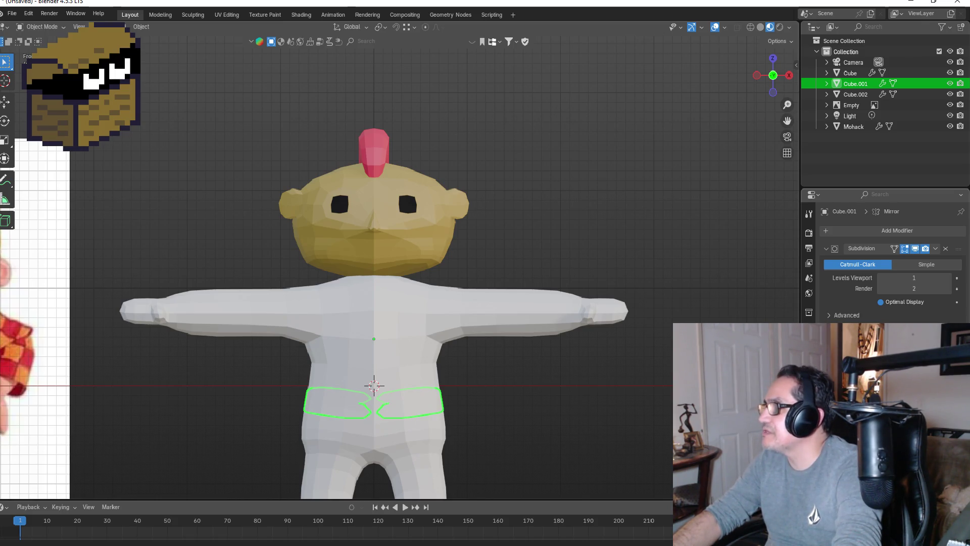
pyautogui.hotkey('ctrl', 'a')
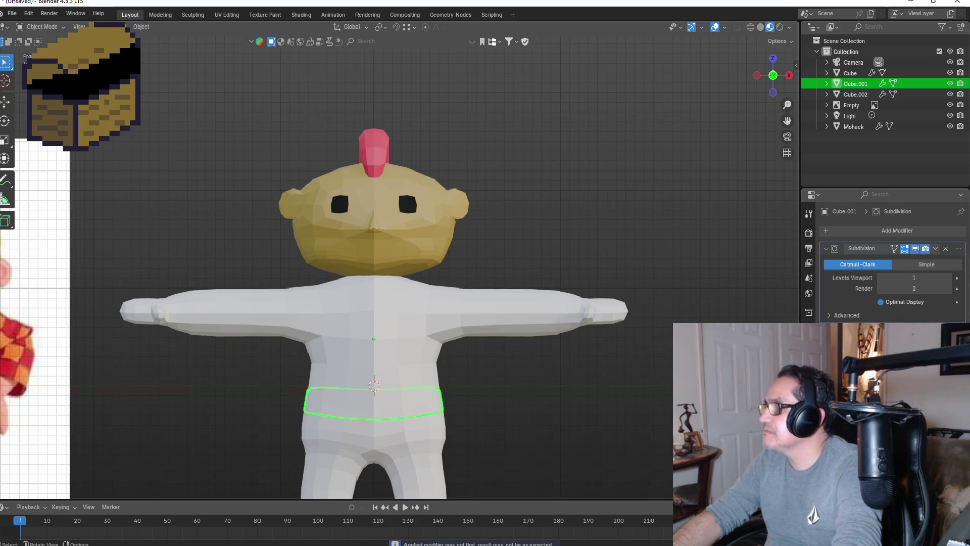
# - Rename Cube.001 to 'Belt' in the Outliner
pyautogui.click(852, 74)
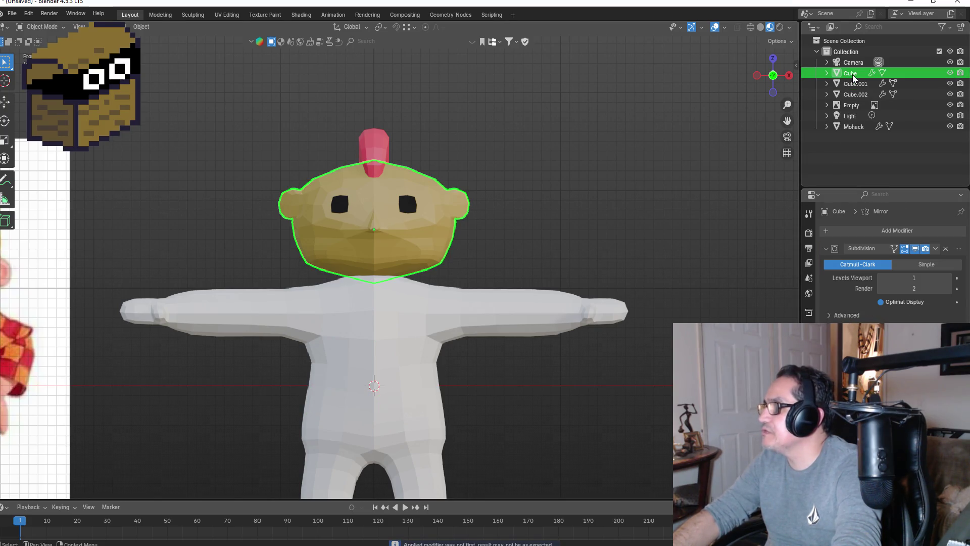
pyautogui.click(853, 85)
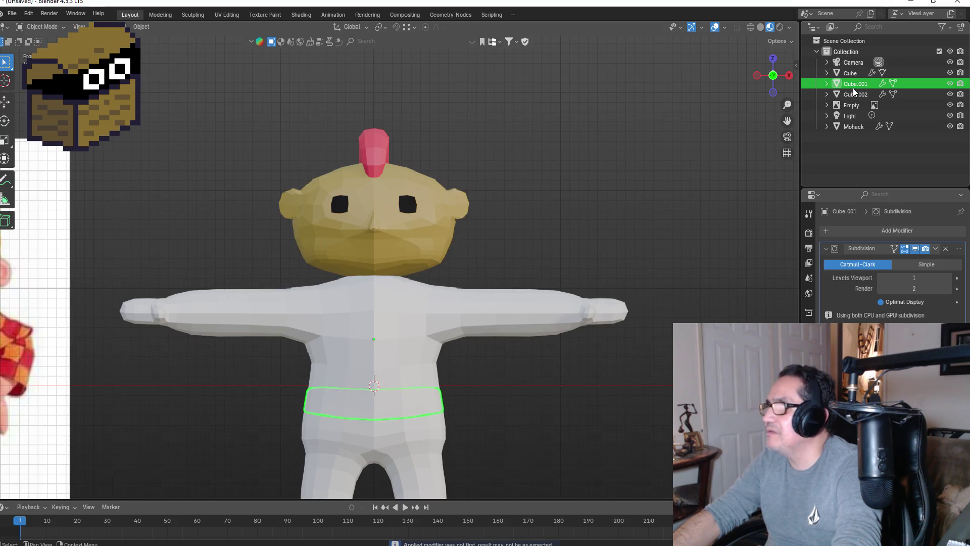
pyautogui.doubleClick(854, 84)
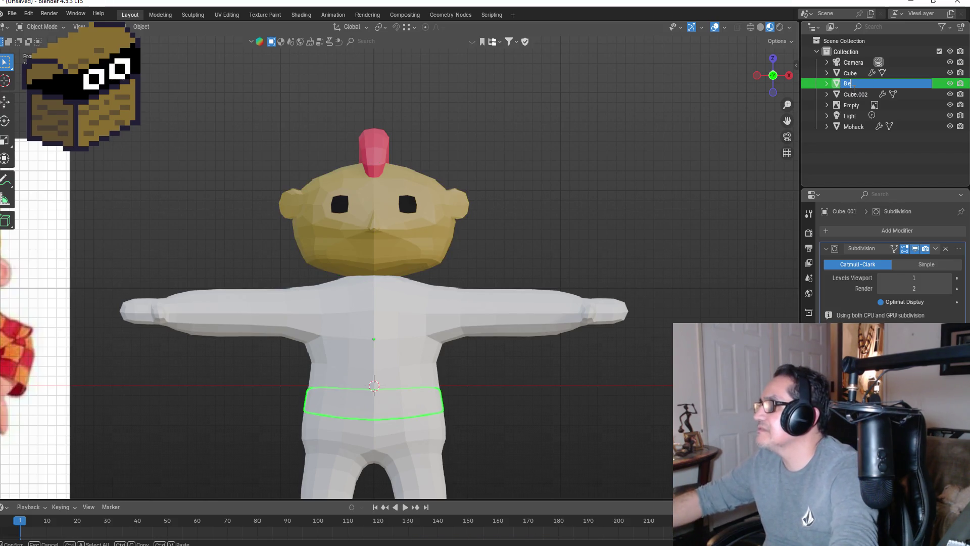
pyautogui.write('Belt')
pyautogui.press('Return')
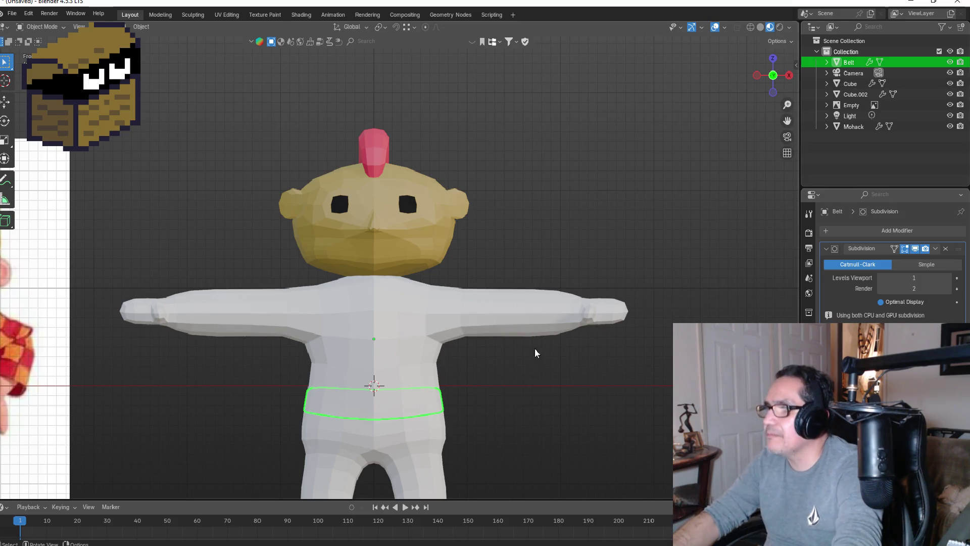
# - Scale the Belt up so it wraps around the body's waist
pyautogui.click(408, 398)
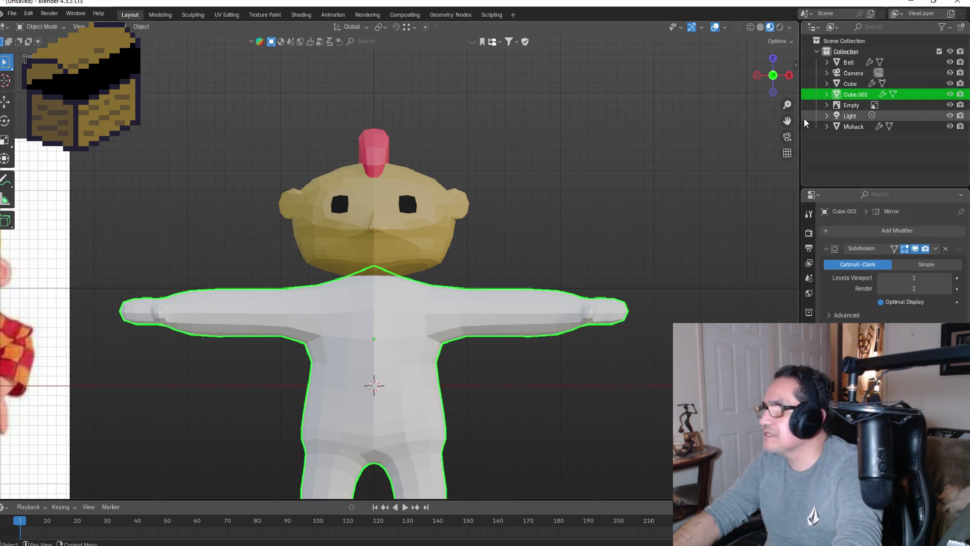
pyautogui.click(849, 62)
pyautogui.press('s')
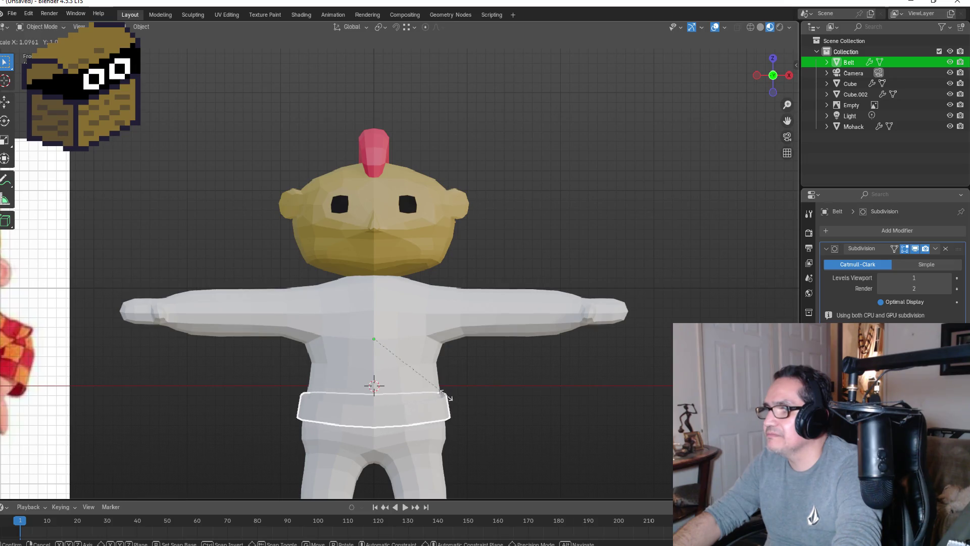
pyautogui.click(446, 395)
pyautogui.moveTo(546, 407); pyautogui.dragTo(440, 400, button='middle')
pyautogui.press('KP_1')
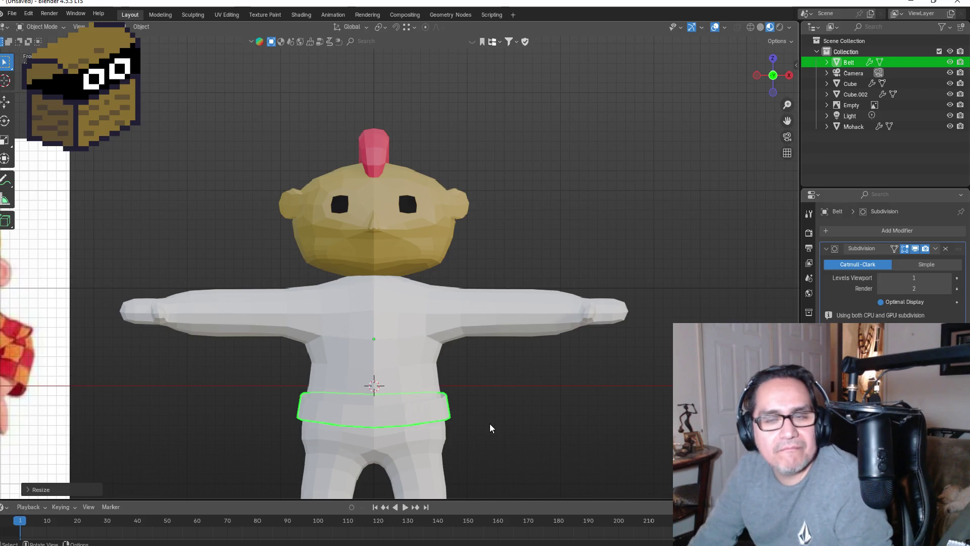
# - Move the Belt into position and show its Material properties
pyautogui.scroll(-4, 336, 439)
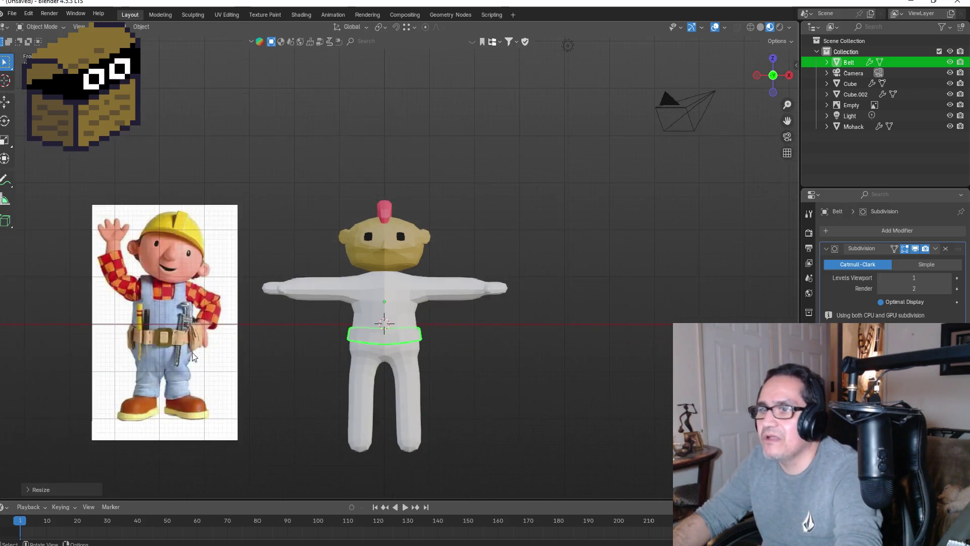
pyautogui.scroll(1, 176, 336)
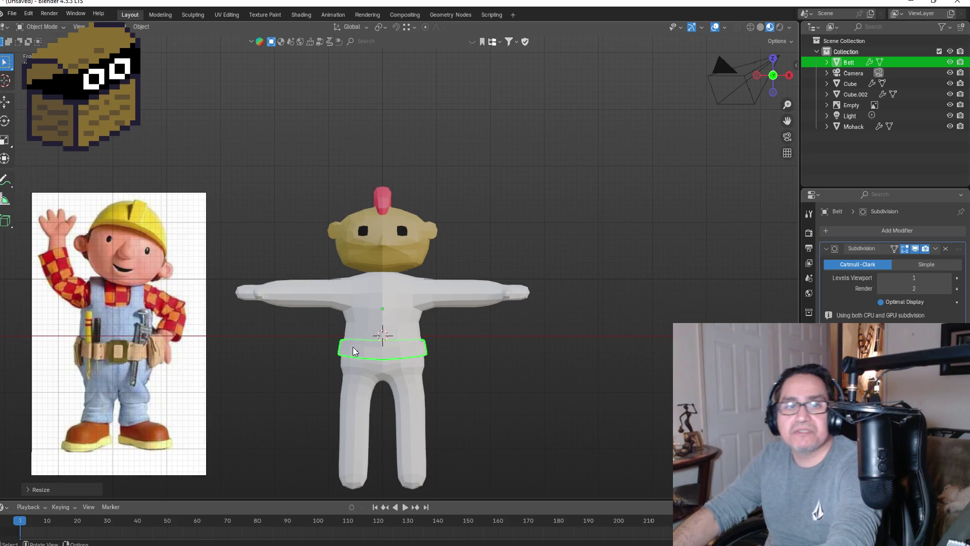
pyautogui.scroll(3, 379, 345)
pyautogui.press('g')
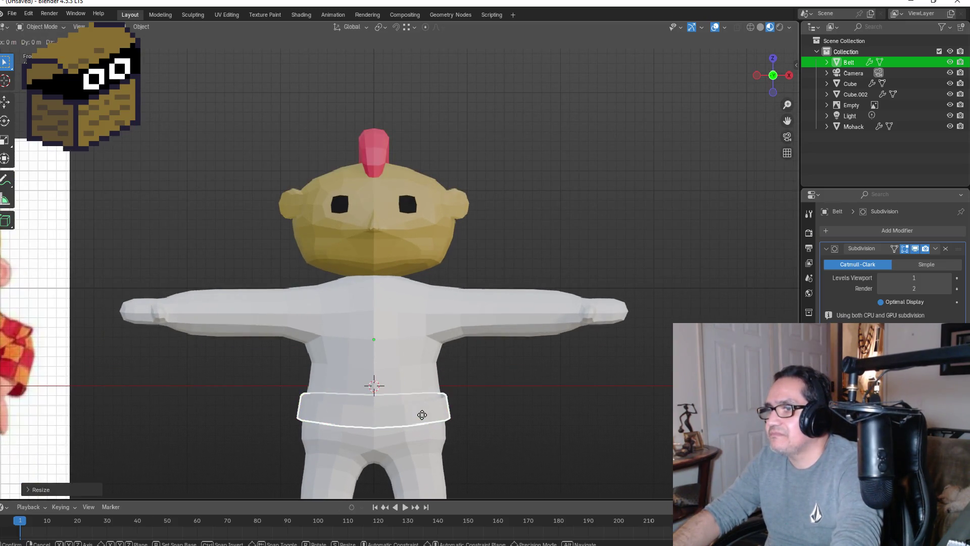
pyautogui.click(425, 419)
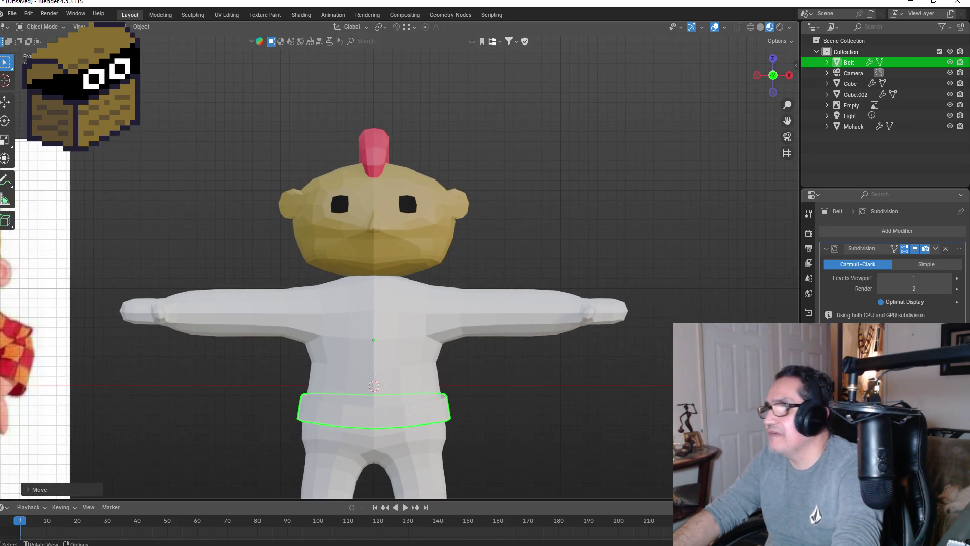
pyautogui.click(809, 418)
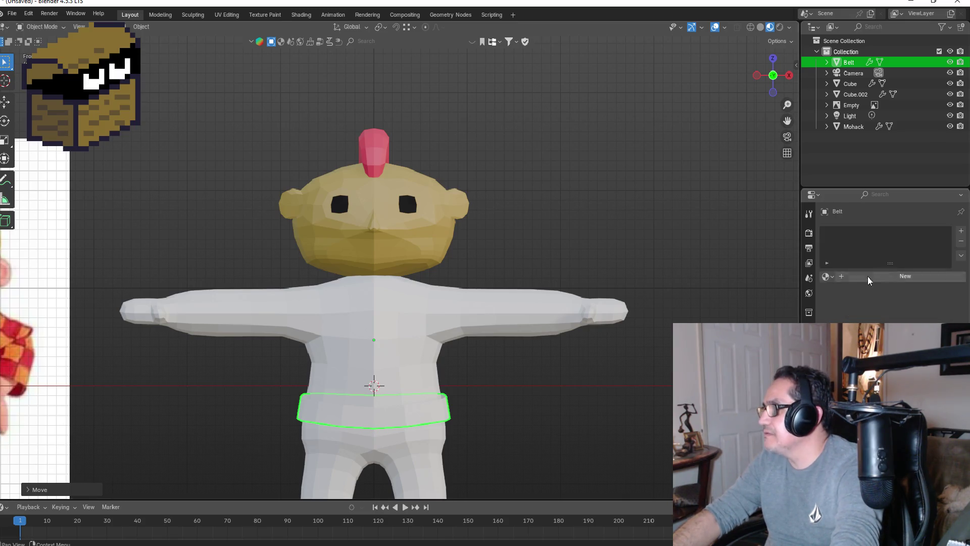
# - Add a material slot and a new material named 'Yellow' to the Belt
pyautogui.click(963, 231)
pyautogui.click(888, 277)
pyautogui.doubleClick(875, 236)
pyautogui.write('Yellow')
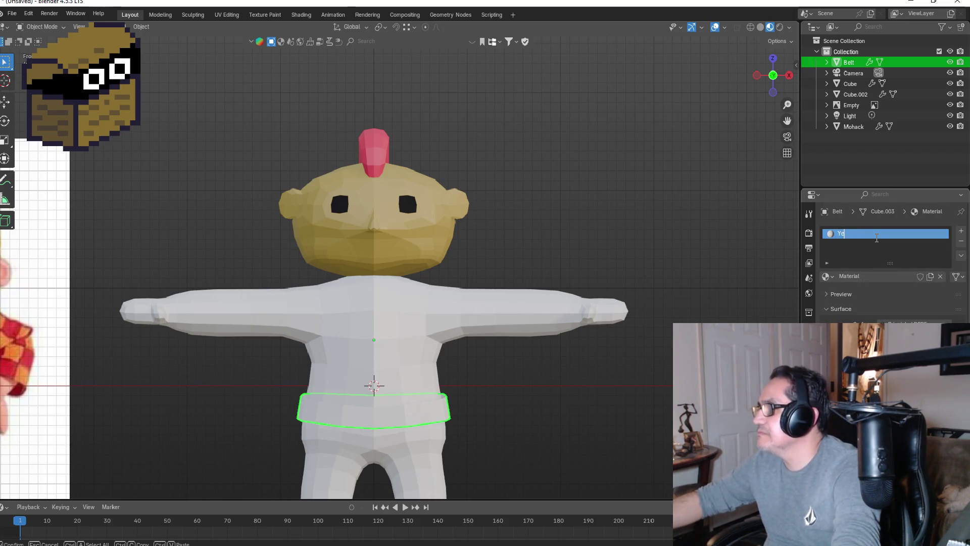
pyautogui.press('Return')
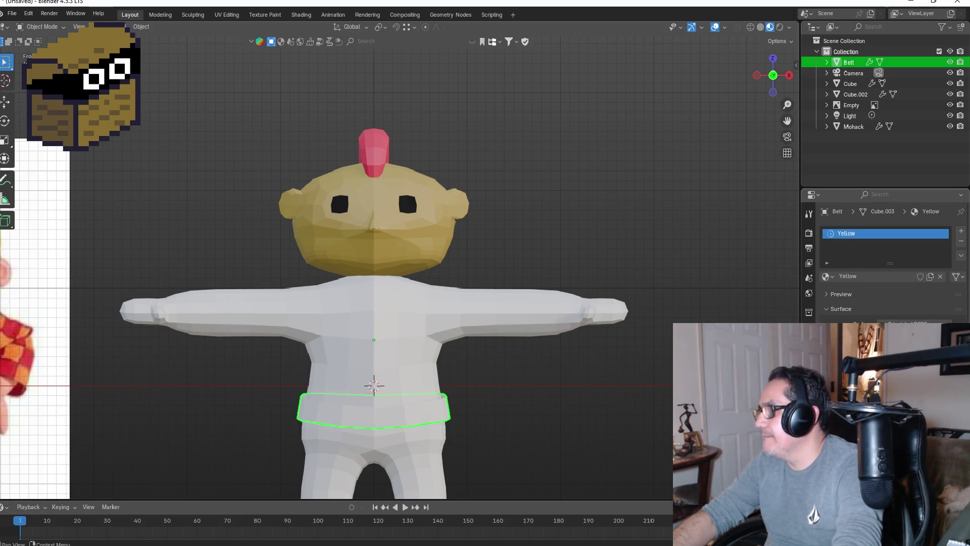
# - Set the Yellow material's Base Color to bright yellow
pyautogui.click(904, 332)
pyautogui.moveTo(890, 218)
pyautogui.mouseDown()
pyautogui.moveTo(870, 240)
pyautogui.moveTo(859, 231)
pyautogui.mouseUp()
pyautogui.scroll(-3, 409, 343)
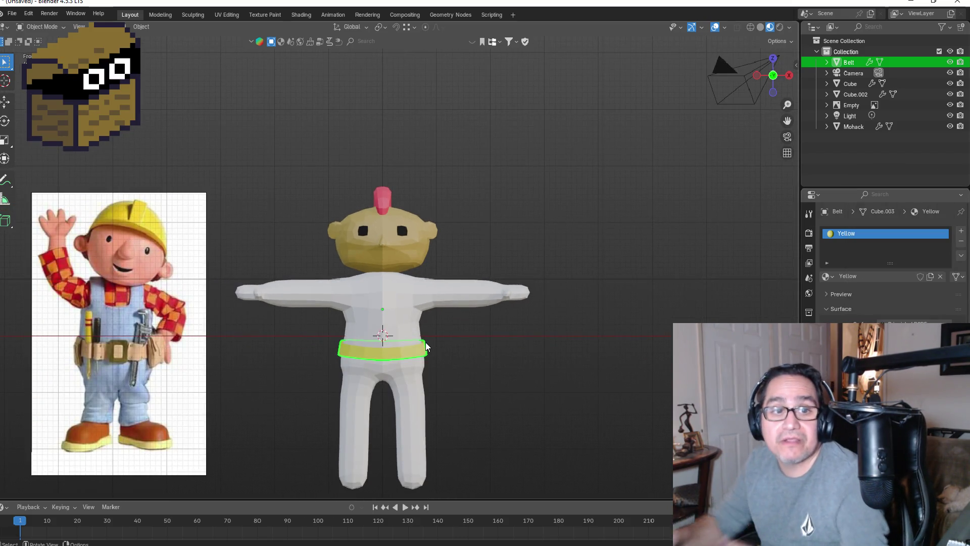
# - Resize the yellow belt uniformly and check it from the side
pyautogui.scroll(1, 409, 386)
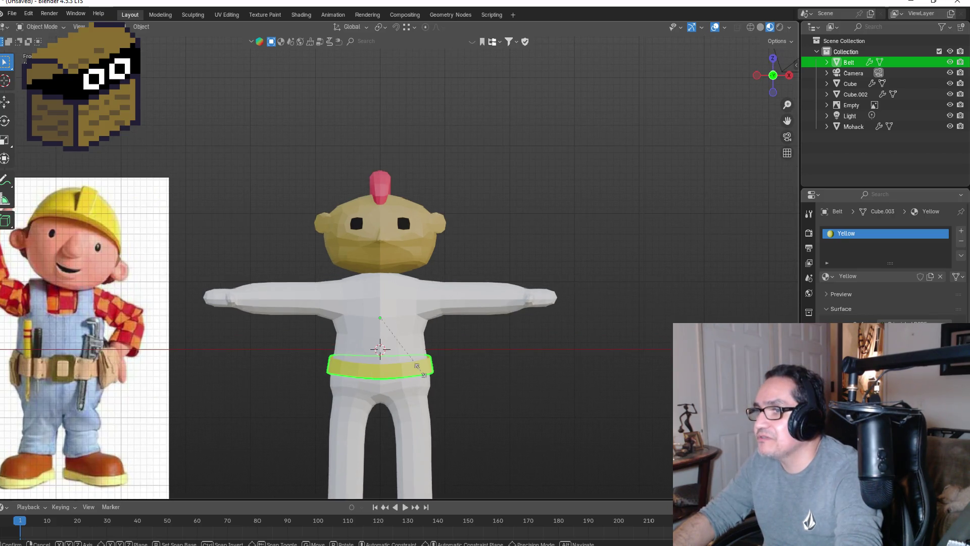
pyautogui.press('s')
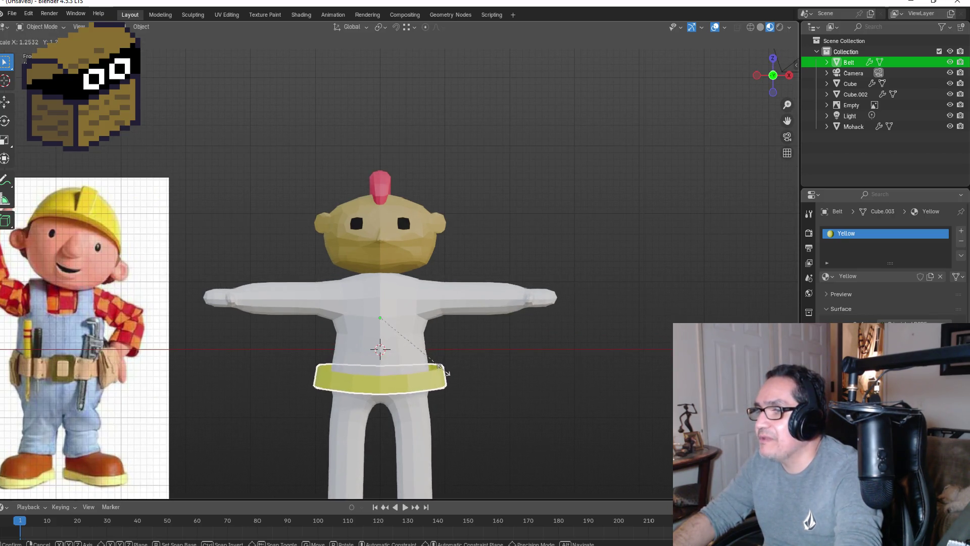
pyautogui.click(429, 365)
pyautogui.press('g')
pyautogui.press('x')
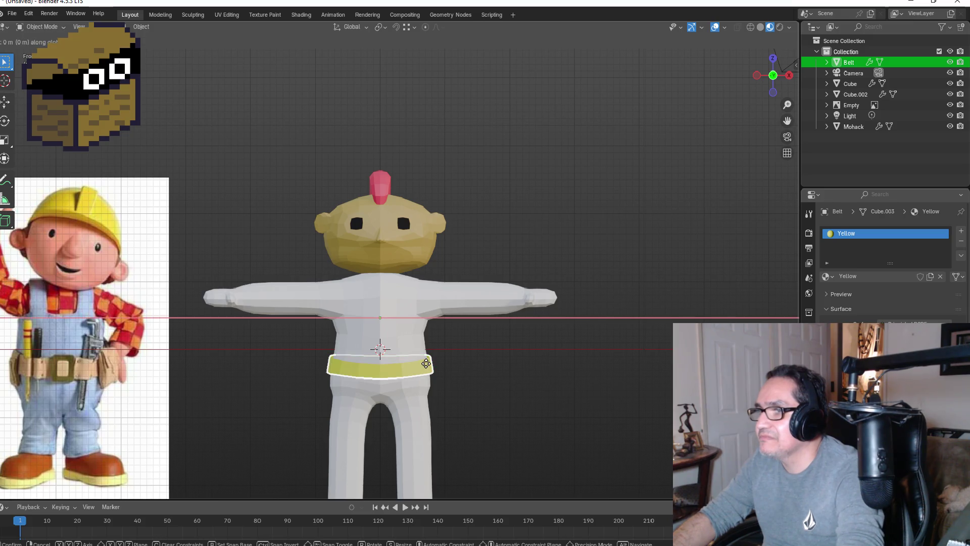
pyautogui.press('Escape')
pyautogui.moveTo(430, 363)
pyautogui.mouseDown(button='middle')
pyautogui.moveTo(499, 358)
pyautogui.moveTo(439, 373)
pyautogui.moveTo(380, 370)
pyautogui.moveTo(519, 338)
pyautogui.moveTo(469, 374)
pyautogui.moveTo(416, 387)
pyautogui.mouseUp(button='middle')
pyautogui.scroll(2, 432, 422)
pyautogui.scroll(-1, 396, 419)
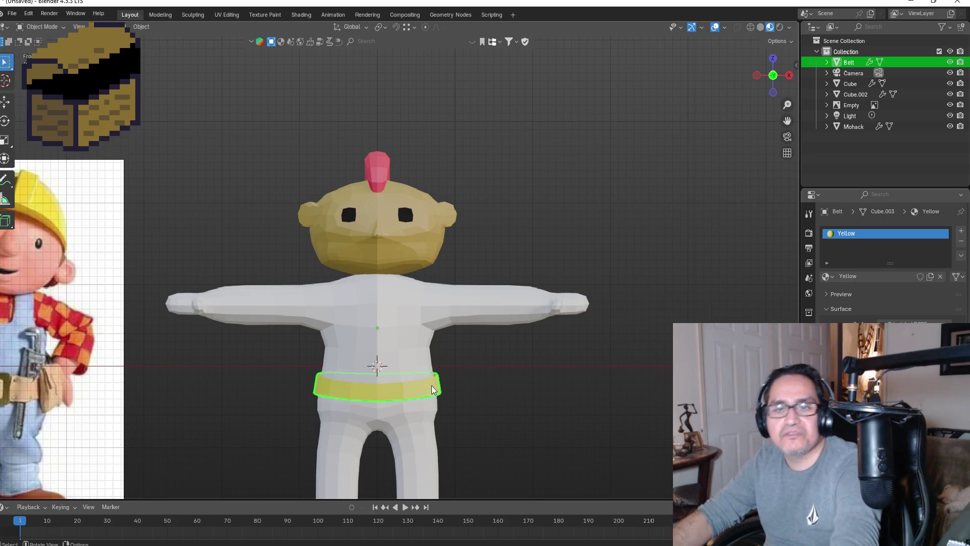
# - Widen the belt along X, then select the white body mesh
pyautogui.press('s')
pyautogui.press('x')
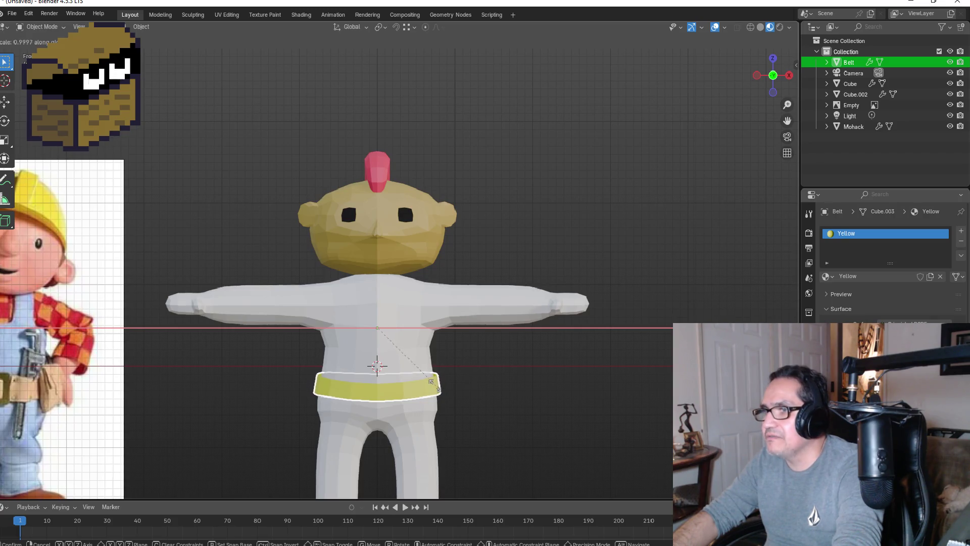
pyautogui.click(429, 381)
pyautogui.moveTo(502, 379)
pyautogui.mouseDown(button='middle')
pyautogui.moveTo(408, 362)
pyautogui.moveTo(394, 378)
pyautogui.mouseUp(button='middle')
pyautogui.press('KP_1')
pyautogui.click(386, 335)
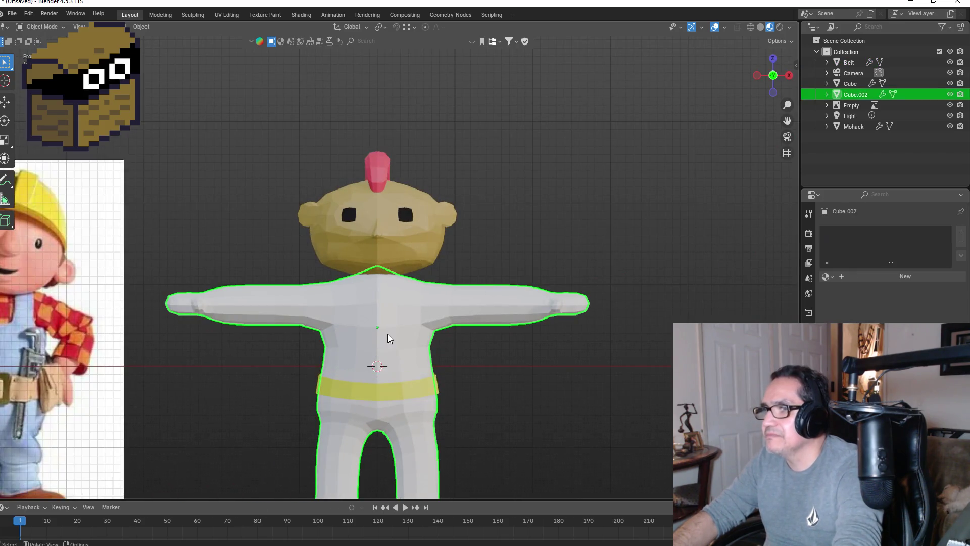
pyautogui.scroll(-3, 435, 331)
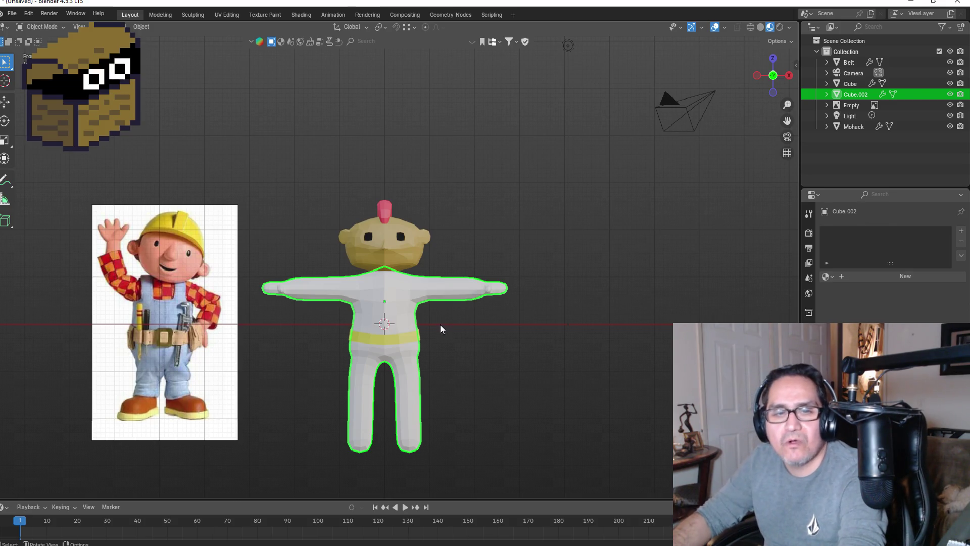
pyautogui.scroll(2, 385, 289)
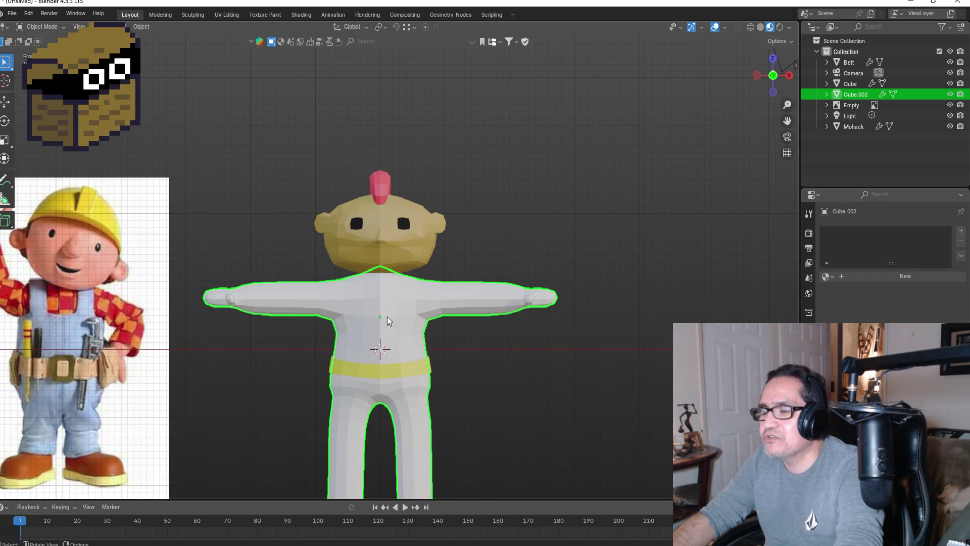
pyautogui.scroll(2, 363, 320)
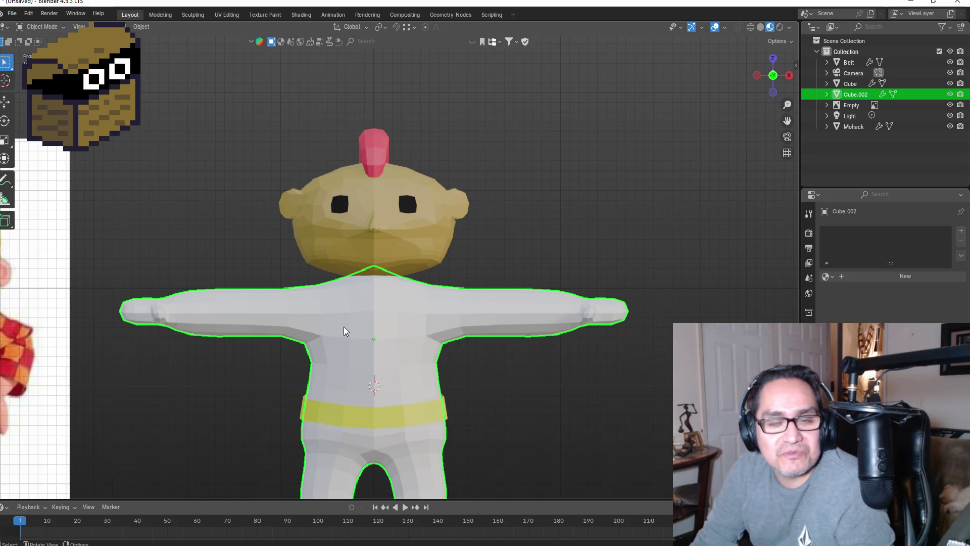
# - Enter Edit Mode on the body in Top view with Edge select
pyautogui.moveTo(581, 327)
pyautogui.mouseDown(button='middle')
pyautogui.moveTo(480, 313)
pyautogui.moveTo(480, 347)
pyautogui.moveTo(614, 296)
pyautogui.moveTo(559, 287)
pyautogui.moveTo(519, 308)
pyautogui.moveTo(604, 305)
pyautogui.mouseUp(button='middle')
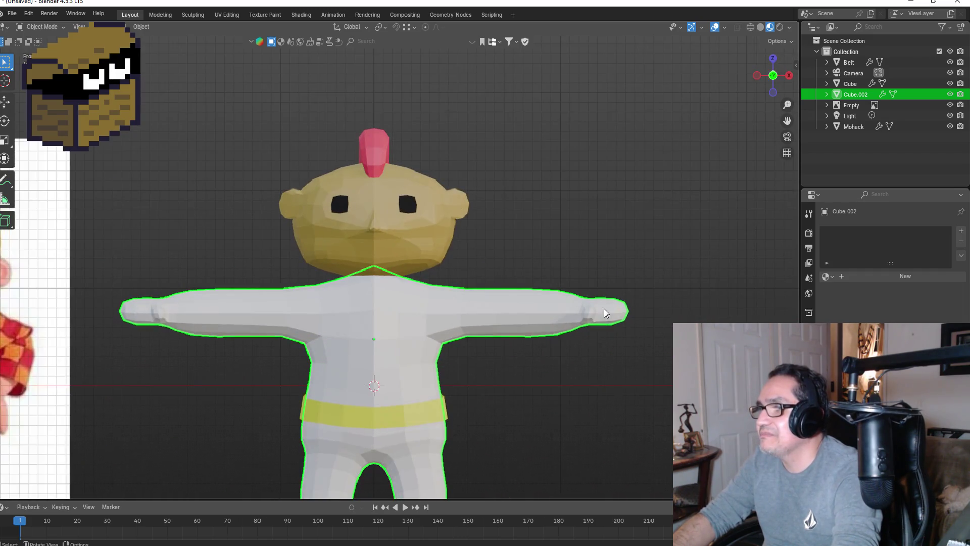
pyautogui.click(772, 58)
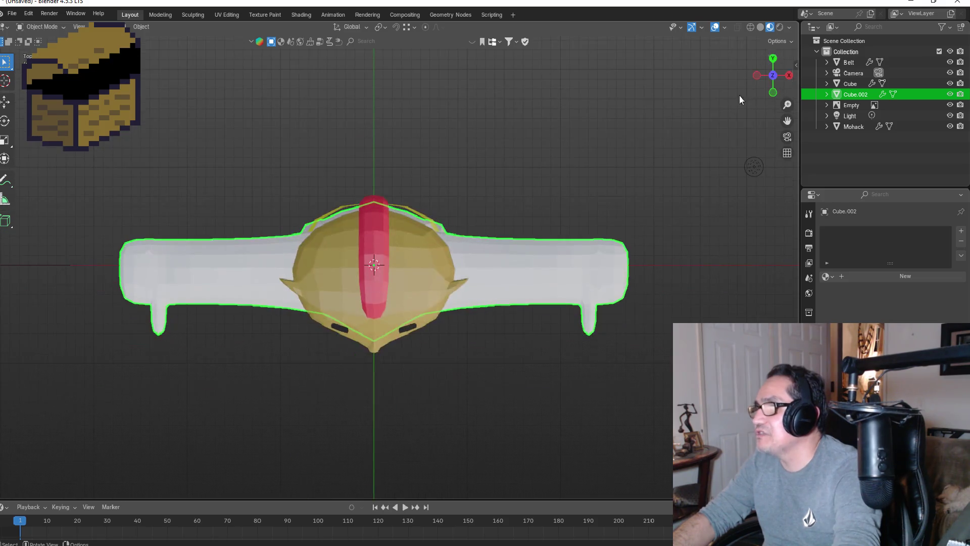
pyautogui.press('Tab')
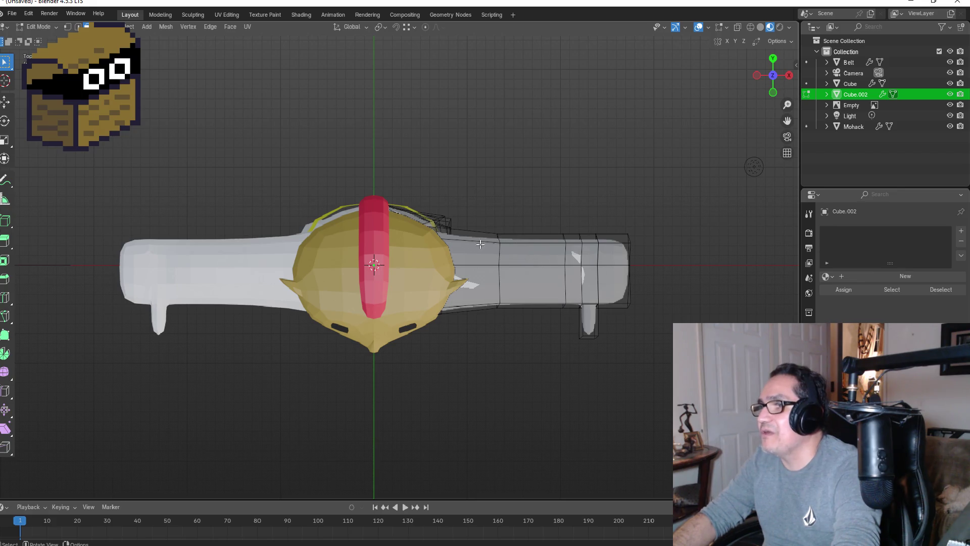
pyautogui.click(79, 27)
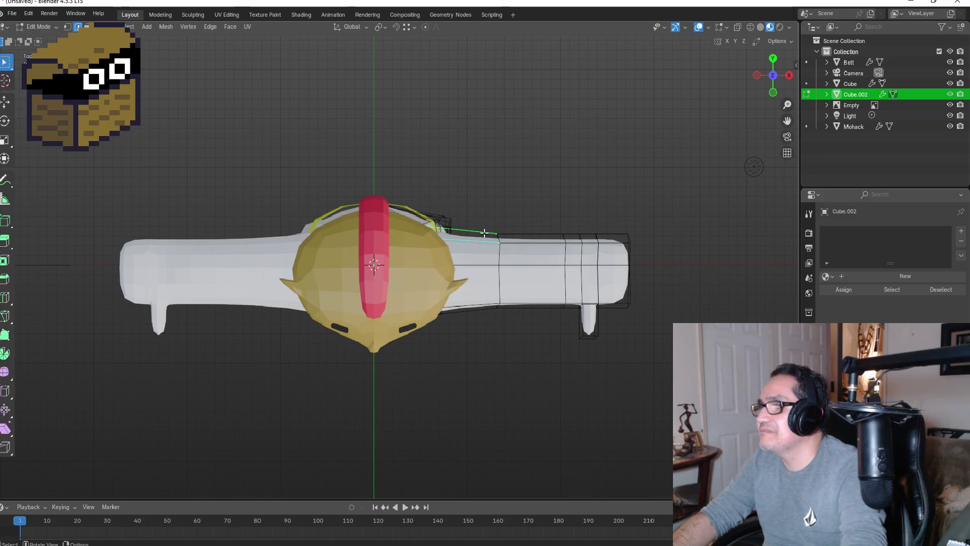
# - Select the edge loops along the right arm and move them slightly inward
pyautogui.keyDown('alt'); pyautogui.keyDown('shift'); pyautogui.click(484, 233); pyautogui.keyUp('shift'); pyautogui.keyUp('alt')
pyautogui.keyDown('alt'); pyautogui.click(484, 244); pyautogui.keyUp('alt')
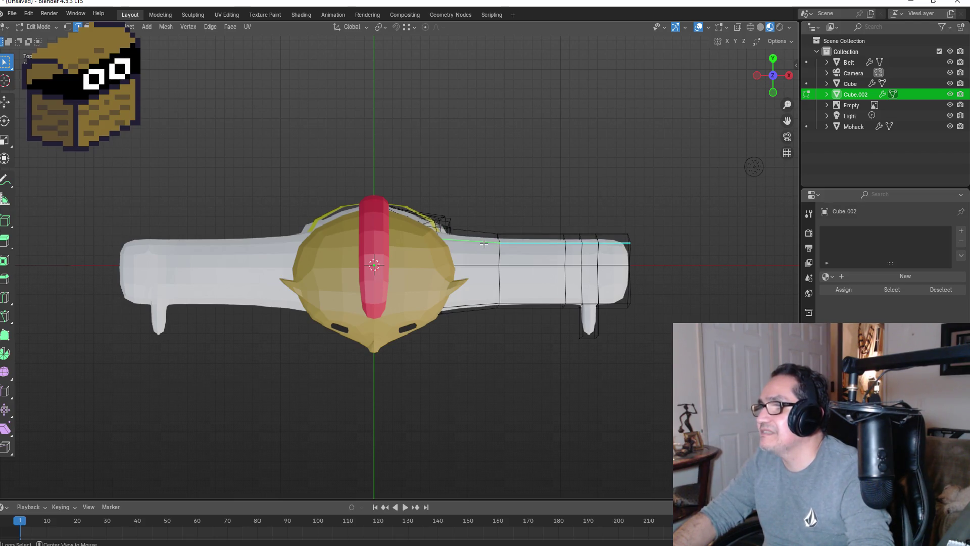
pyautogui.keyDown('alt'); pyautogui.keyDown('shift'); pyautogui.click(484, 234); pyautogui.keyUp('shift'); pyautogui.keyUp('alt')
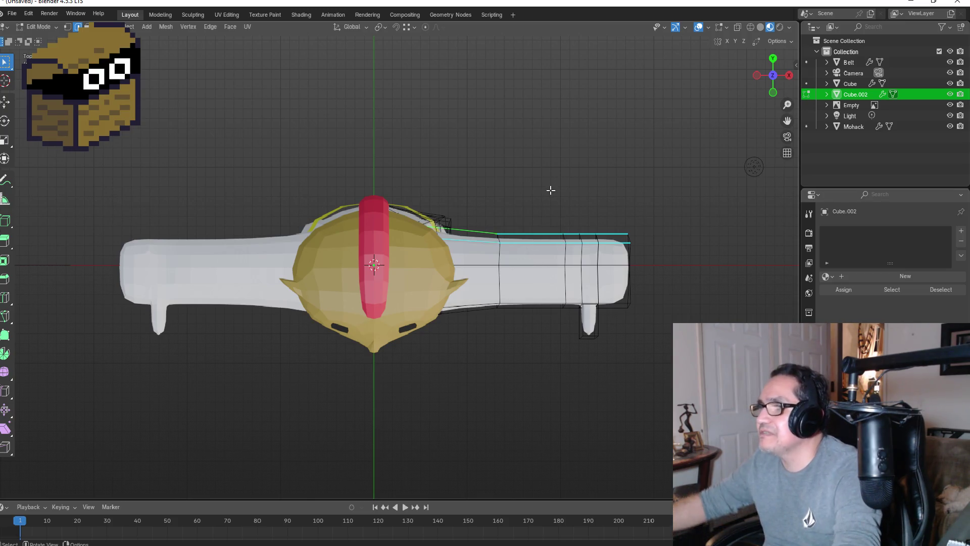
pyautogui.press('g')
pyautogui.moveTo(540, 227)
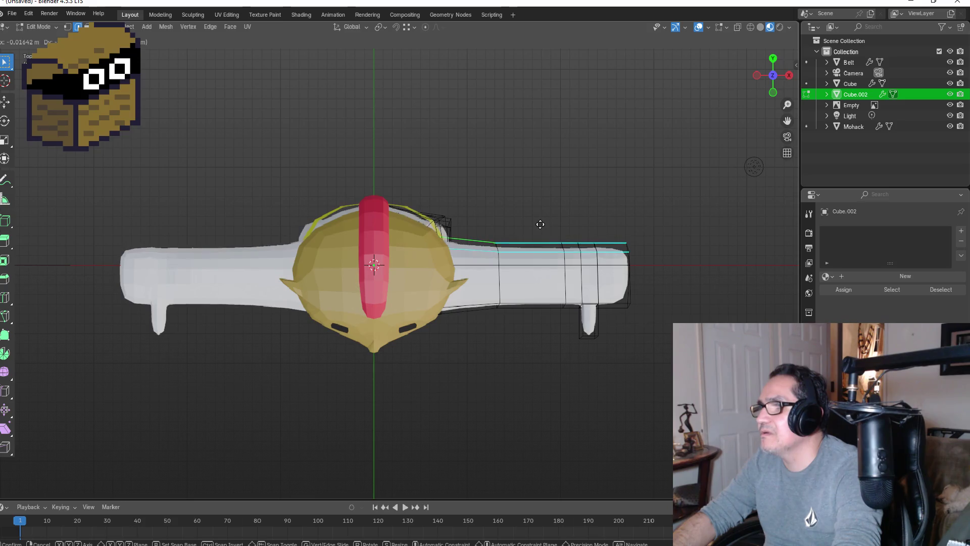
pyautogui.click(539, 226)
pyautogui.moveTo(539, 223)
pyautogui.mouseDown(button='middle')
pyautogui.moveTo(546, 340)
pyautogui.moveTo(565, 375)
pyautogui.mouseUp(button='middle')
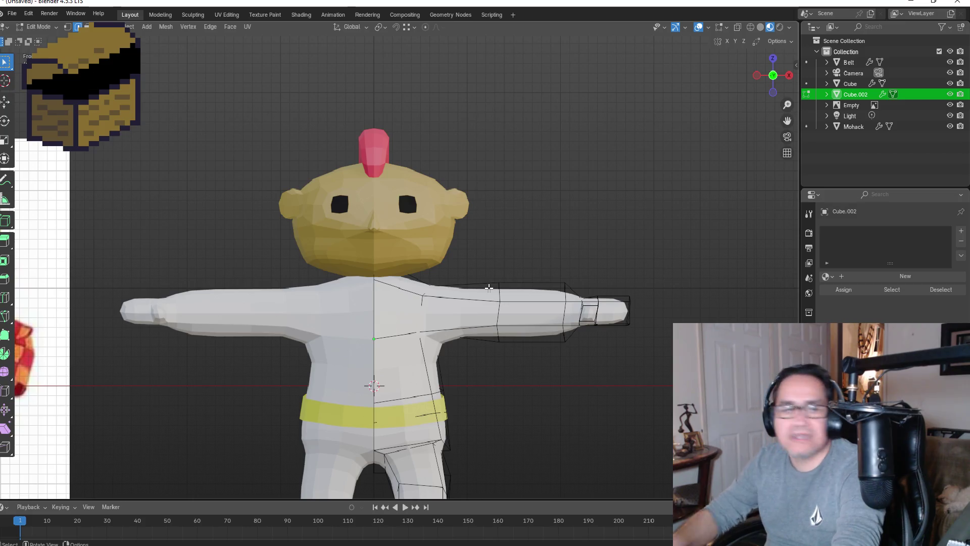
# - Move the selected arm edge loop in front view
pyautogui.moveTo(501, 300)
pyautogui.mouseDown(button='middle')
pyautogui.moveTo(508, 291)
pyautogui.moveTo(435, 279)
pyautogui.mouseUp(button='middle')
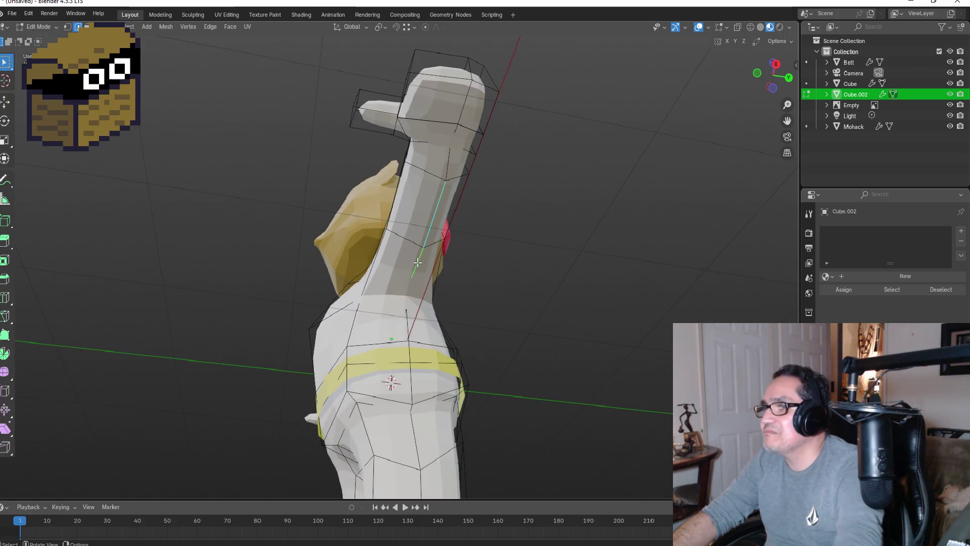
pyautogui.press('KP_1')
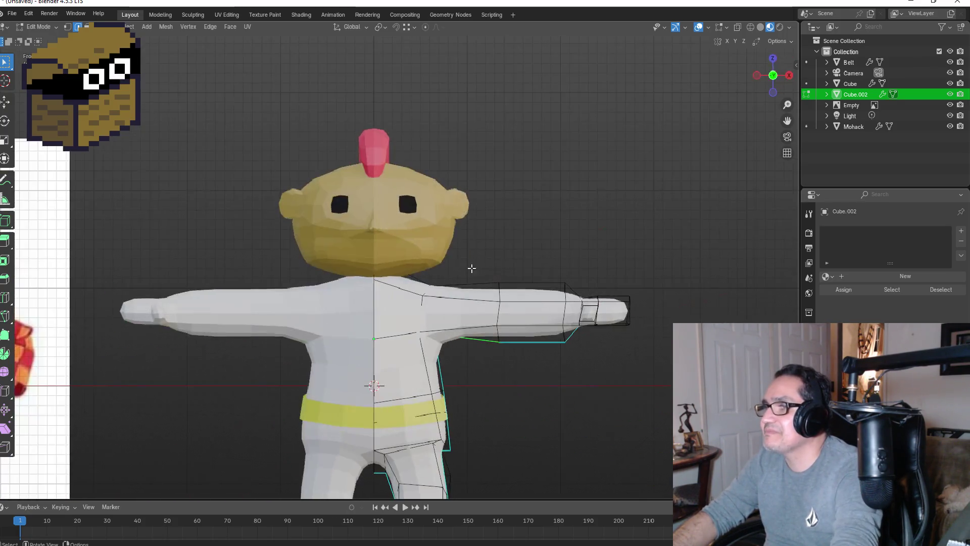
pyautogui.press('g')
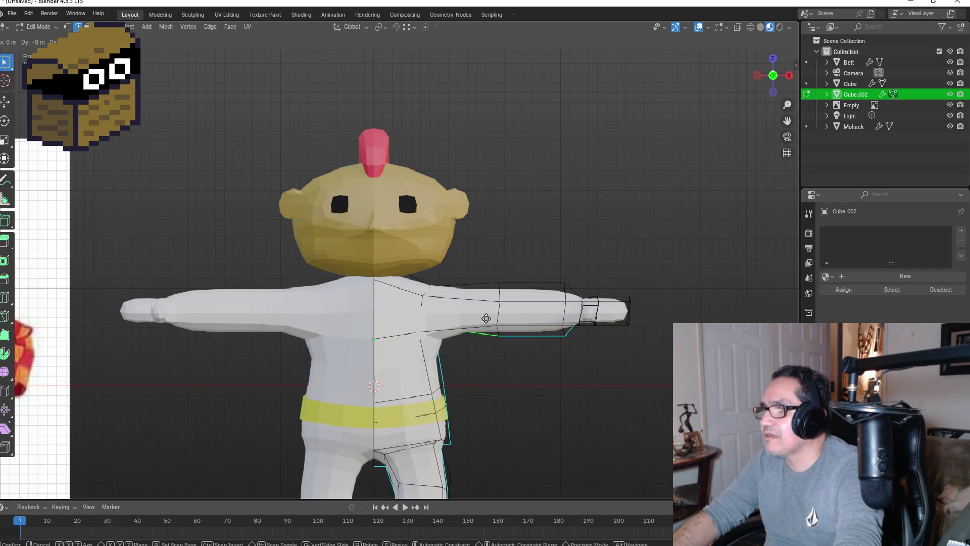
pyautogui.click(485, 316)
pyautogui.moveTo(524, 379); pyautogui.dragTo(495, 316, button='middle')
# - Move the edge under the arm, then adjust it vertically along Z
pyautogui.click(479, 293)
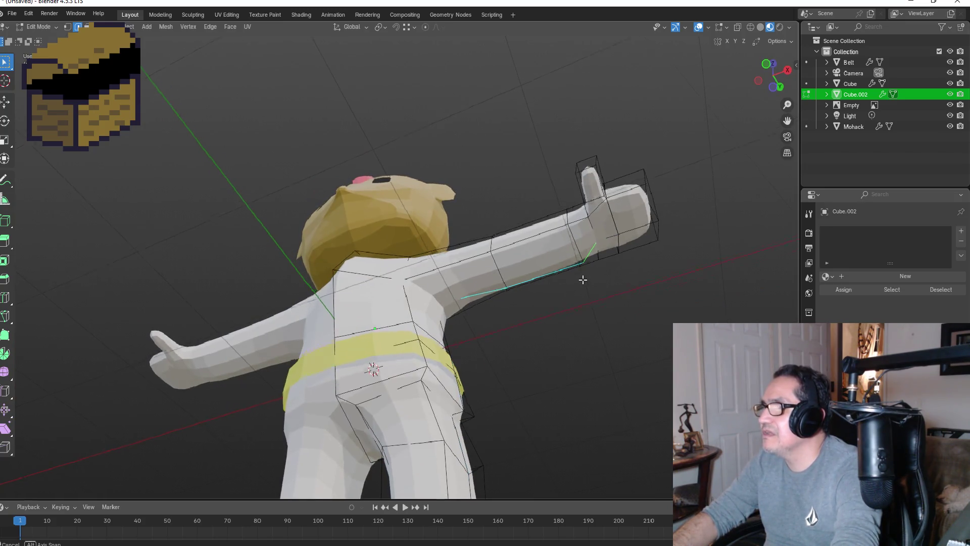
pyautogui.press('KP_1')
pyautogui.press('g')
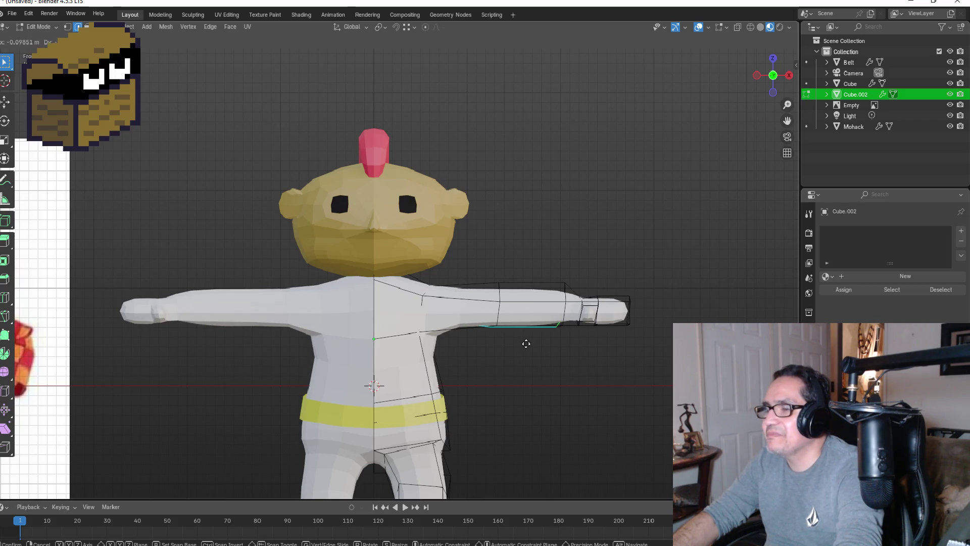
pyautogui.click(526, 341)
pyautogui.moveTo(541, 348); pyautogui.dragTo(537, 322, button='middle')
pyautogui.press('g')
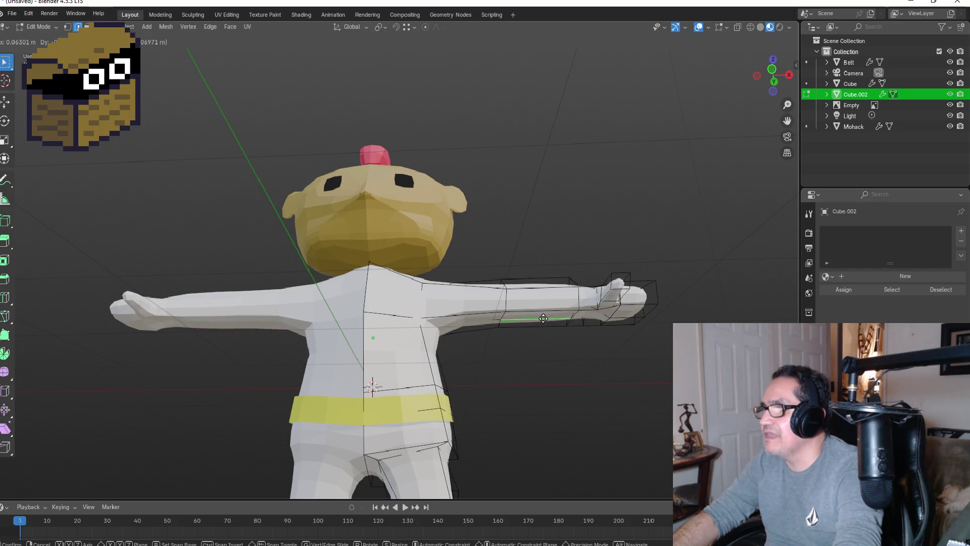
pyautogui.press('z')
pyautogui.click(543, 316)
pyautogui.press('KP_1')
pyautogui.moveTo(586, 263); pyautogui.dragTo(575, 307, button='middle')
# - Move the top arm edge at the hand end to level the arm's top
pyautogui.click(531, 285)
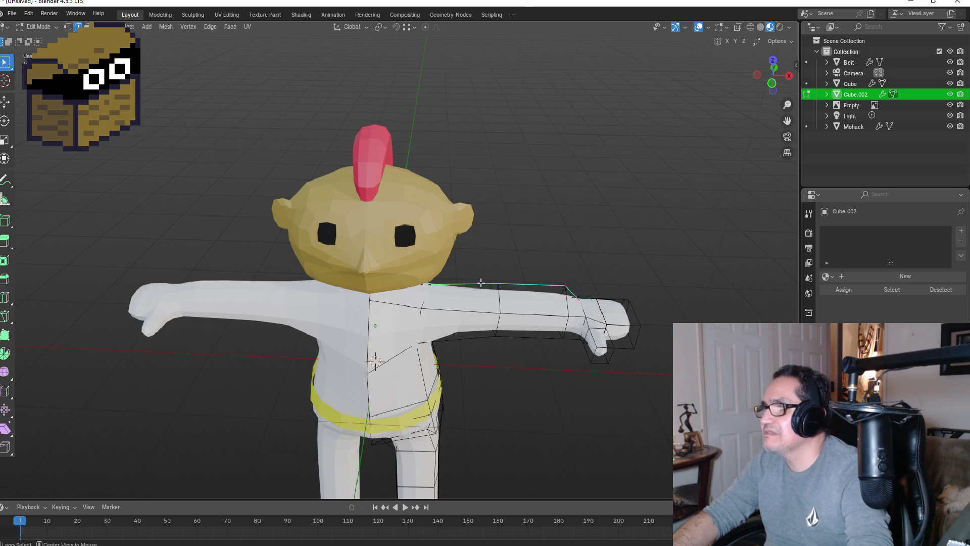
pyautogui.press('KP_1')
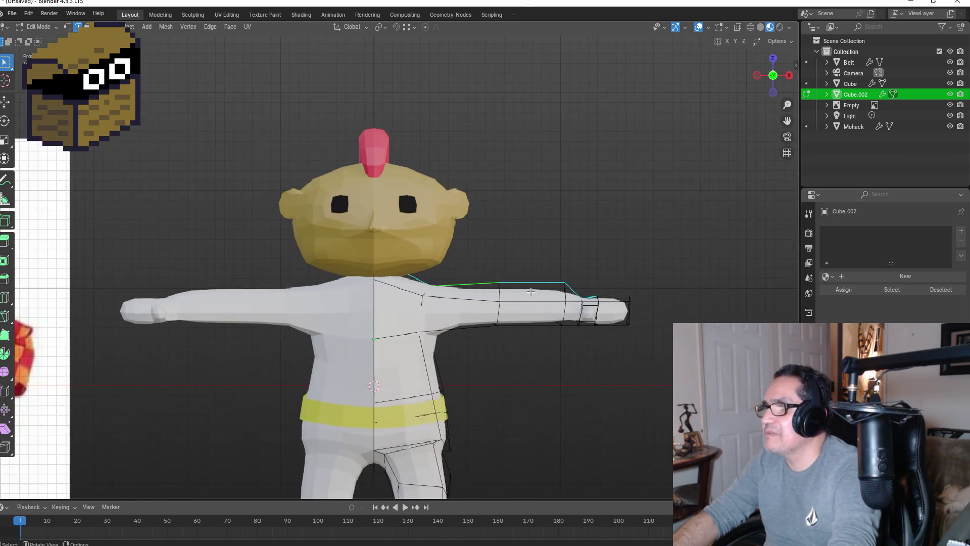
pyautogui.press('g')
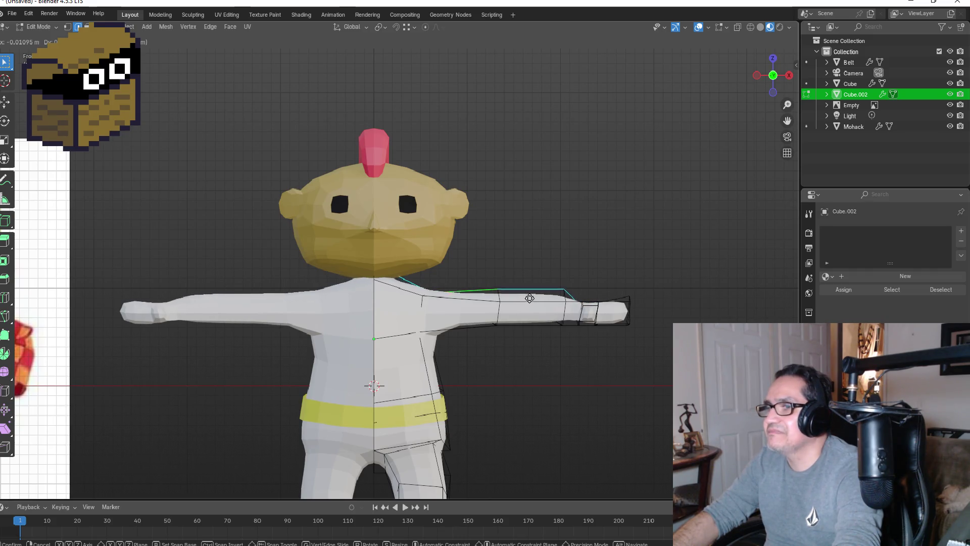
pyautogui.click(527, 298)
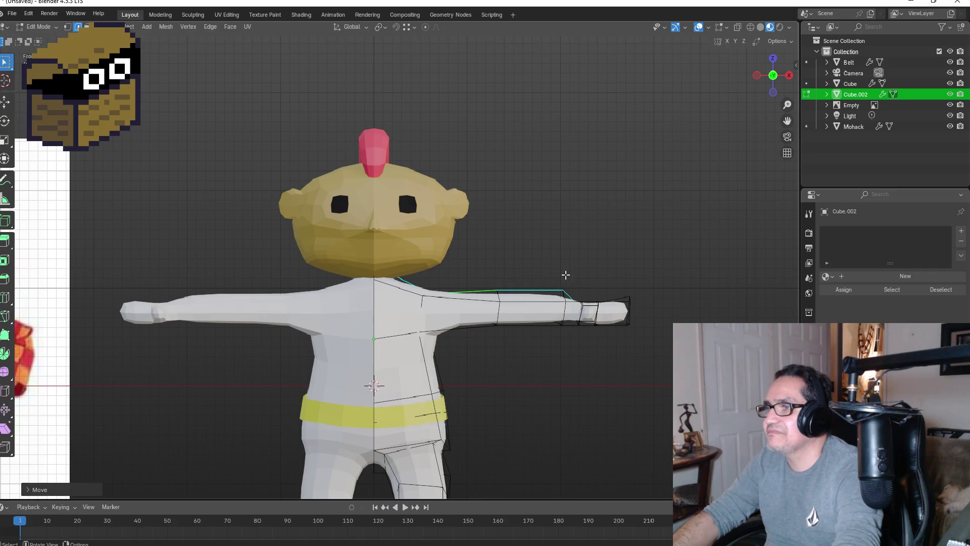
pyautogui.moveTo(605, 389)
pyautogui.mouseDown(button='middle')
pyautogui.moveTo(599, 347)
pyautogui.moveTo(579, 329)
pyautogui.moveTo(593, 326)
pyautogui.mouseUp(button='middle')
pyautogui.press('KP_1')
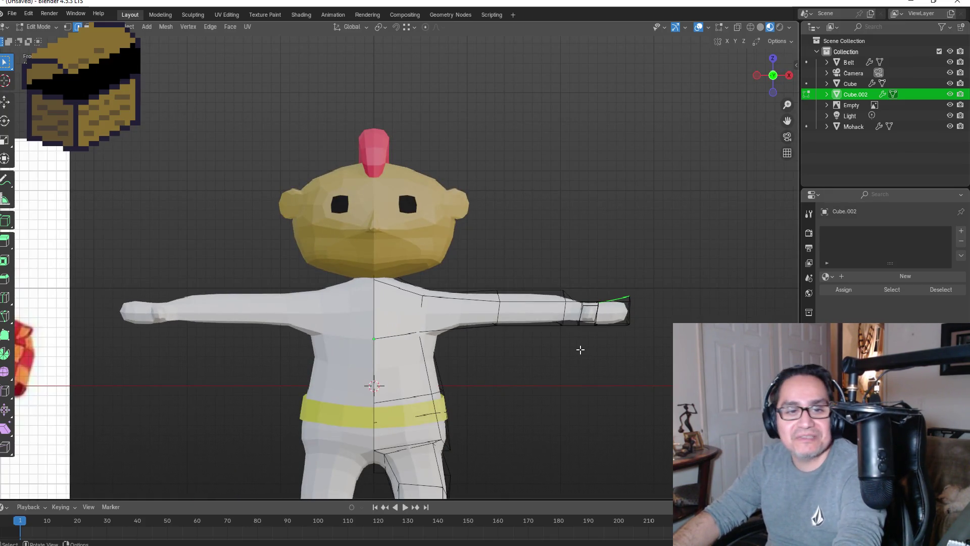
# - Move the selected arm vertex vertically along Z
pyautogui.moveTo(585, 286)
pyautogui.mouseDown(button='middle')
pyautogui.moveTo(580, 301)
pyautogui.moveTo(530, 297)
pyautogui.moveTo(512, 342)
pyautogui.mouseUp(button='middle')
pyautogui.press('g')
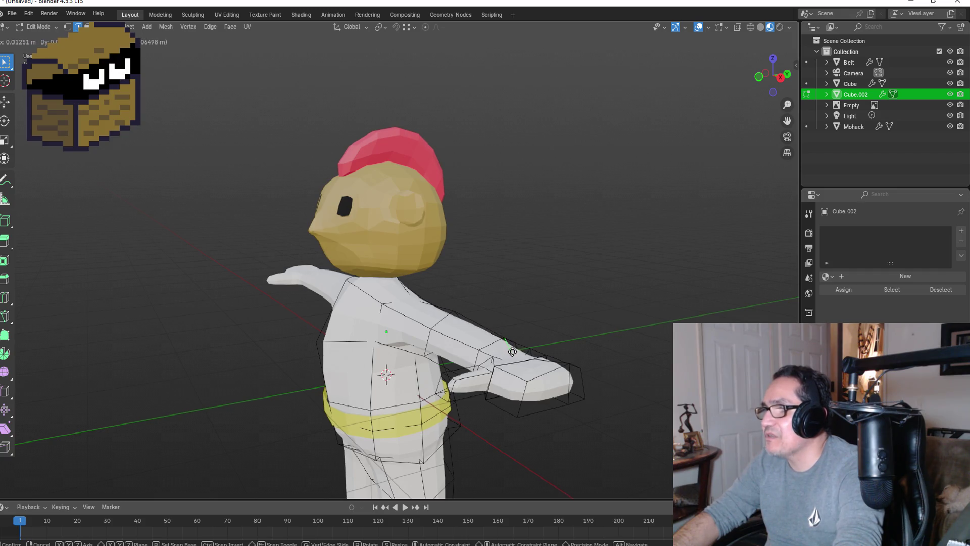
pyautogui.press('z')
pyautogui.click(512, 357)
pyautogui.press('KP_1')
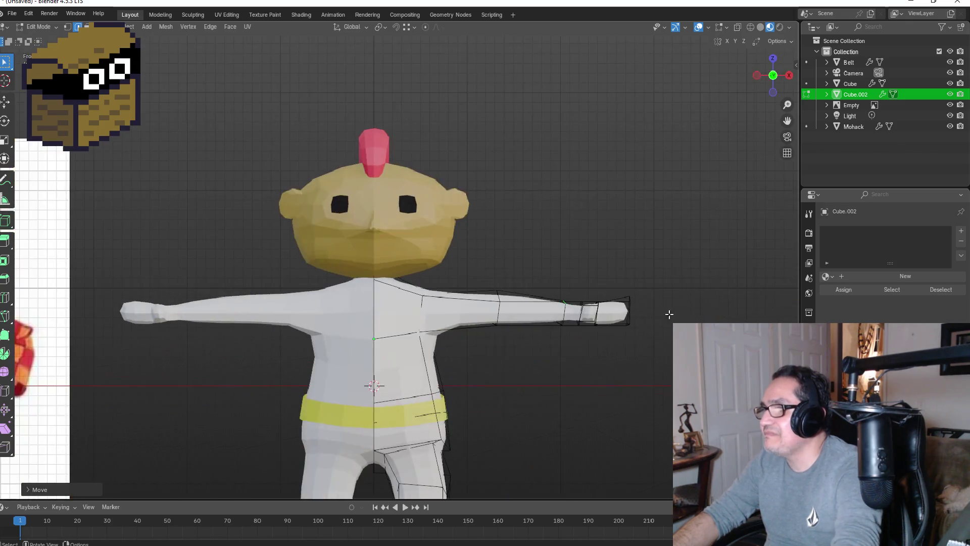
# - Select the hand-tip edge and move it vertically along Z
pyautogui.moveTo(718, 267)
pyautogui.mouseDown(button='middle')
pyautogui.moveTo(657, 325)
pyautogui.moveTo(643, 325)
pyautogui.moveTo(636, 302)
pyautogui.mouseUp(button='middle')
pyautogui.click(637, 303)
pyautogui.press('g')
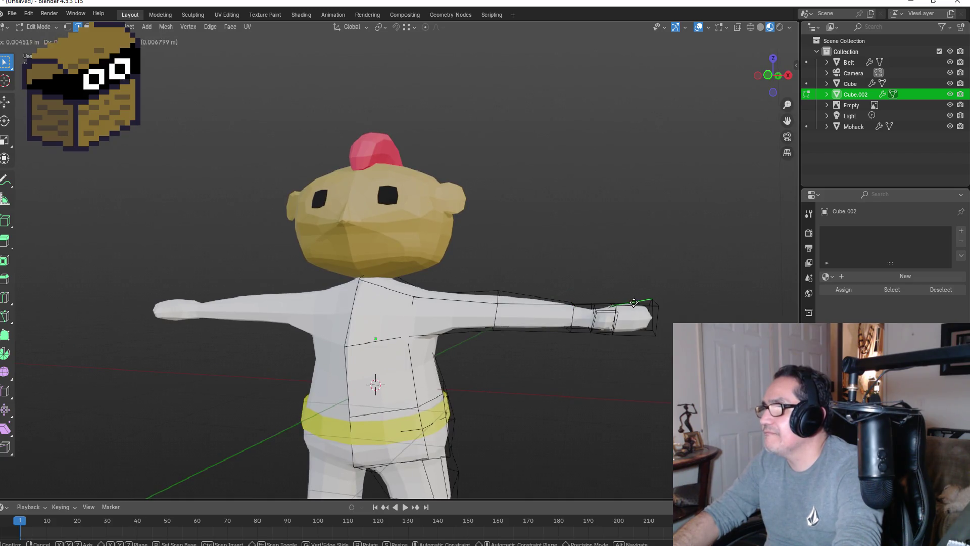
pyautogui.press('z')
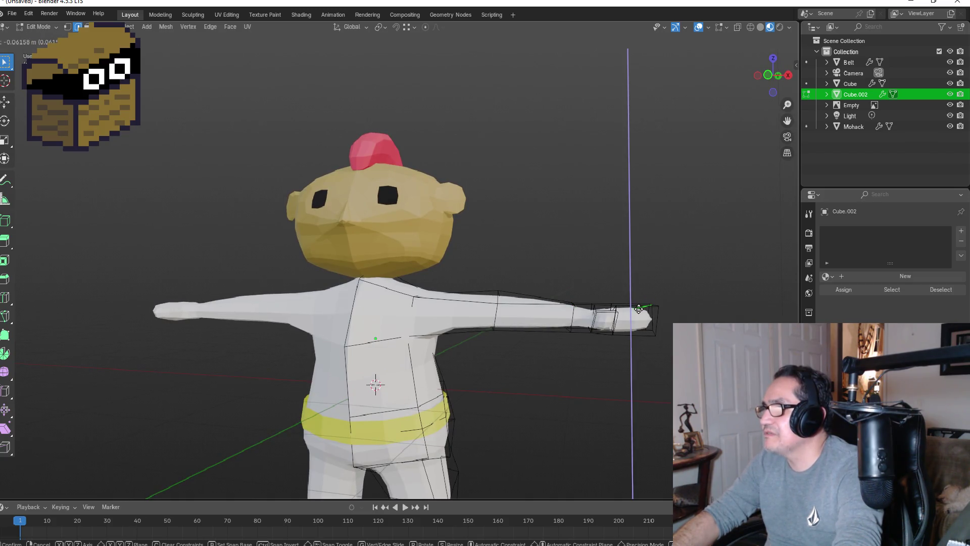
pyautogui.click(639, 308)
pyautogui.moveTo(675, 304)
pyautogui.mouseDown(button='middle')
pyautogui.moveTo(628, 316)
pyautogui.moveTo(681, 296)
pyautogui.moveTo(679, 306)
pyautogui.mouseUp(button='middle')
# - Select a right forearm edge and move it vertically along Z
pyautogui.keyDown('ctrl'); pyautogui.click(650, 307); pyautogui.keyUp('ctrl')
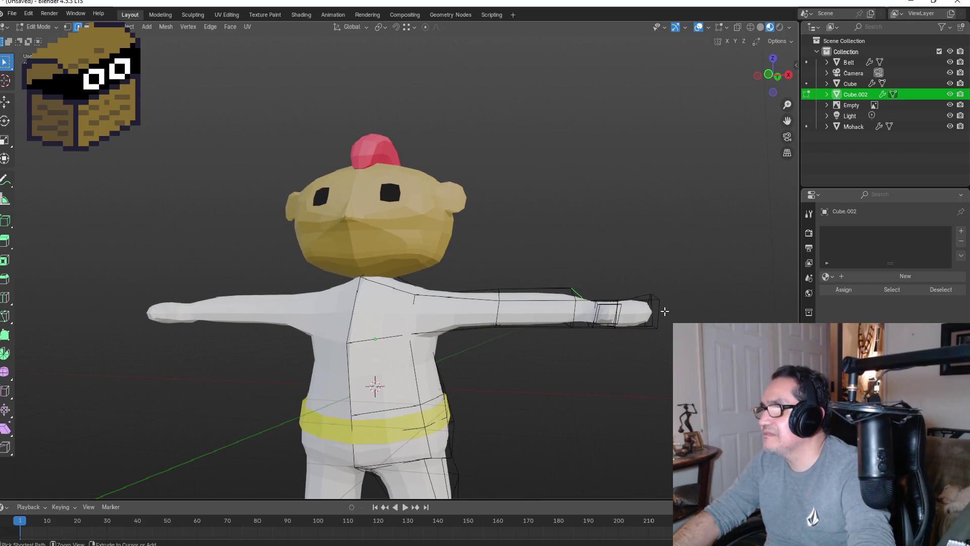
pyautogui.moveTo(657, 293)
pyautogui.mouseDown(button='middle')
pyautogui.moveTo(654, 320)
pyautogui.moveTo(655, 308)
pyautogui.moveTo(607, 353)
pyautogui.mouseUp(button='middle')
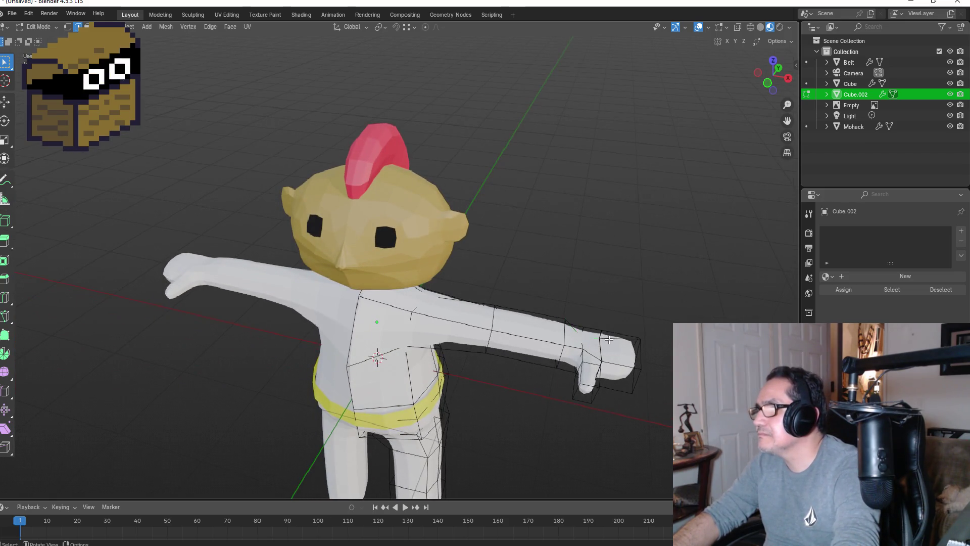
pyautogui.press('g')
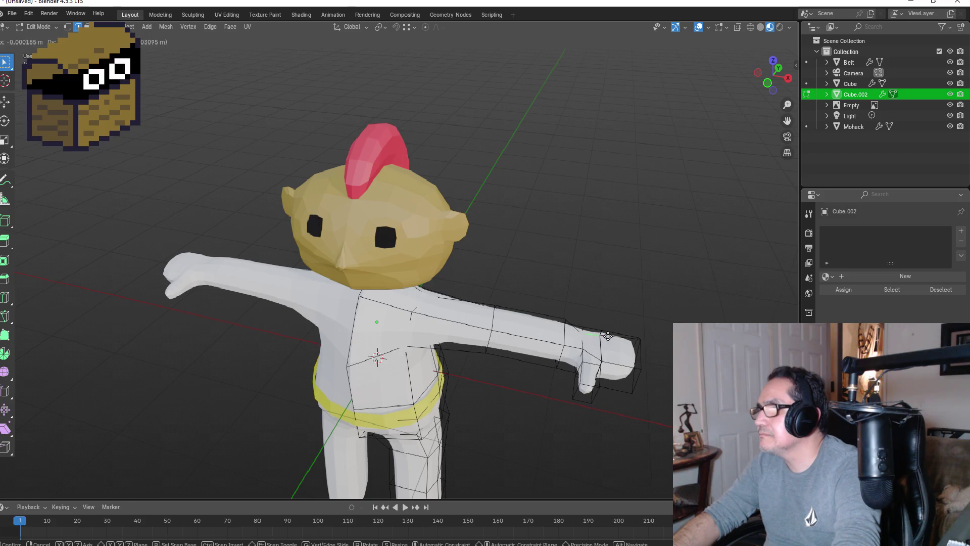
pyautogui.press('z')
pyautogui.click(609, 333)
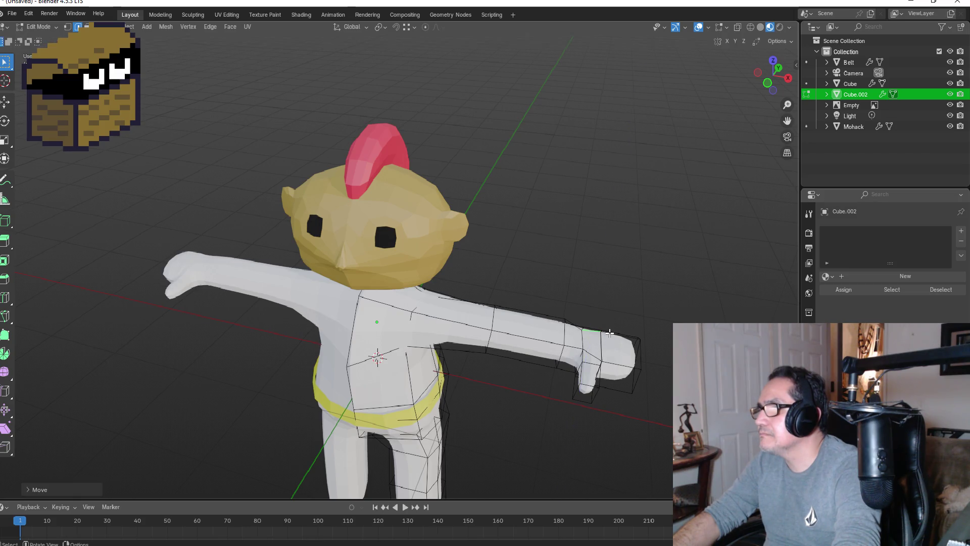
pyautogui.press('KP_1')
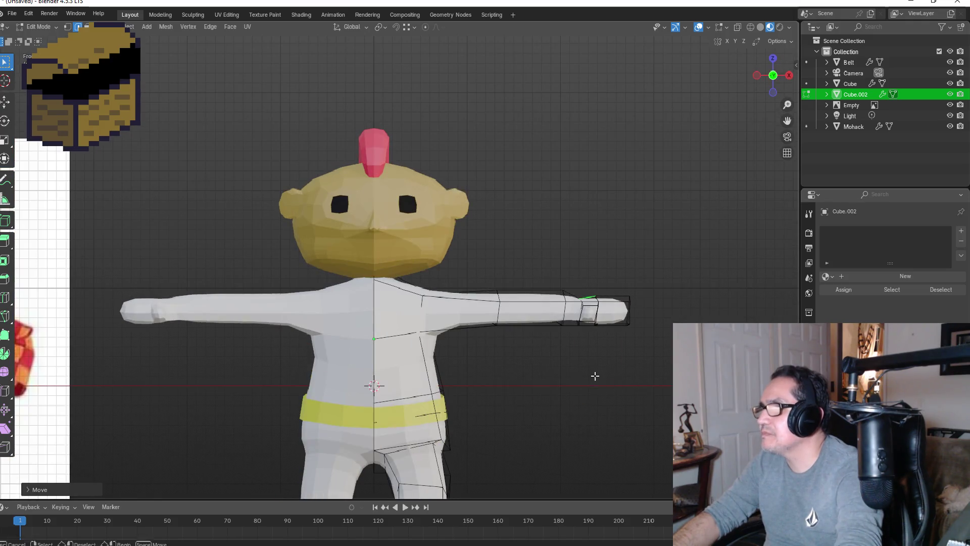
pyautogui.moveTo(565, 372)
pyautogui.mouseDown(button='middle')
pyautogui.moveTo(551, 369)
pyautogui.moveTo(569, 364)
pyautogui.moveTo(606, 394)
pyautogui.moveTo(526, 379)
pyautogui.moveTo(450, 389)
pyautogui.moveTo(469, 389)
pyautogui.mouseUp(button='middle')
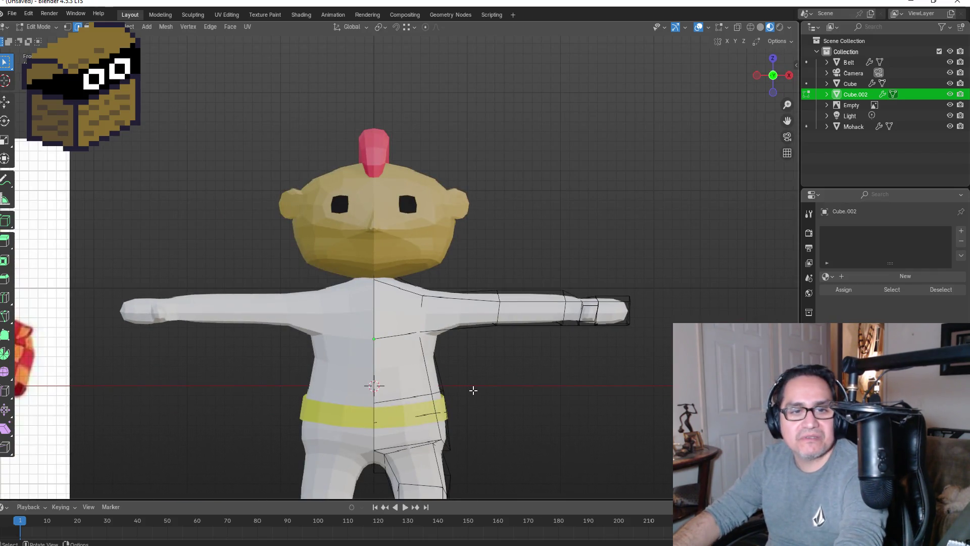
# - In wireframe vertex mode, move the right leg's lower vertices vertically against the front reference
pyautogui.scroll(-3, 487, 392)
pyautogui.press('KP_3')
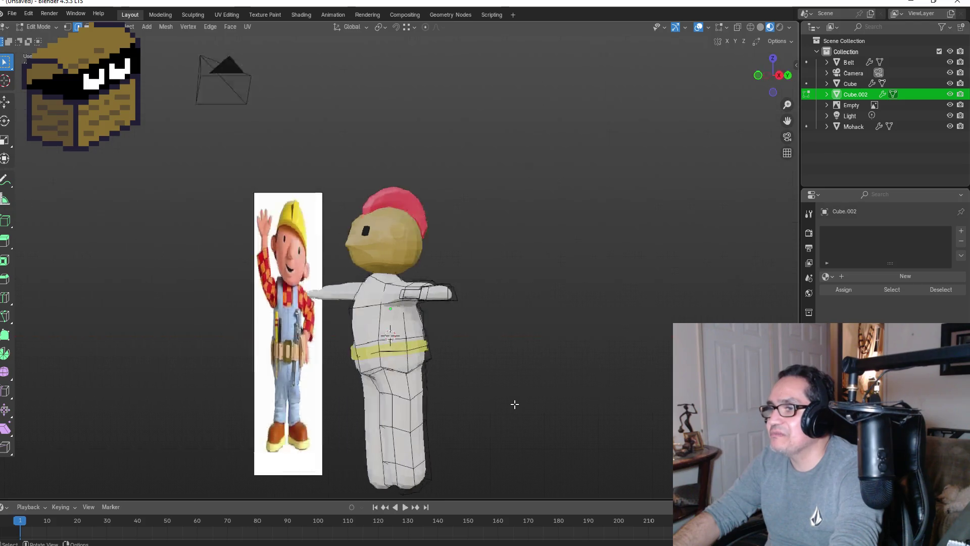
pyautogui.press('KP_1')
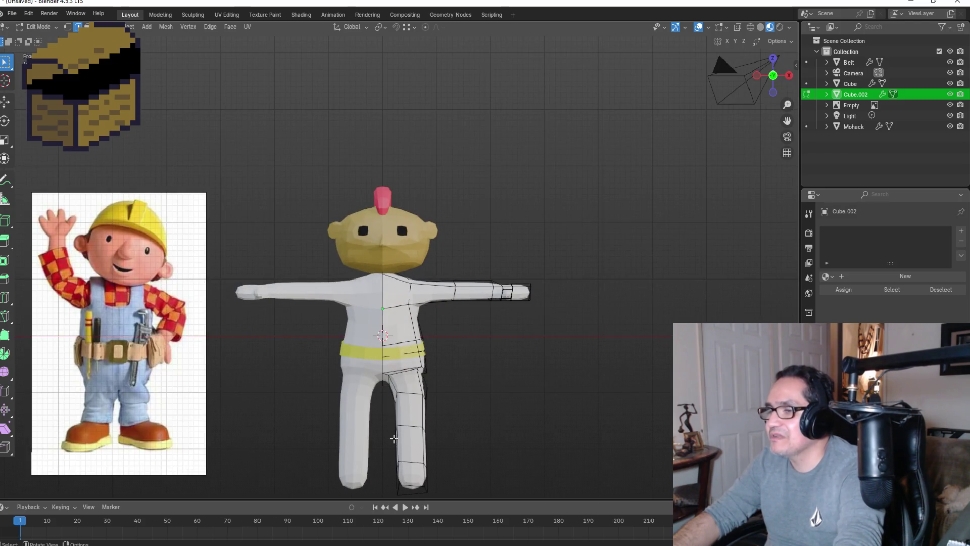
pyautogui.scroll(-2, 394, 438)
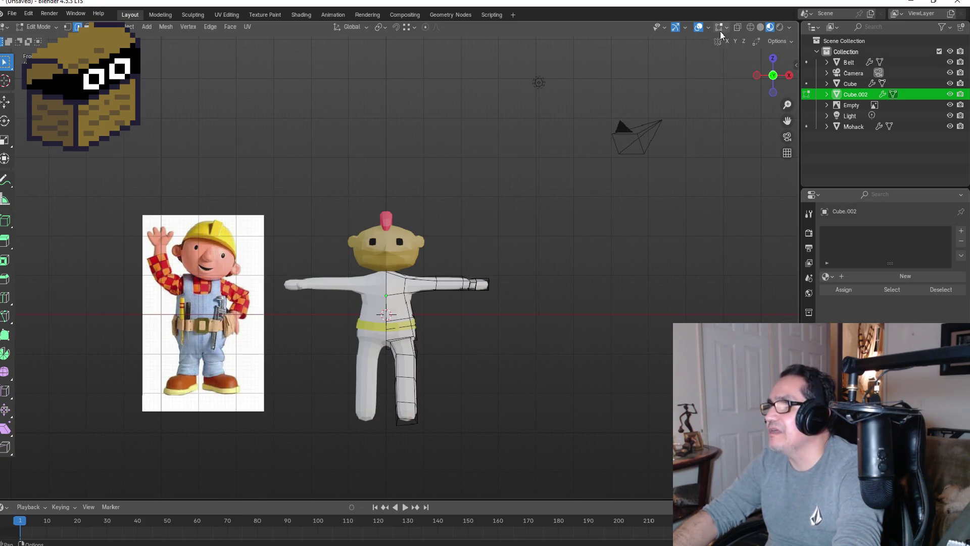
pyautogui.click(750, 26)
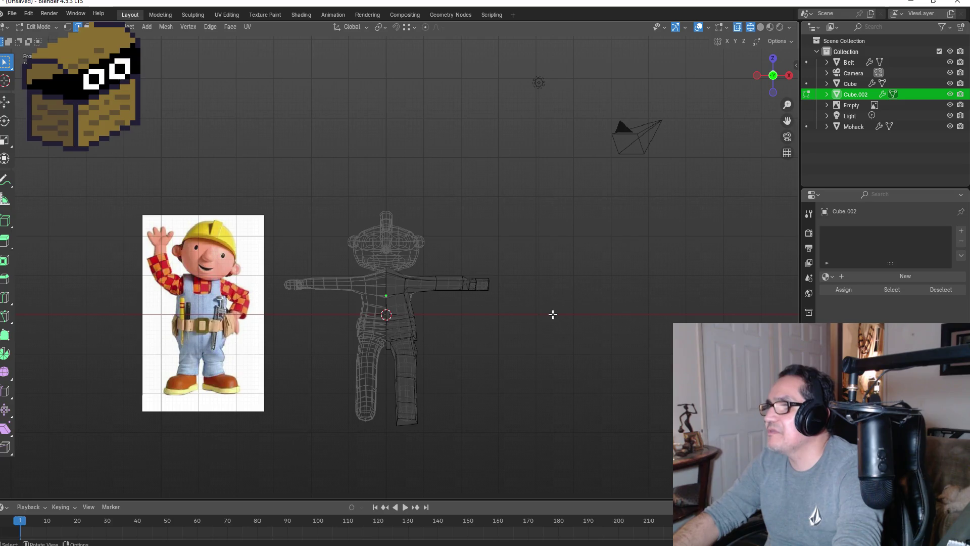
pyautogui.click(67, 27)
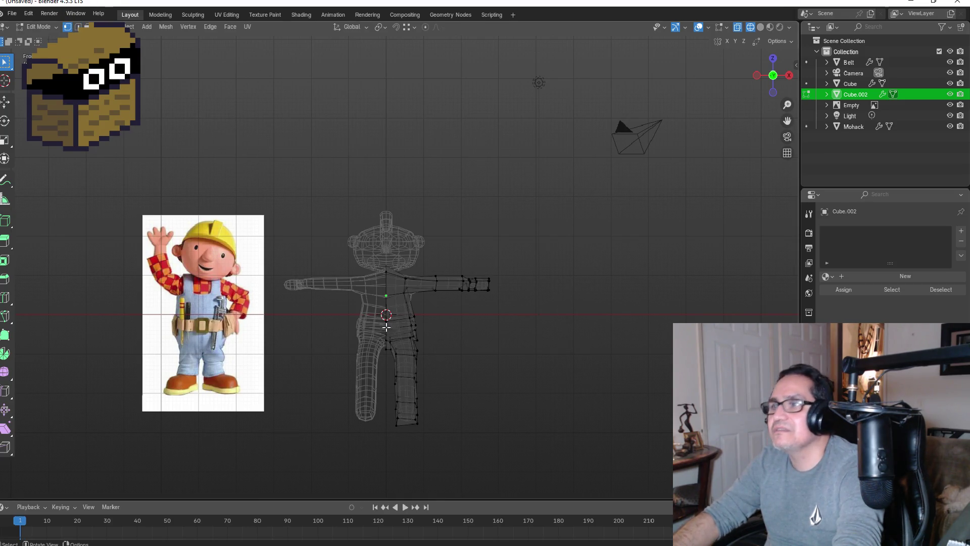
pyautogui.moveTo(382, 371); pyautogui.dragTo(447, 429)
pyautogui.press('g')
pyautogui.press('z')
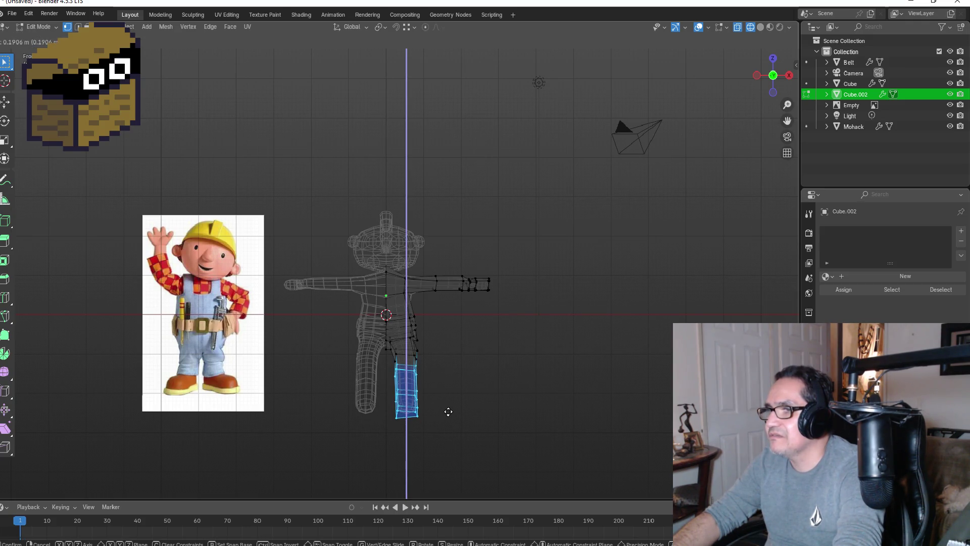
pyautogui.click(450, 413)
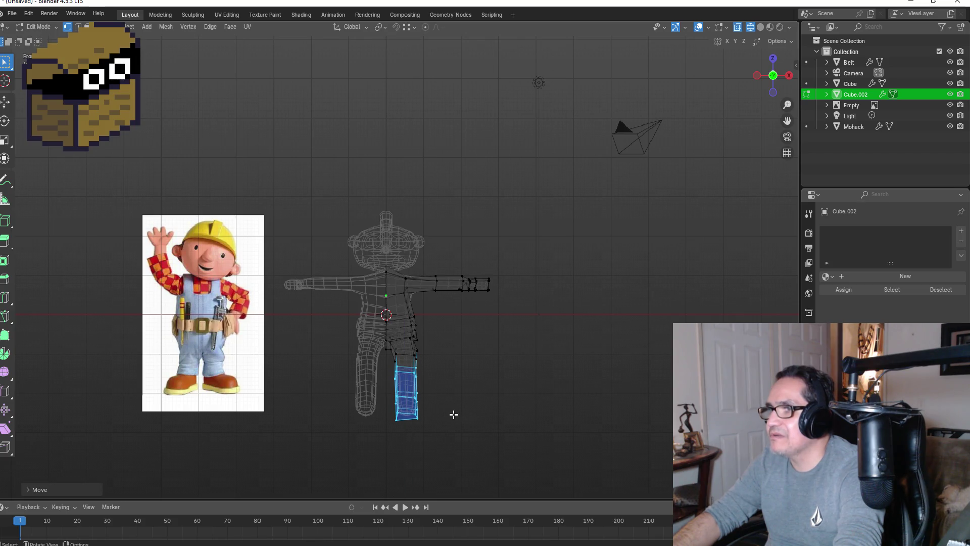
# - Check the body in Object Mode with material colours, then return to editing the mesh
pyautogui.press('Tab')
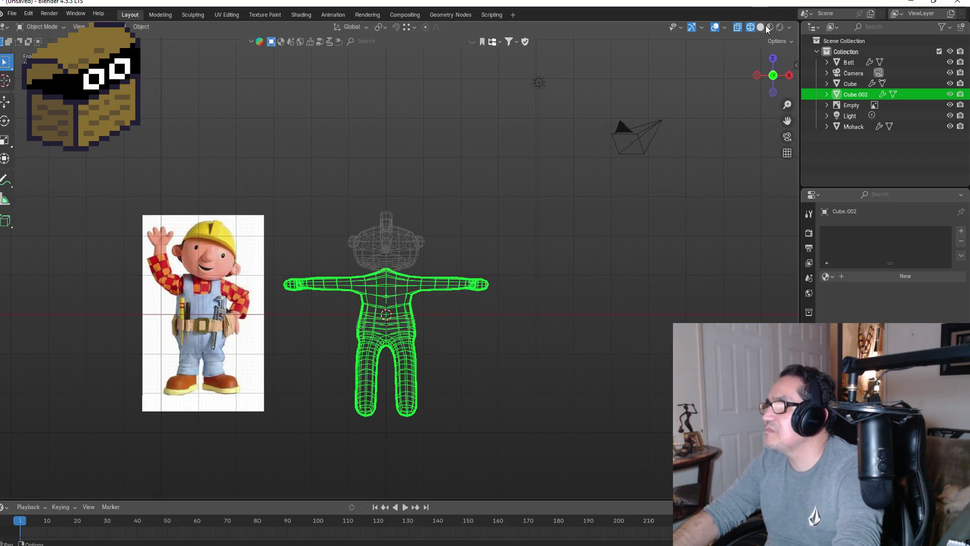
pyautogui.click(769, 27)
pyautogui.click(582, 360)
pyautogui.scroll(2, 427, 351)
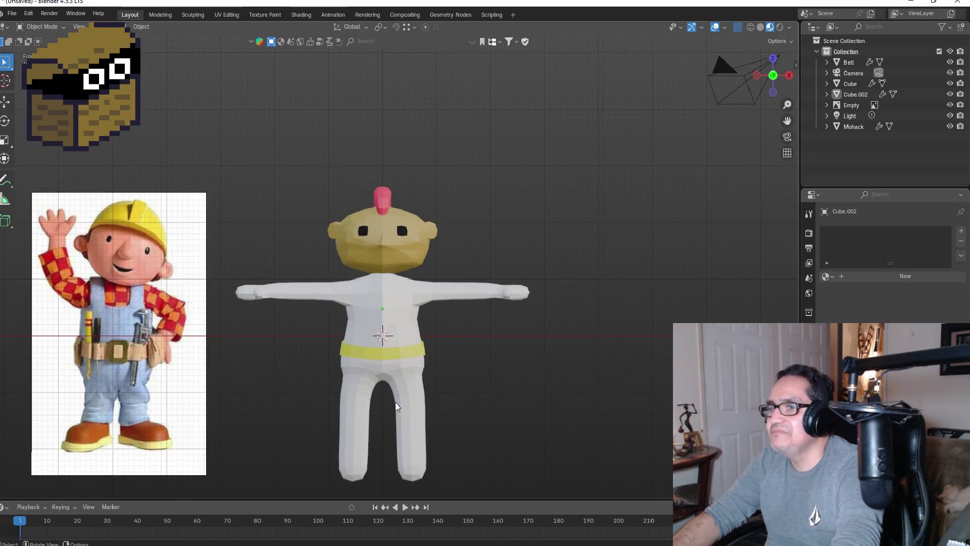
pyautogui.press('Tab')
# - Raise the inner leg edge higher in the front view using edge selection
pyautogui.moveTo(382, 384); pyautogui.dragTo(385, 344, button='middle')
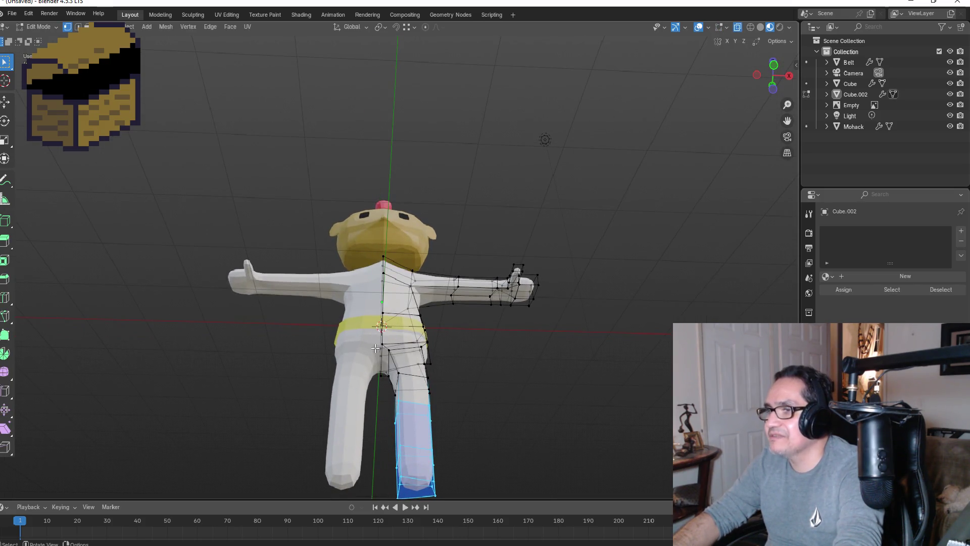
pyautogui.click(78, 27)
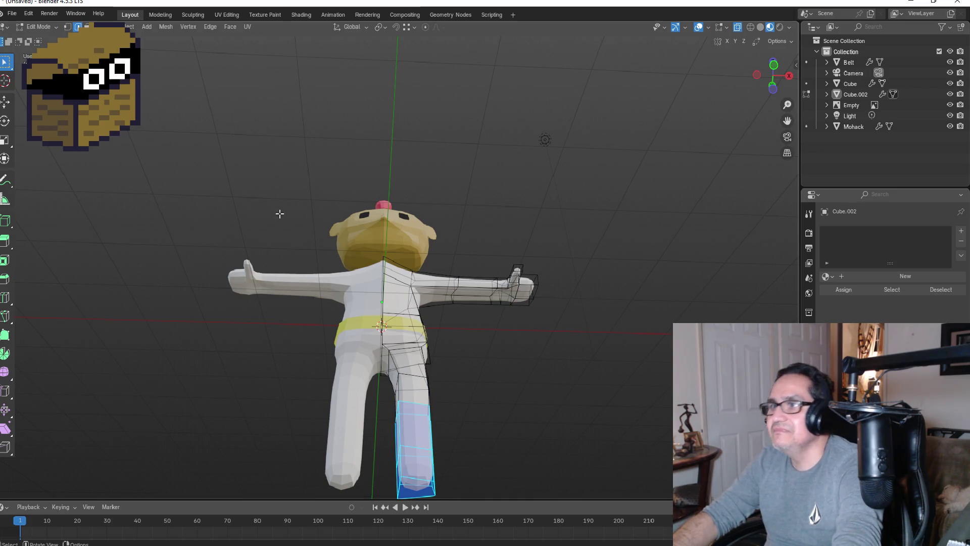
pyautogui.press('KP_1')
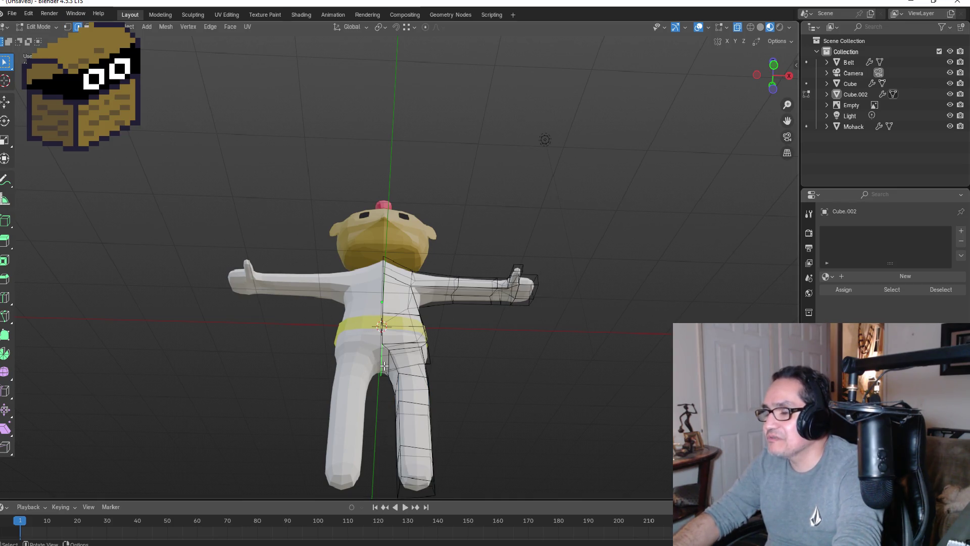
pyautogui.press('g')
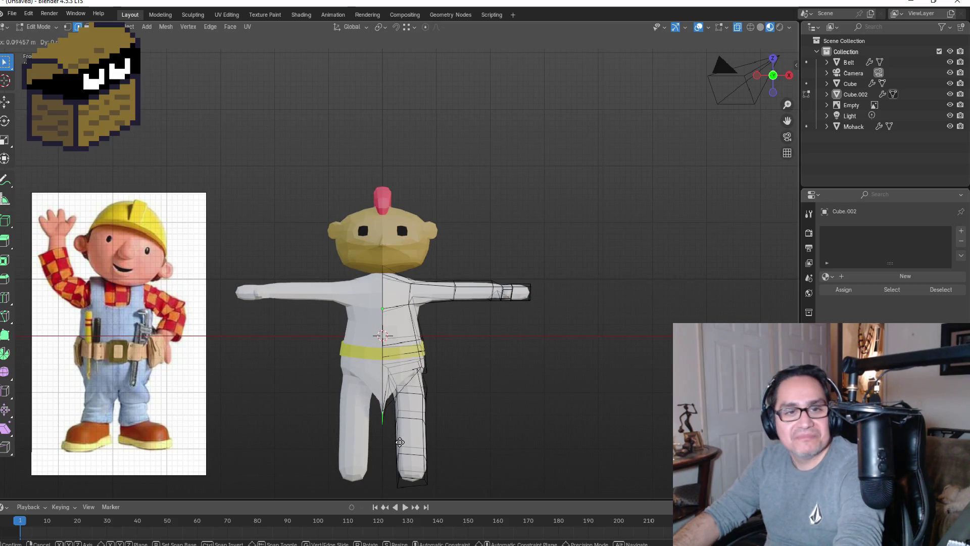
pyautogui.click(436, 373)
# - Deselect the torso edge loop and adjust the leg geometry again in front view
pyautogui.moveTo(436, 374); pyautogui.dragTo(379, 313, button='middle')
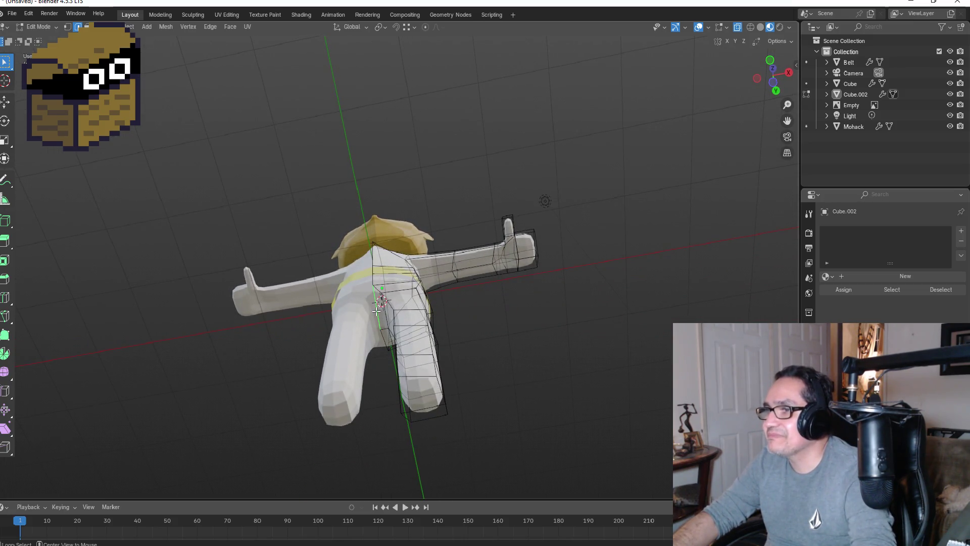
pyautogui.moveTo(378, 311); pyautogui.dragTo(384, 306, button='middle')
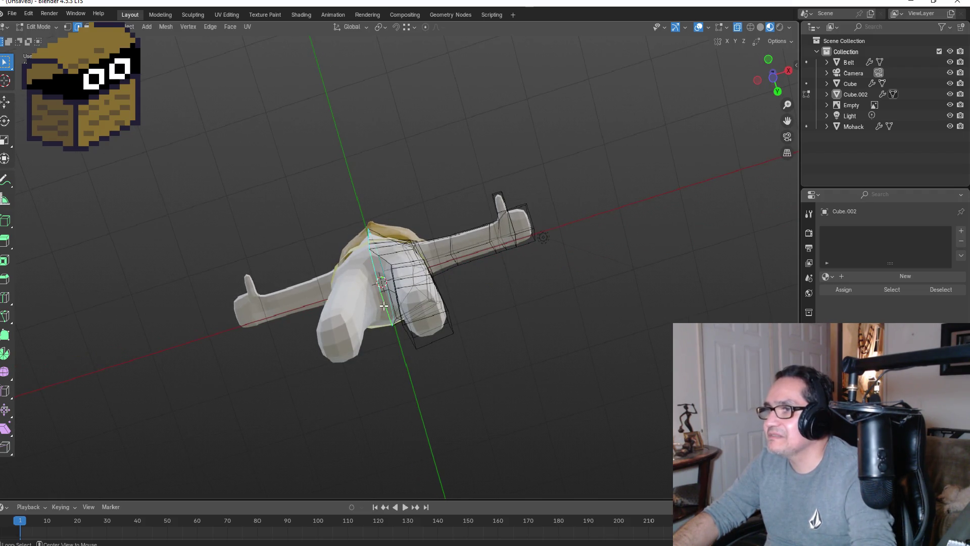
pyautogui.hotkey('alt', 'a')
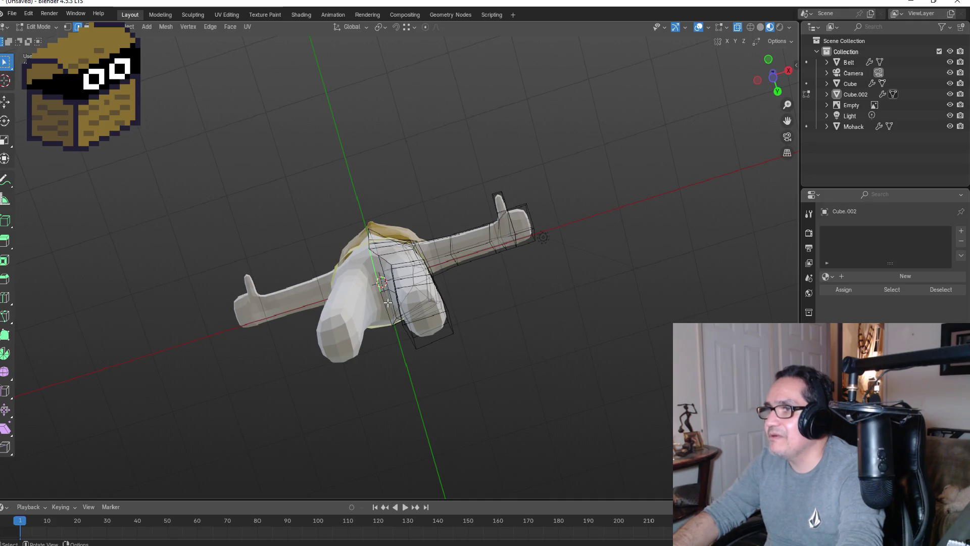
pyautogui.press('KP_1')
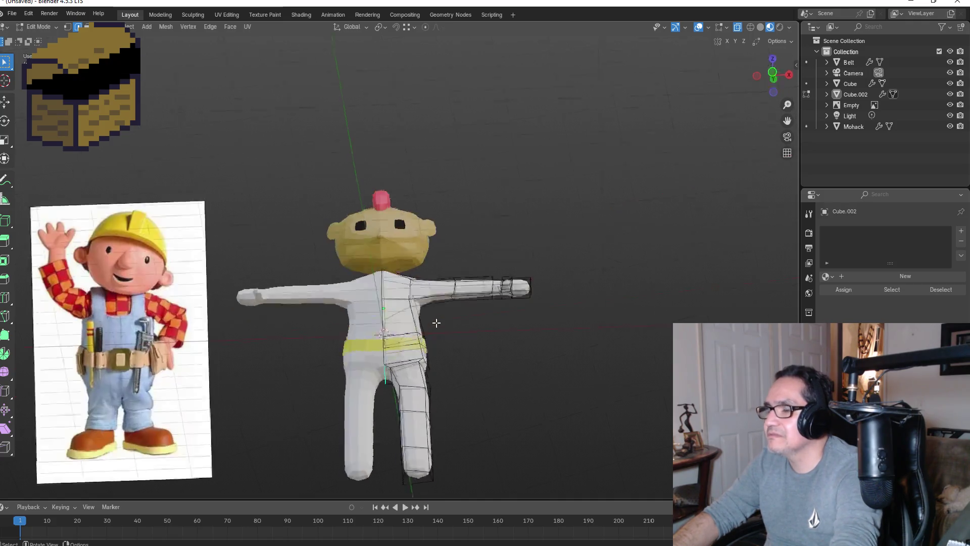
pyautogui.press('g')
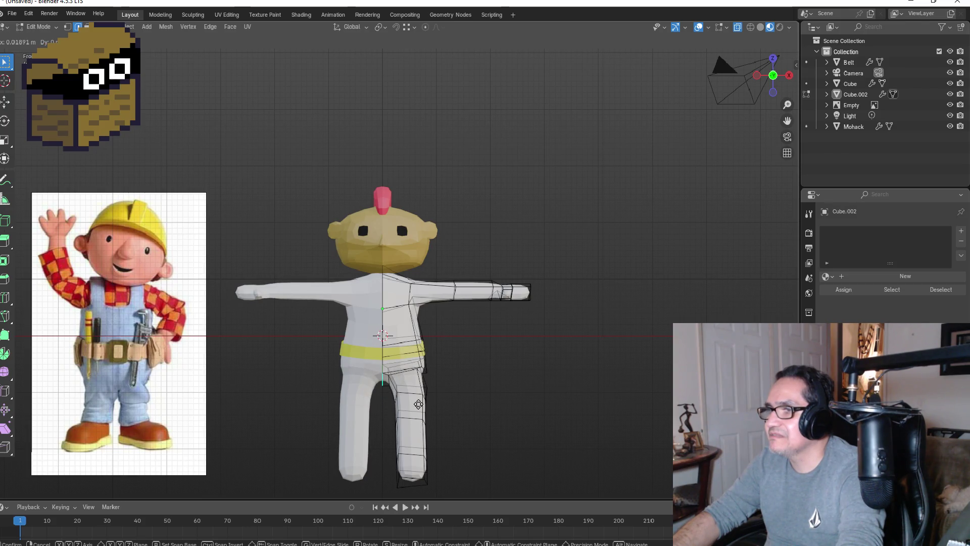
pyautogui.click(419, 404)
# - Inspect the legs from an angle and front view, then return to Object Mode
pyautogui.moveTo(418, 404)
pyautogui.mouseDown(button='middle')
pyautogui.moveTo(487, 372)
pyautogui.moveTo(450, 346)
pyautogui.moveTo(506, 388)
pyautogui.mouseUp(button='middle')
pyautogui.press('KP_1')
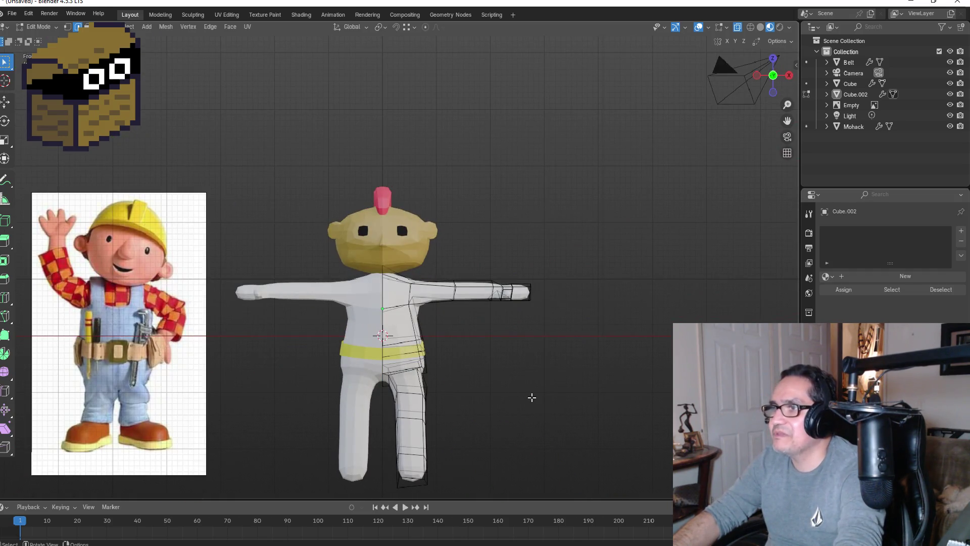
pyautogui.scroll(-3, 524, 398)
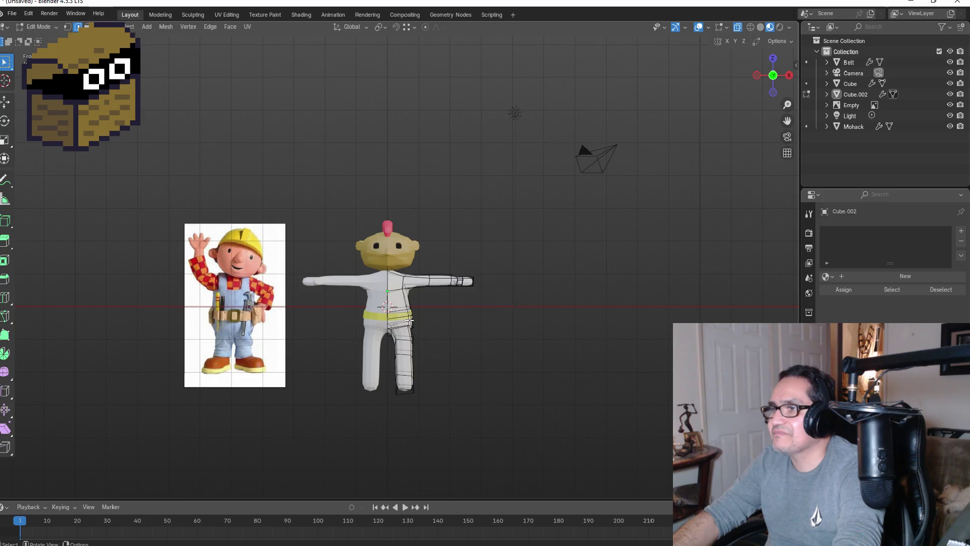
pyautogui.press('Tab')
pyautogui.scroll(2, 426, 324)
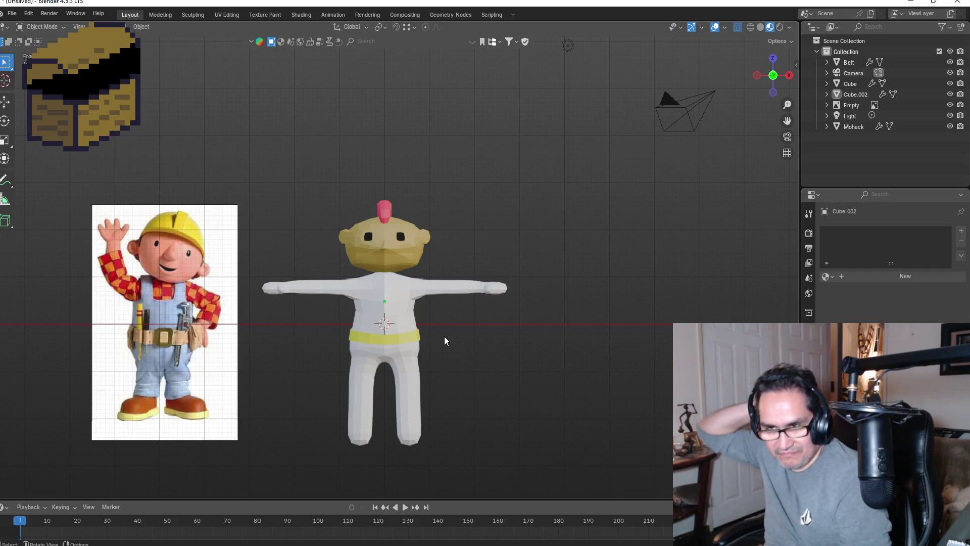
# - Raise Cube.002's foot bottom faces vertically in wireframe so both legs end level
pyautogui.click(408, 408)
pyautogui.press('Tab')
pyautogui.moveTo(493, 403)
pyautogui.mouseDown(button='middle')
pyautogui.moveTo(454, 373)
pyautogui.moveTo(457, 359)
pyautogui.moveTo(423, 456)
pyautogui.mouseUp(button='middle')
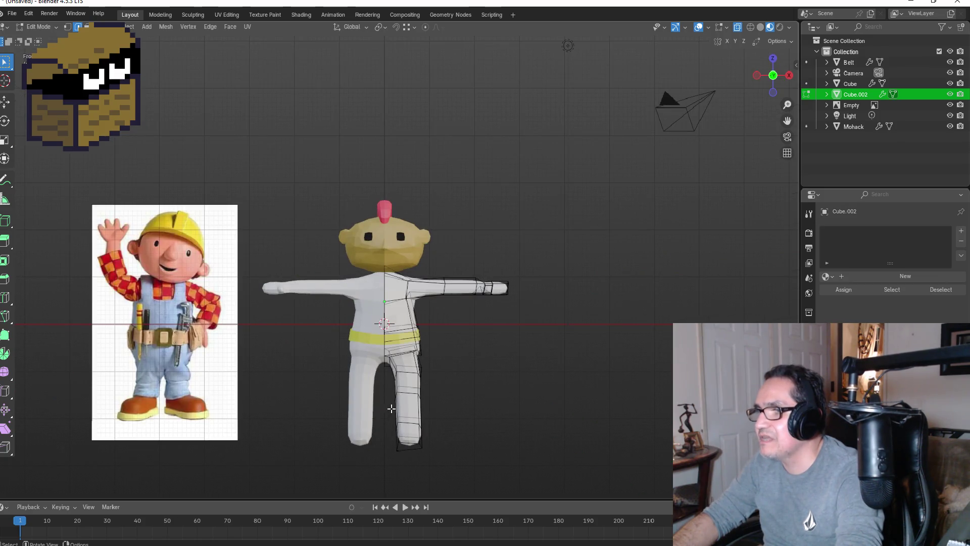
pyautogui.click(750, 27)
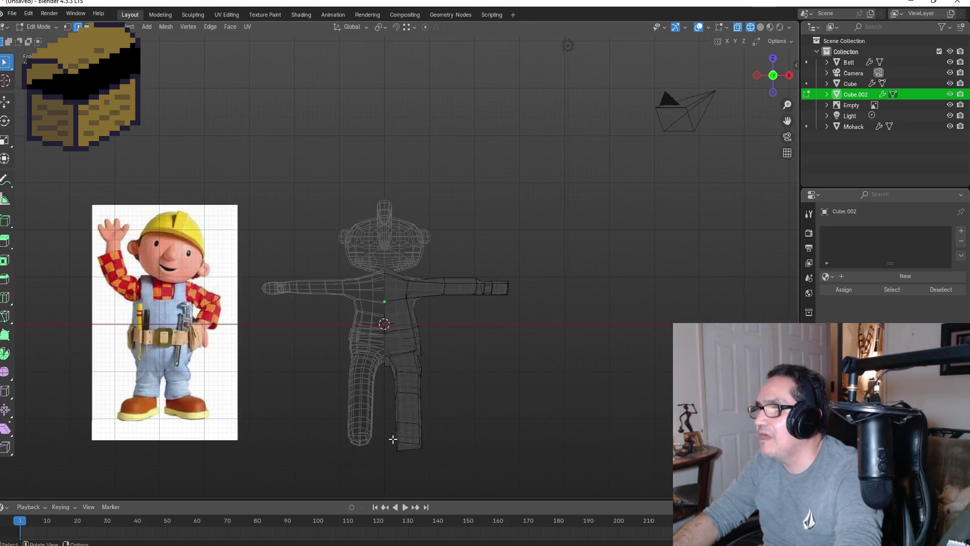
pyautogui.moveTo(384, 414); pyautogui.dragTo(448, 467)
pyautogui.press('g')
pyautogui.press('z')
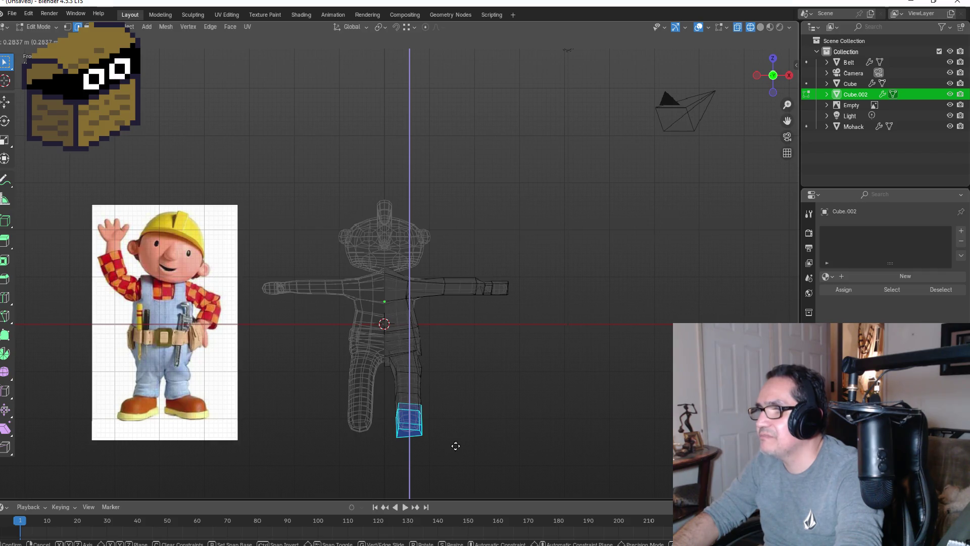
pyautogui.click(455, 445)
pyautogui.press('Tab')
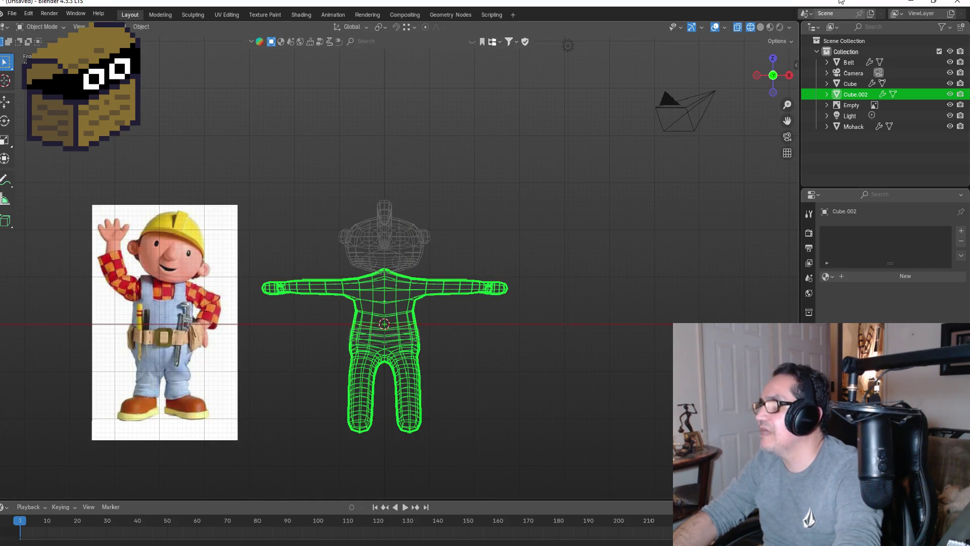
# - Restore material shading and orbit to check the levelled legs
pyautogui.hotkey('shift', 'z')
pyautogui.moveTo(570, 356)
pyautogui.mouseDown(button='middle')
pyautogui.moveTo(562, 368)
pyautogui.moveTo(450, 340)
pyautogui.moveTo(555, 358)
pyautogui.moveTo(535, 392)
pyautogui.mouseUp(button='middle')
pyautogui.press('Tab')
pyautogui.press('Tab')
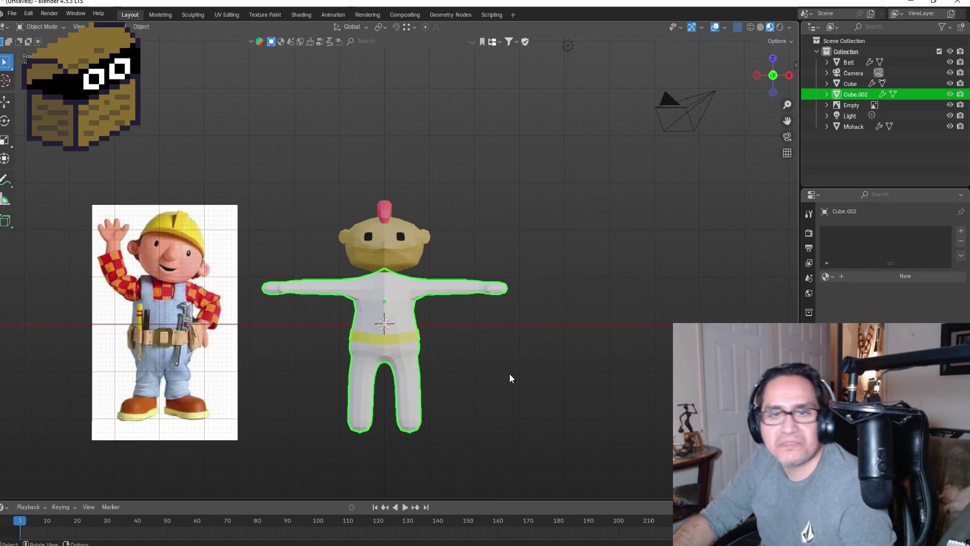
pyautogui.scroll(2, 307, 298)
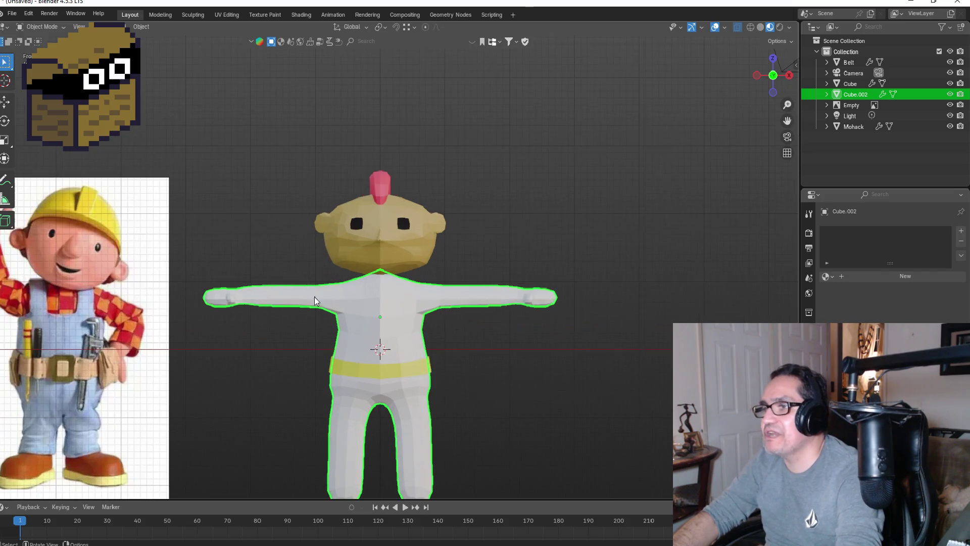
# - With X-ray off, knife-cut a new edge from the chest vertex in front view
pyautogui.press('Tab')
pyautogui.press('Tab')
pyautogui.moveTo(479, 336); pyautogui.dragTo(522, 319, button='middle')
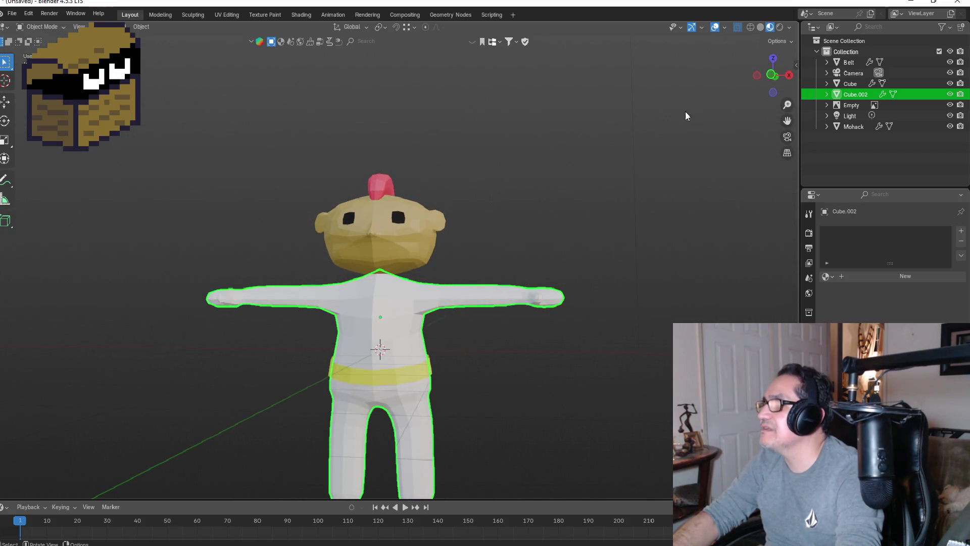
pyautogui.press('Tab')
pyautogui.click(738, 29)
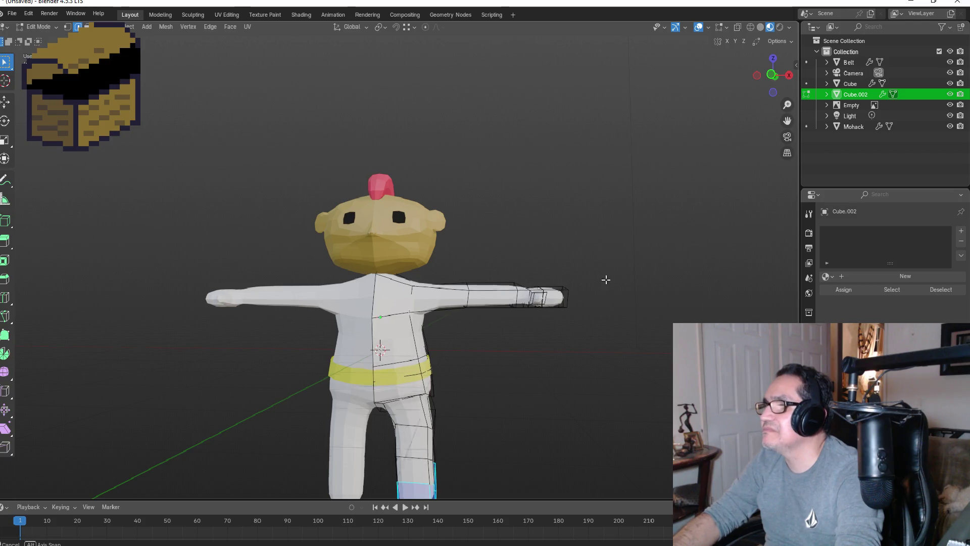
pyautogui.press('KP_1')
pyautogui.click(394, 323)
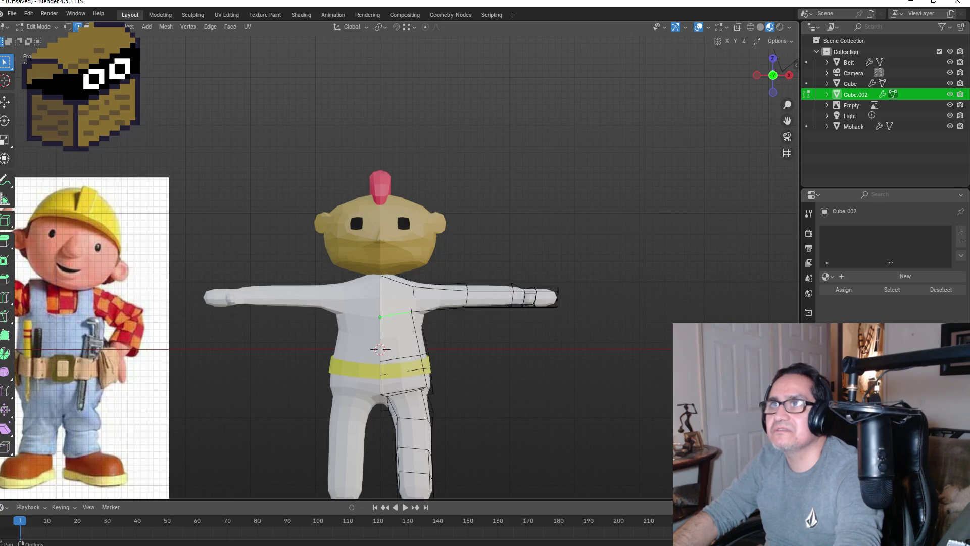
# - Select the front face at the bottom of the leg in face mode
pyautogui.click(87, 27)
pyautogui.moveTo(466, 359)
pyautogui.mouseDown(button='middle')
pyautogui.moveTo(466, 306)
pyautogui.moveTo(457, 329)
pyautogui.mouseUp(button='middle')
pyautogui.scroll(-4, 455, 362)
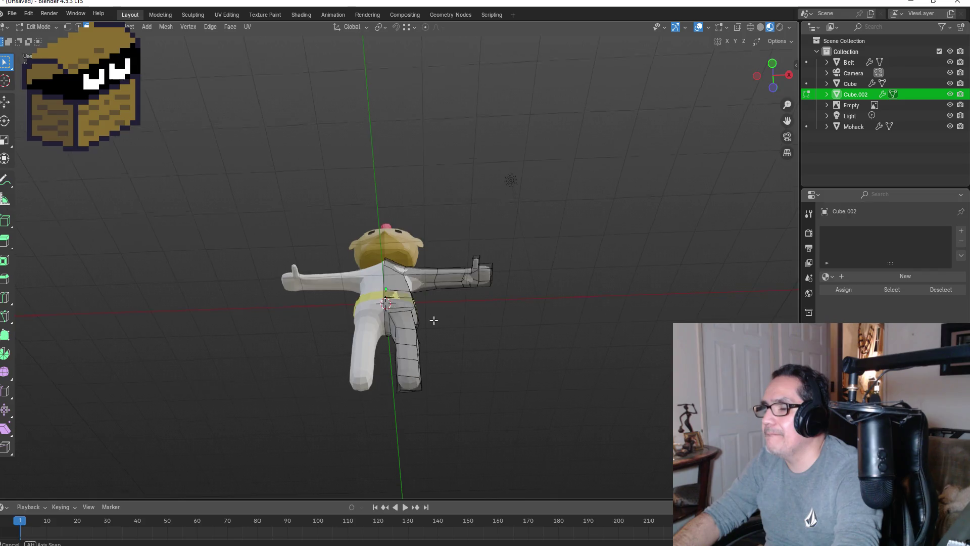
pyautogui.press('KP_1')
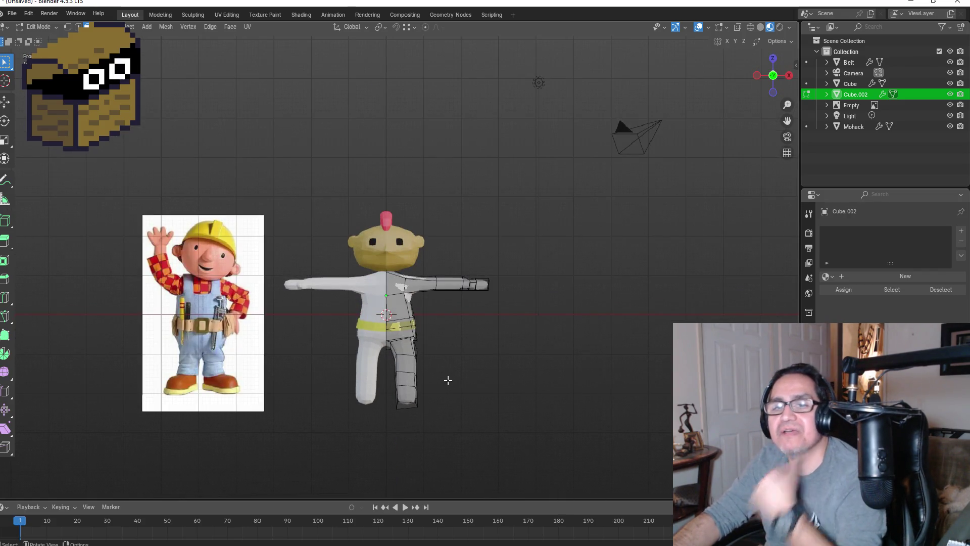
pyautogui.moveTo(456, 393)
pyautogui.mouseDown(button='middle')
pyautogui.moveTo(448, 372)
pyautogui.moveTo(412, 394)
pyautogui.mouseUp(button='middle')
pyautogui.click(398, 400)
pyautogui.press('KP_3')
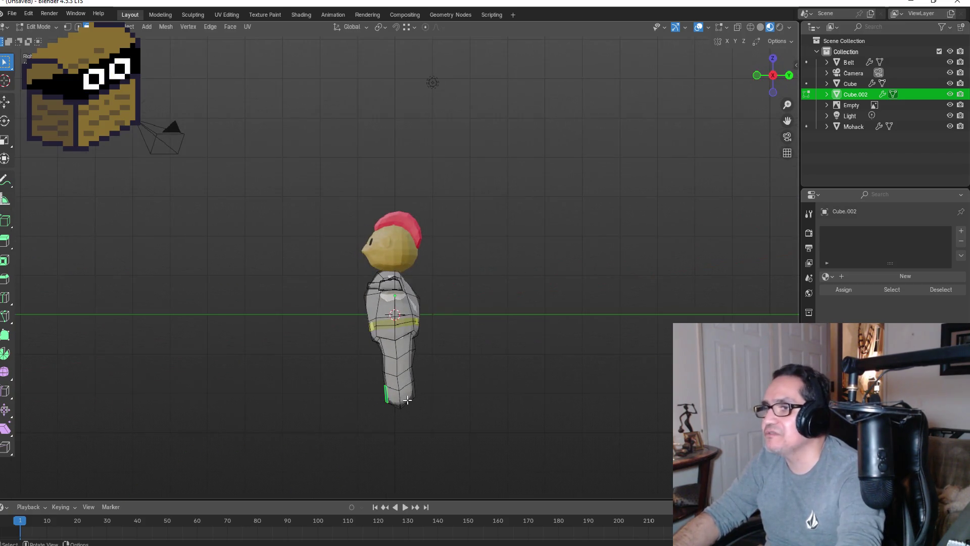
# - Extrude the leg's front bottom face forward along Y into a short foot
pyautogui.press('g')
pyautogui.press('x')
pyautogui.press('y')
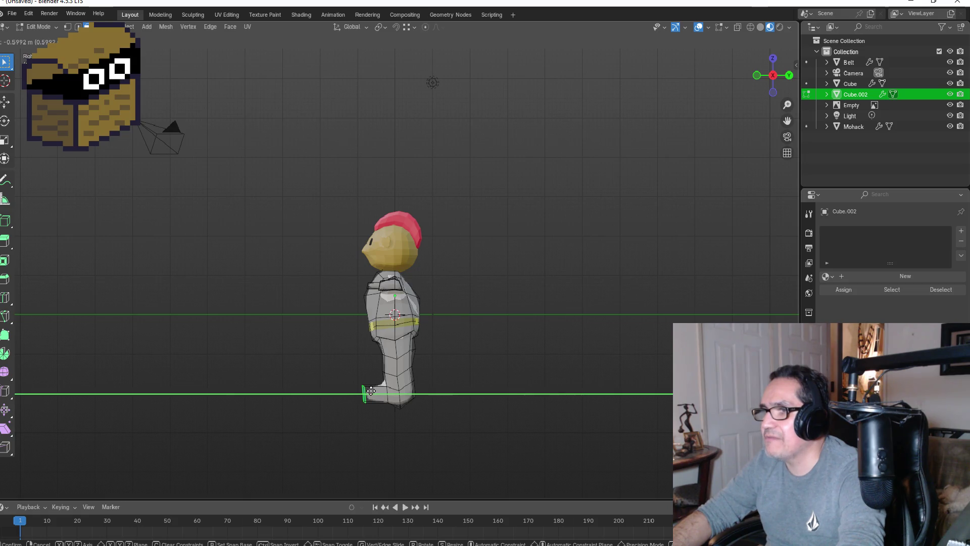
pyautogui.click(370, 391)
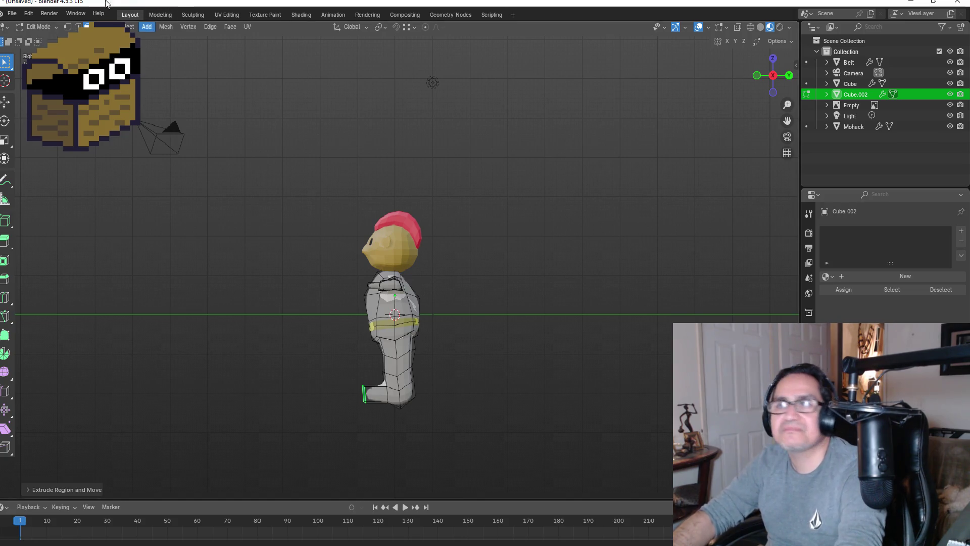
# - Move a foot edge in the right side view to shape the toe
pyautogui.click(76, 28)
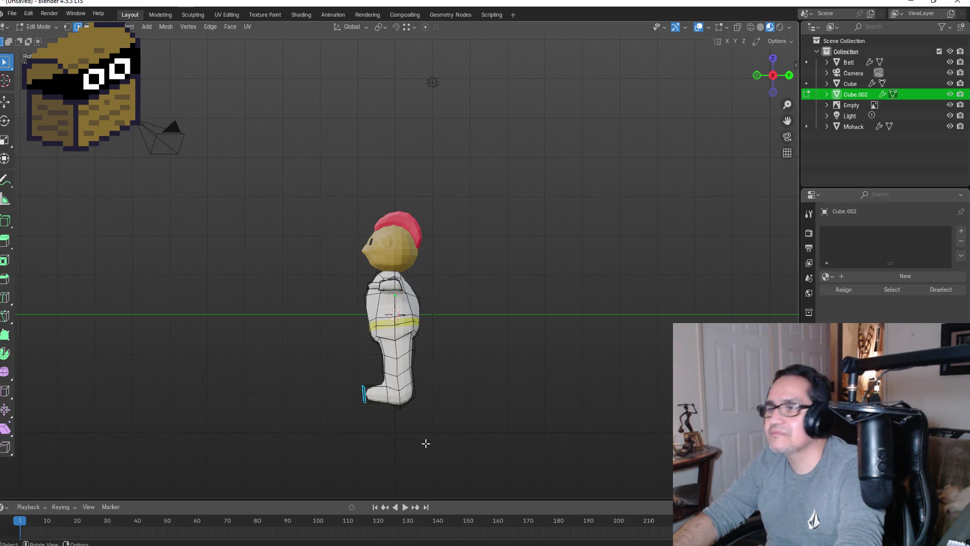
pyautogui.moveTo(367, 407)
pyautogui.mouseDown(button='middle')
pyautogui.moveTo(429, 385)
pyautogui.moveTo(400, 408)
pyautogui.mouseUp(button='middle')
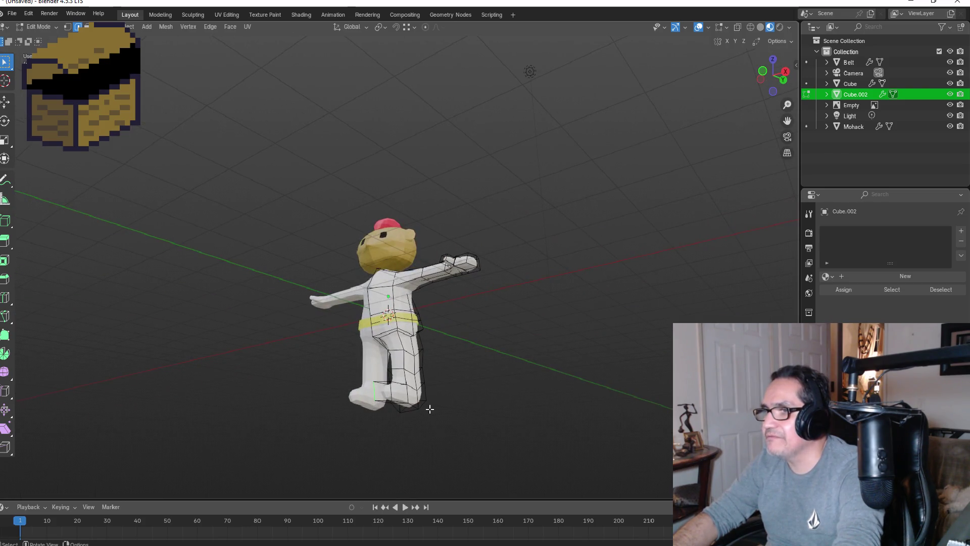
pyautogui.press('KP_3')
pyautogui.press('g')
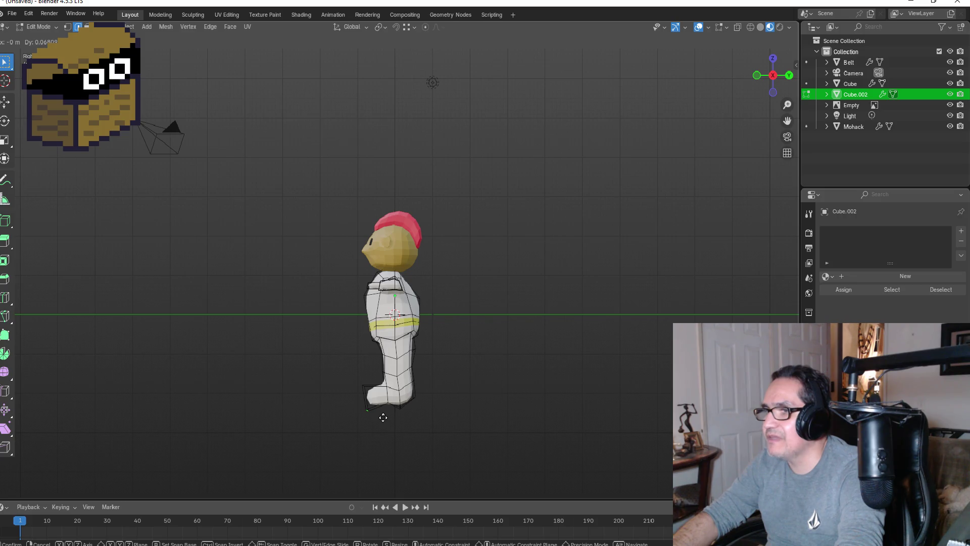
pyautogui.click(382, 417)
# - Compare with the front reference and reposition the foot vertices in side view
pyautogui.moveTo(439, 405)
pyautogui.mouseDown(button='middle')
pyautogui.moveTo(430, 327)
pyautogui.moveTo(420, 348)
pyautogui.mouseUp(button='middle')
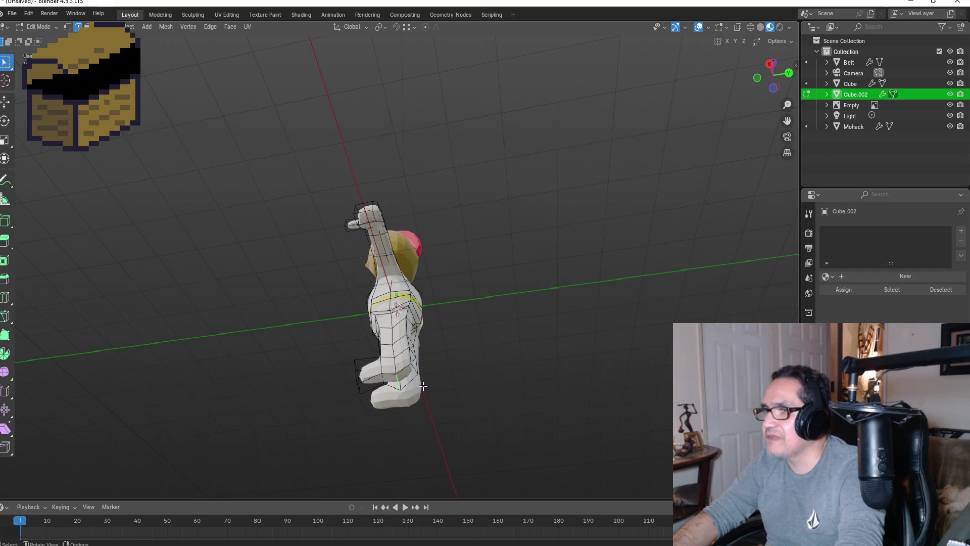
pyautogui.press('KP_3')
pyautogui.moveTo(429, 373); pyautogui.dragTo(366, 318, button='middle')
pyautogui.press('KP_1')
pyautogui.press('KP_3')
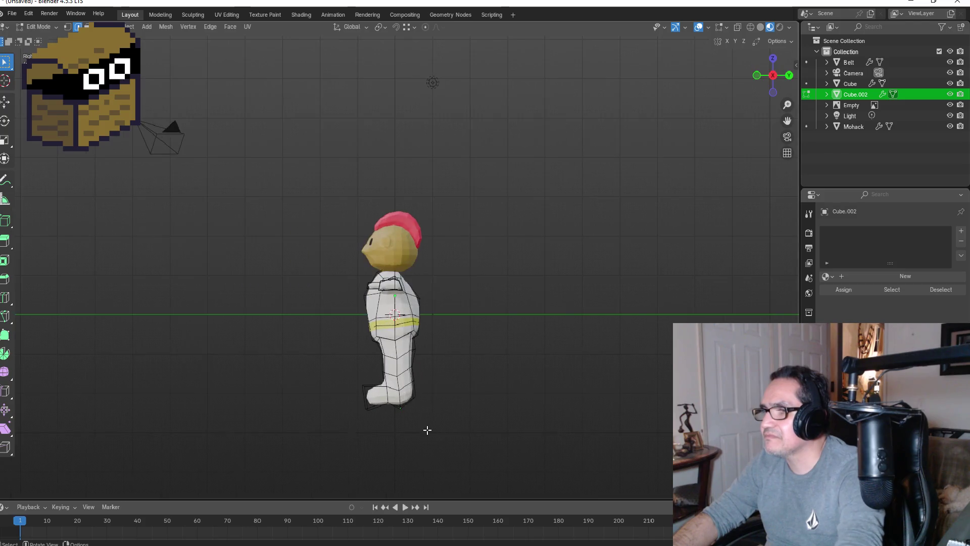
pyautogui.press('g')
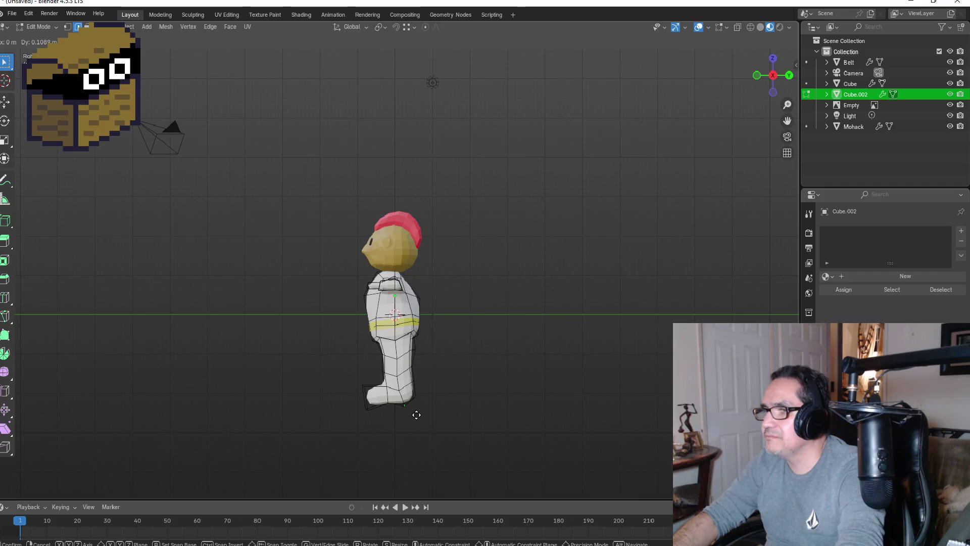
pyautogui.click(417, 415)
pyautogui.moveTo(441, 396)
pyautogui.mouseDown(button='middle')
pyautogui.moveTo(431, 357)
pyautogui.moveTo(419, 384)
pyautogui.mouseUp(button='middle')
pyautogui.scroll(2, 420, 383)
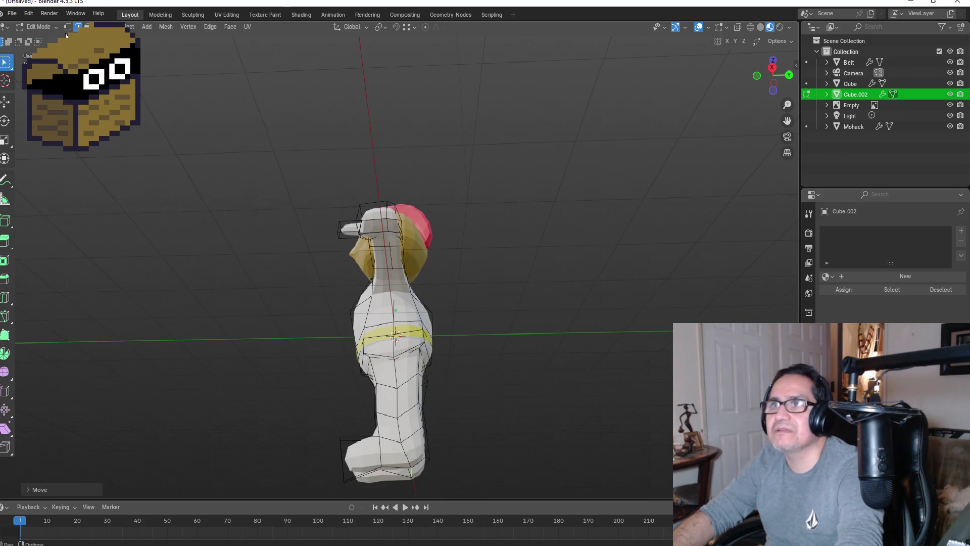
# - Box-select the foot vertices and move them into shape in the right side view
pyautogui.press('1')
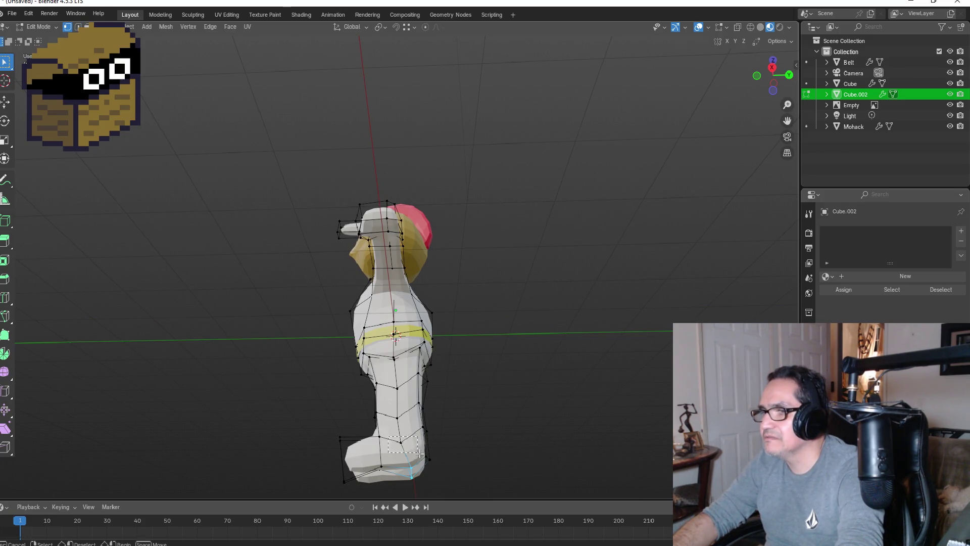
pyautogui.moveTo(519, 407)
pyautogui.mouseDown(button='middle')
pyautogui.moveTo(420, 406)
pyautogui.moveTo(397, 455)
pyautogui.mouseUp(button='middle')
pyautogui.moveTo(387, 448); pyautogui.dragTo(406, 465)
pyautogui.press('KP_1')
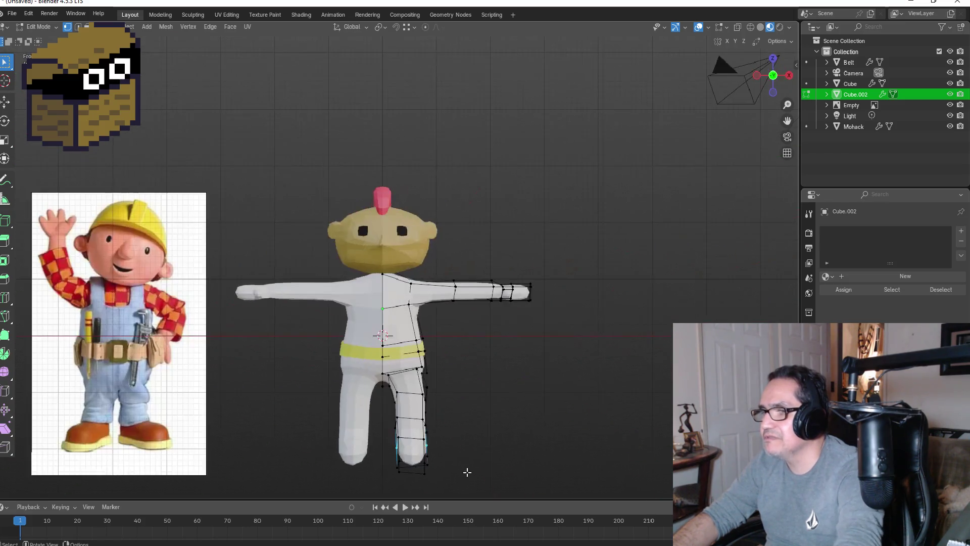
pyautogui.press('KP_3')
pyautogui.press('g')
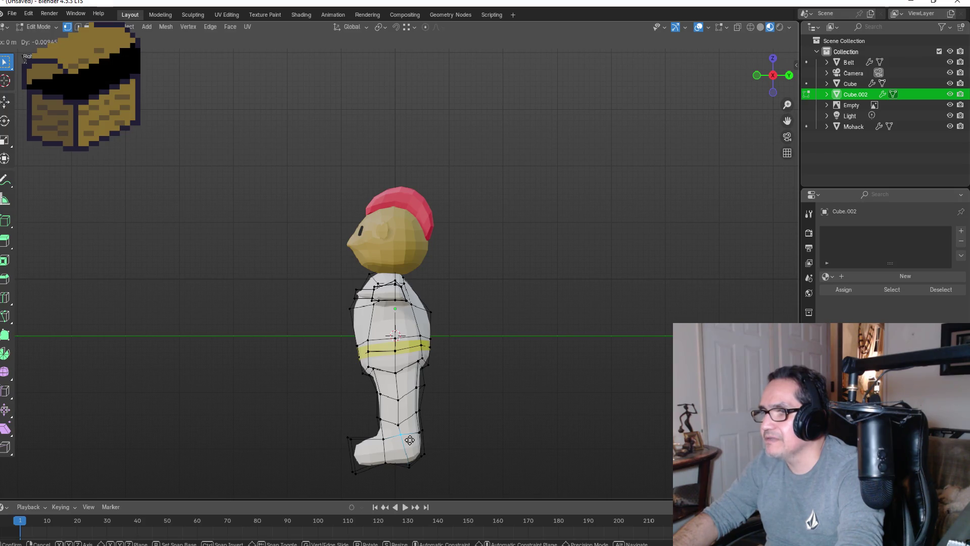
pyautogui.click(410, 440)
# - Cancel an extra move, then nudge a leg vertex slightly near the ankle in side view
pyautogui.press('g')
pyautogui.click(407, 428)
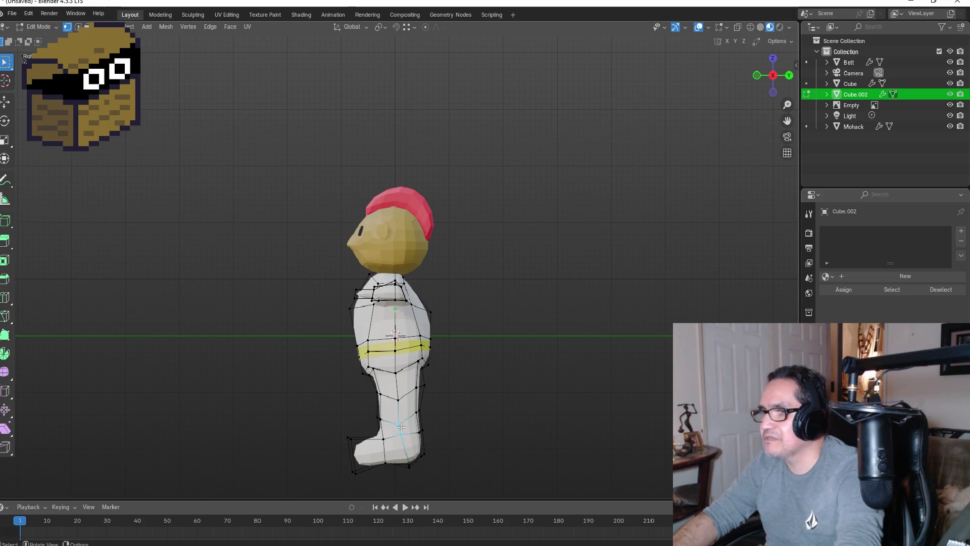
pyautogui.moveTo(413, 429)
pyautogui.mouseDown(button='middle')
pyautogui.moveTo(455, 395)
pyautogui.moveTo(402, 437)
pyautogui.mouseUp(button='middle')
pyautogui.press('KP_1')
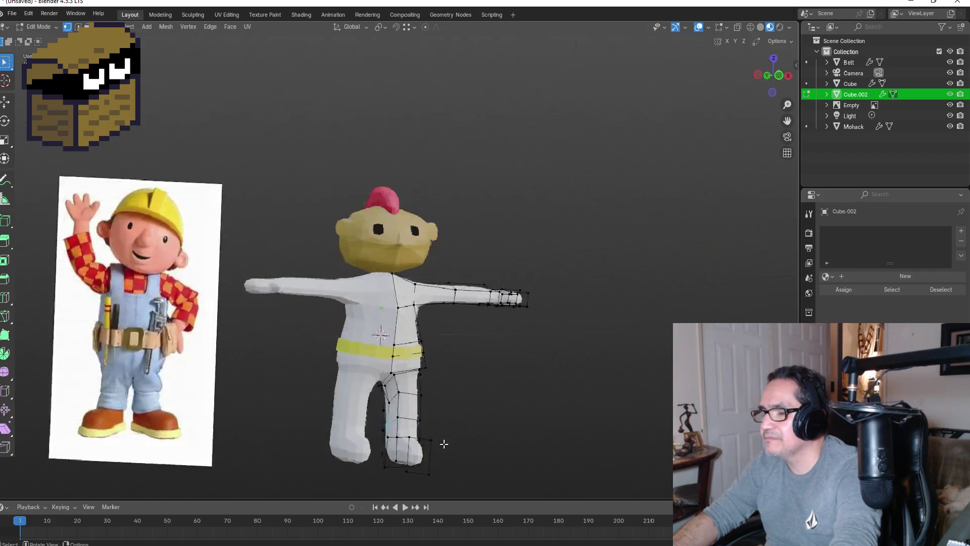
pyautogui.press('KP_3')
pyautogui.press('g')
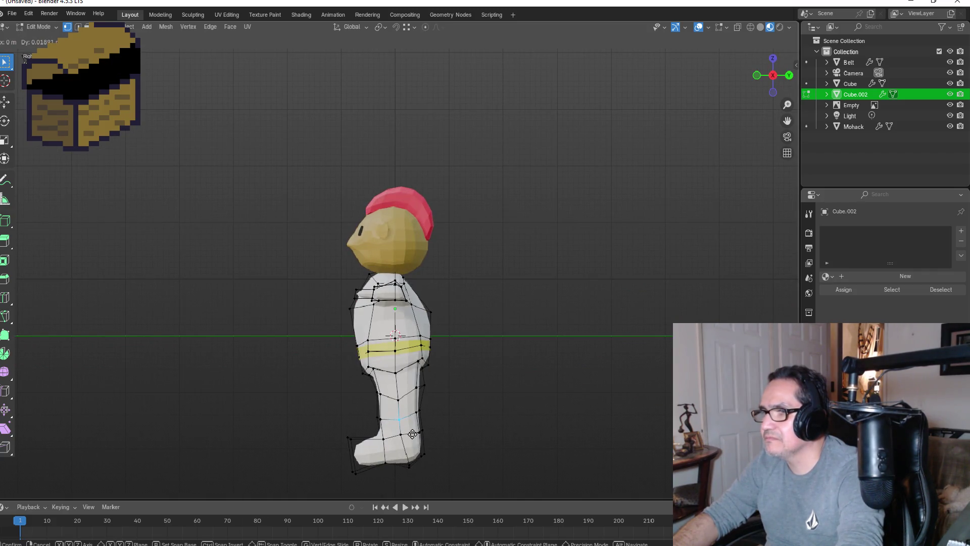
pyautogui.click(486, 439)
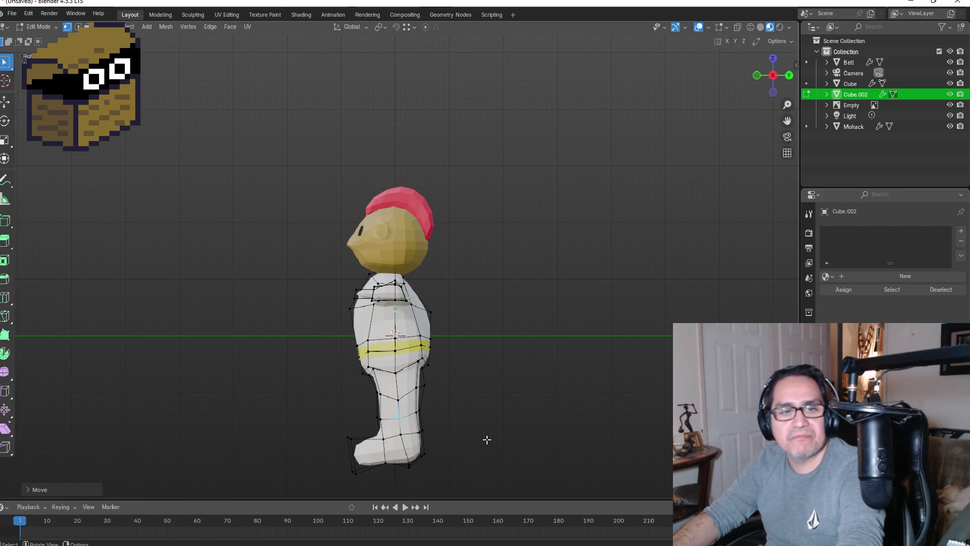
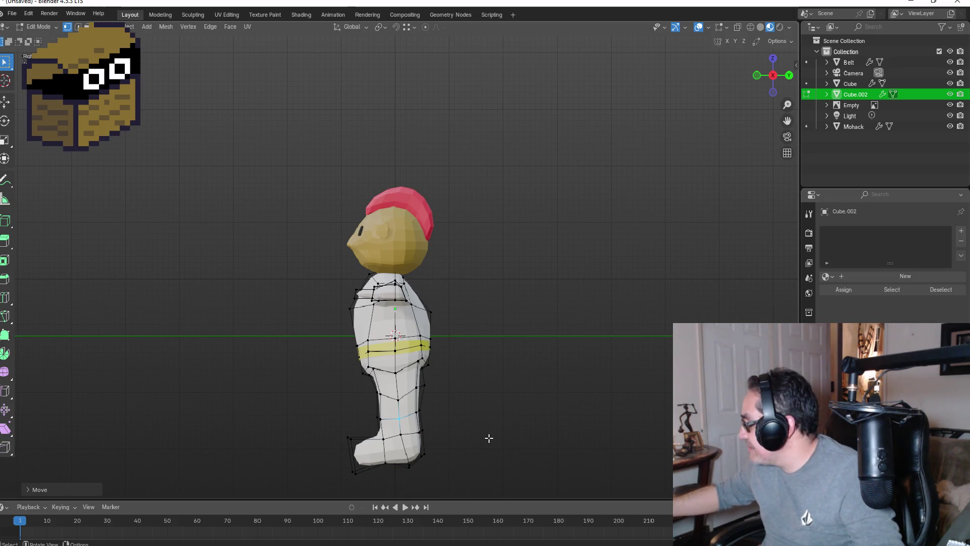
# - Nudge the bottom foot vertex slightly so the foot matches the reference
pyautogui.moveTo(483, 433)
pyautogui.mouseDown(button='middle')
pyautogui.moveTo(450, 364)
pyautogui.moveTo(419, 415)
pyautogui.moveTo(354, 453)
pyautogui.moveTo(367, 457)
pyautogui.mouseUp(button='middle')
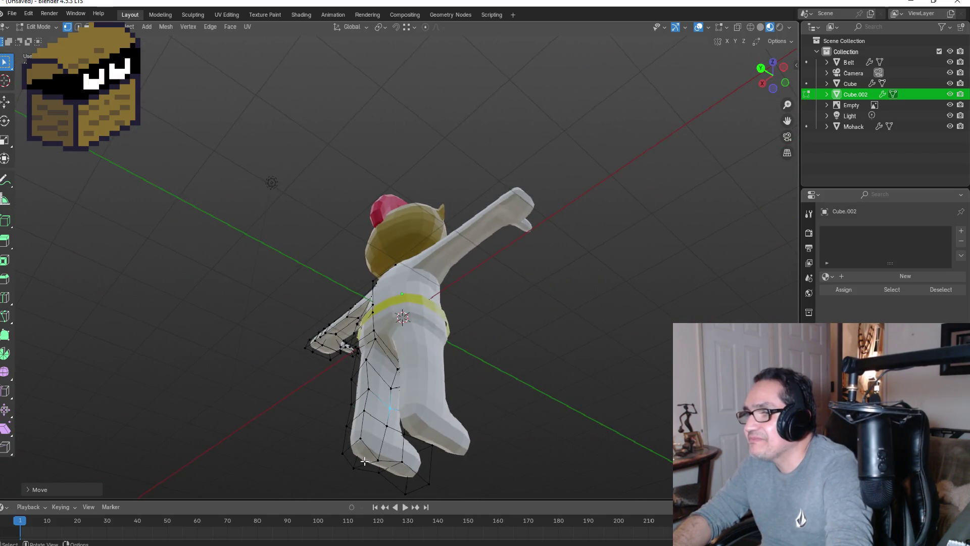
pyautogui.press('g')
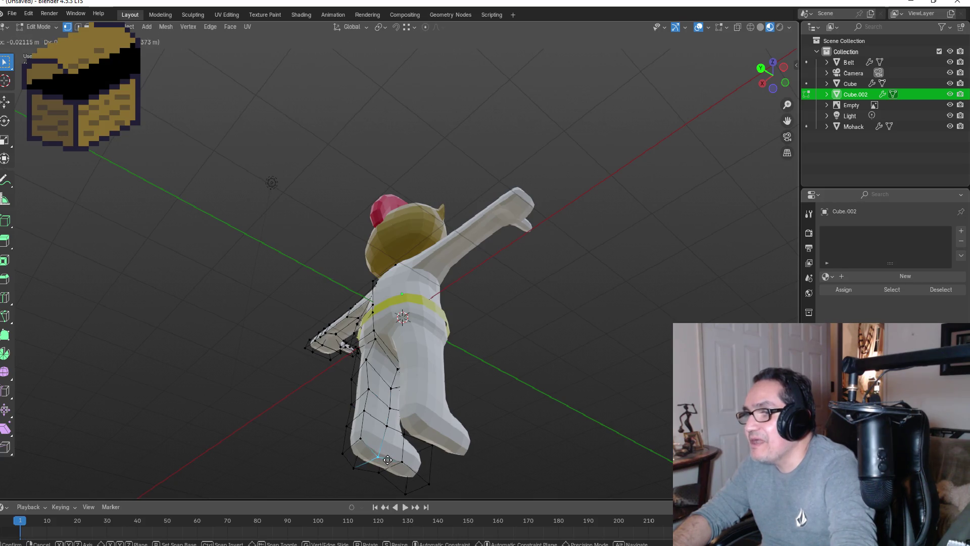
pyautogui.click(389, 455)
# - Compare the reshaped foot against the reference in the front and right side views
pyautogui.press('KP_1')
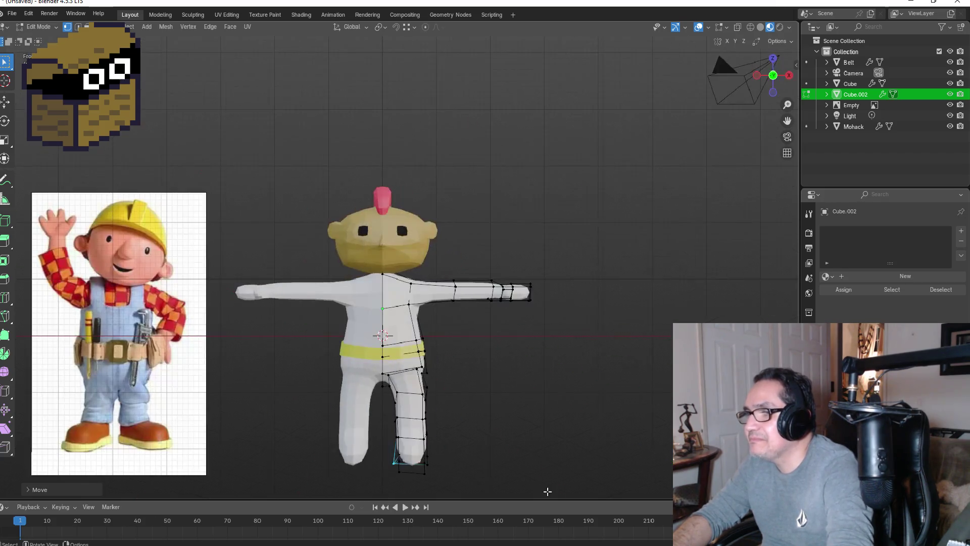
pyautogui.moveTo(520, 451); pyautogui.dragTo(414, 442, button='middle')
pyautogui.press('KP_1')
pyautogui.moveTo(532, 443)
pyautogui.mouseDown(button='middle')
pyautogui.moveTo(427, 428)
pyautogui.moveTo(462, 427)
pyautogui.mouseUp(button='middle')
pyautogui.press('KP_3')
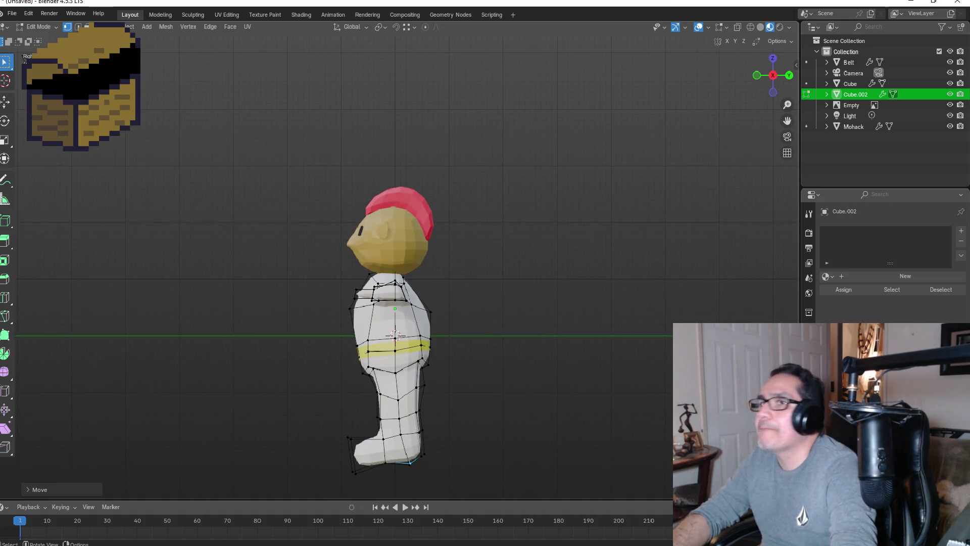
pyautogui.click(719, 30)
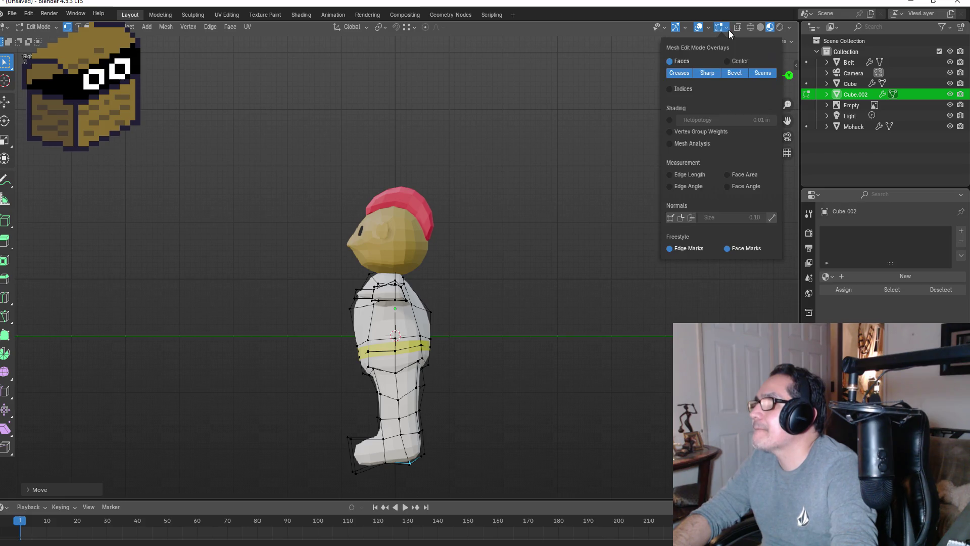
# - Switch to wireframe display and box-select the edge loop around the lower leg
pyautogui.click(750, 28)
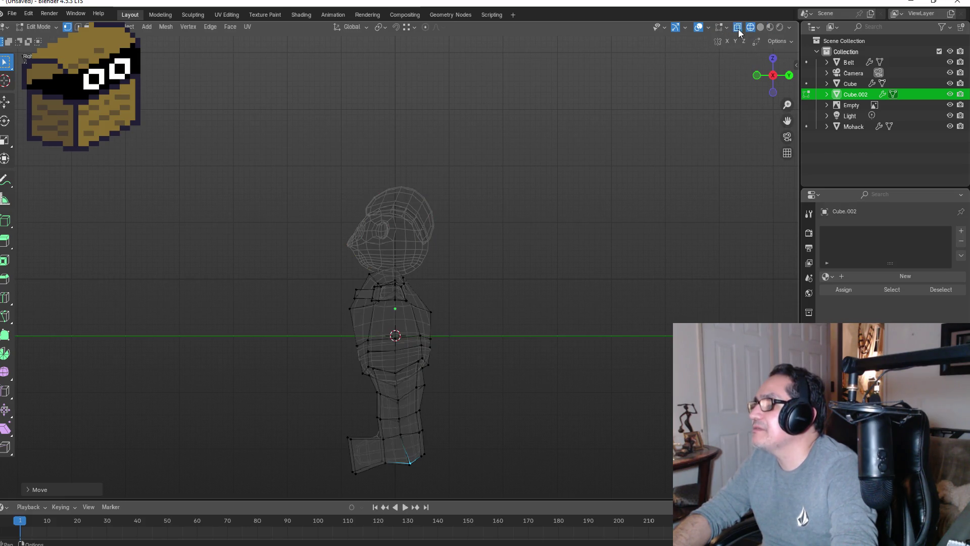
pyautogui.click(738, 29)
pyautogui.moveTo(368, 411); pyautogui.dragTo(438, 424)
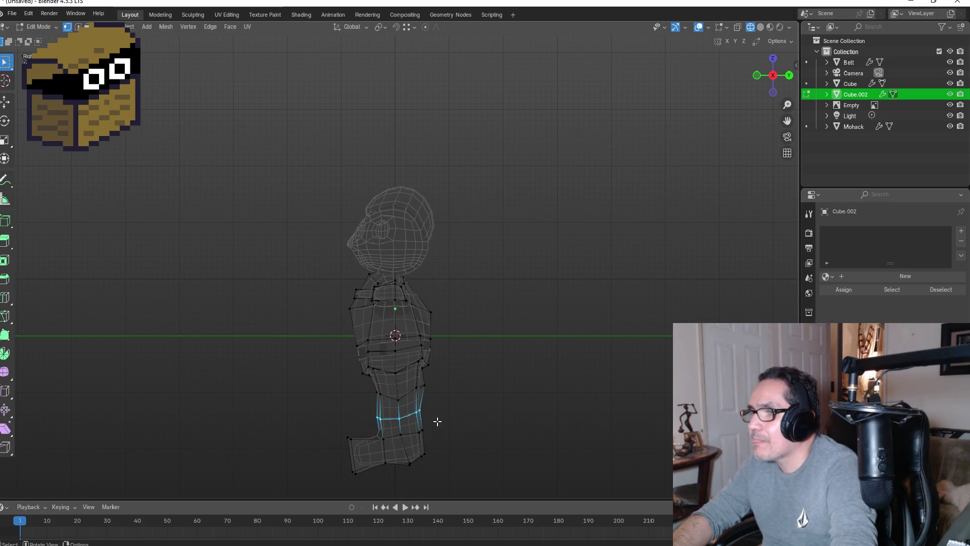
pyautogui.moveTo(476, 411)
pyautogui.mouseDown(button='middle')
pyautogui.moveTo(483, 403)
pyautogui.moveTo(353, 389)
pyautogui.mouseUp(button='middle')
pyautogui.press('KP_1')
pyautogui.moveTo(465, 426)
pyautogui.mouseDown(button='middle')
pyautogui.moveTo(454, 408)
pyautogui.moveTo(305, 386)
pyautogui.moveTo(178, 385)
pyautogui.moveTo(201, 390)
pyautogui.mouseUp(button='middle')
pyautogui.press('KP_1')
pyautogui.moveTo(455, 419)
pyautogui.mouseDown(button='middle')
pyautogui.moveTo(494, 426)
pyautogui.moveTo(184, 402)
pyautogui.moveTo(404, 441)
pyautogui.moveTo(450, 422)
pyautogui.moveTo(434, 423)
pyautogui.mouseUp(button='middle')
pyautogui.press('KP_1')
# - Lower the leg edge loop straight down along the Z axis
pyautogui.press('g')
pyautogui.press('z')
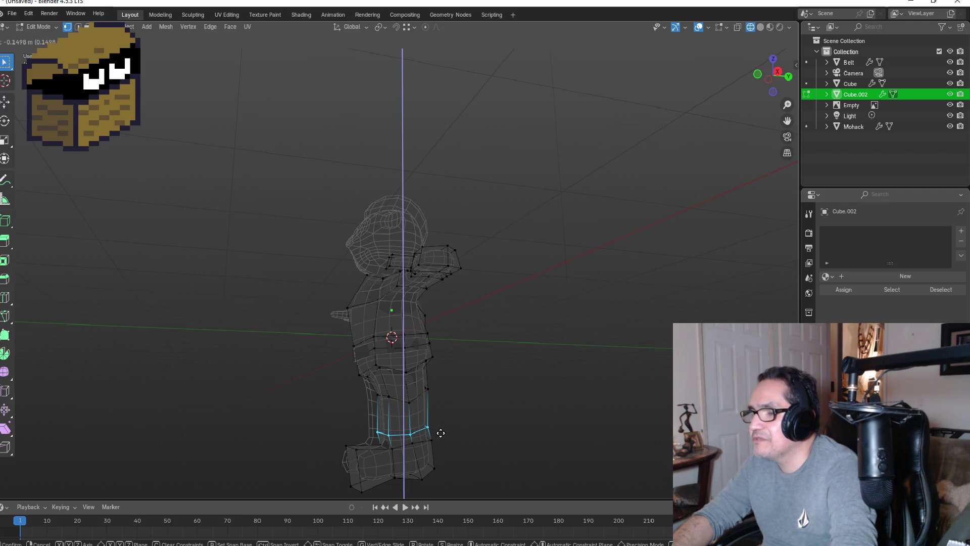
pyautogui.click(440, 433)
pyautogui.moveTo(457, 440)
pyautogui.mouseDown(button='middle')
pyautogui.moveTo(474, 429)
pyautogui.moveTo(455, 422)
pyautogui.moveTo(469, 441)
pyautogui.mouseUp(button='middle')
pyautogui.press('KP_1')
# - Return to Material Preview shading and go back to Object Mode
pyautogui.press('Tab')
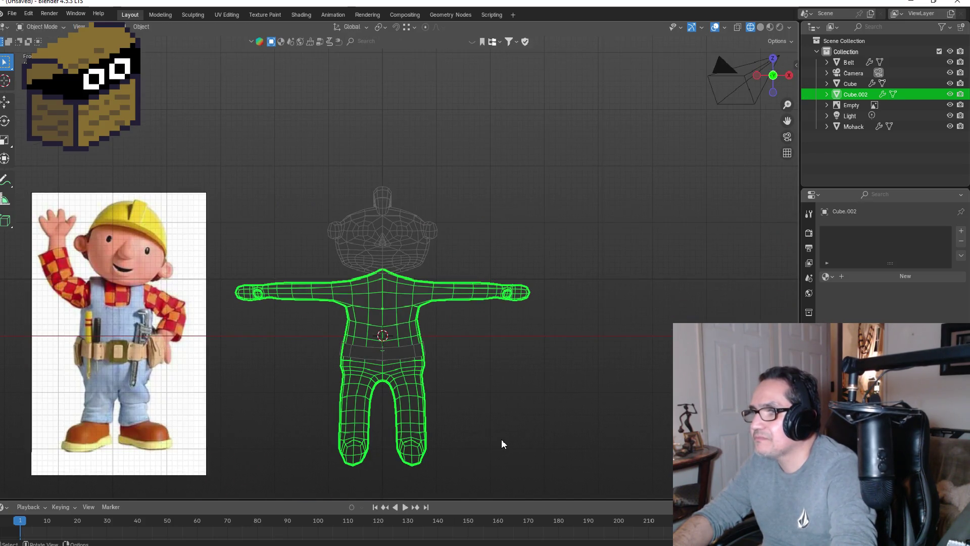
pyautogui.press('Tab')
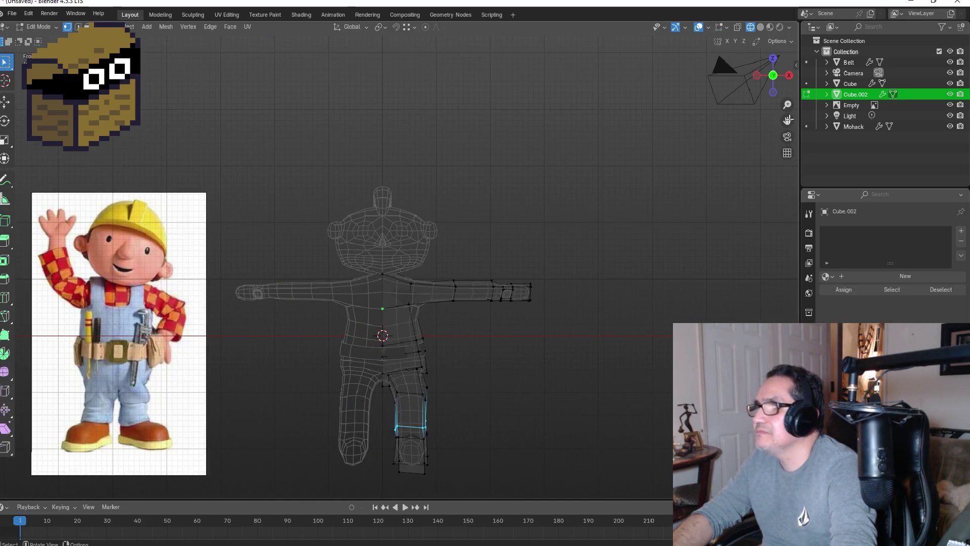
pyautogui.hotkey('shift', 'z')
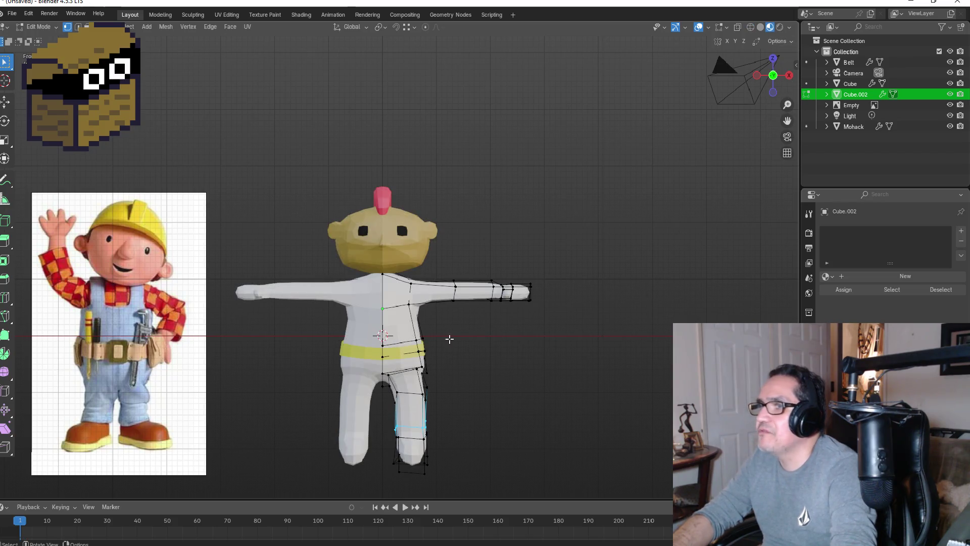
pyautogui.click(400, 290)
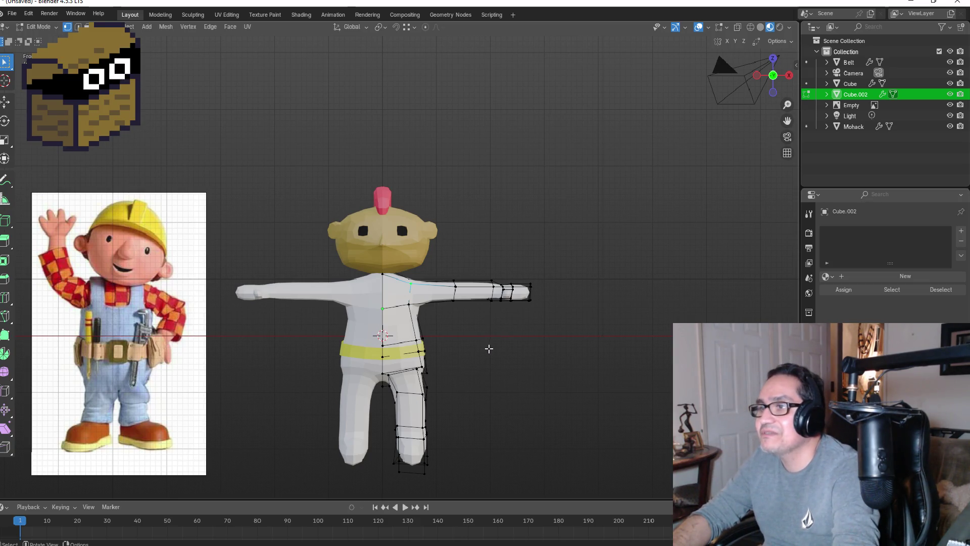
pyautogui.press('Tab')
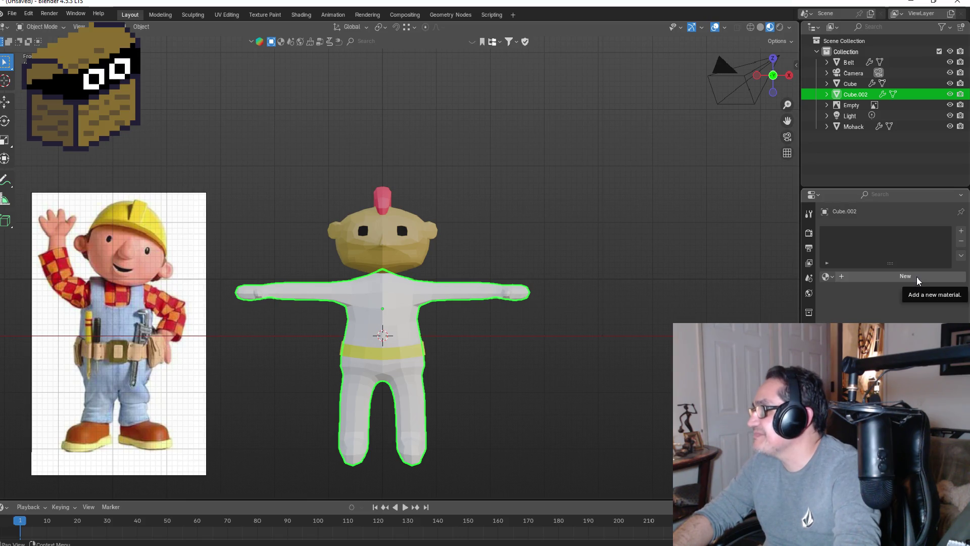
# - Add a second material slot to the body holding the Skin material
pyautogui.click(961, 231)
pyautogui.click(828, 298)
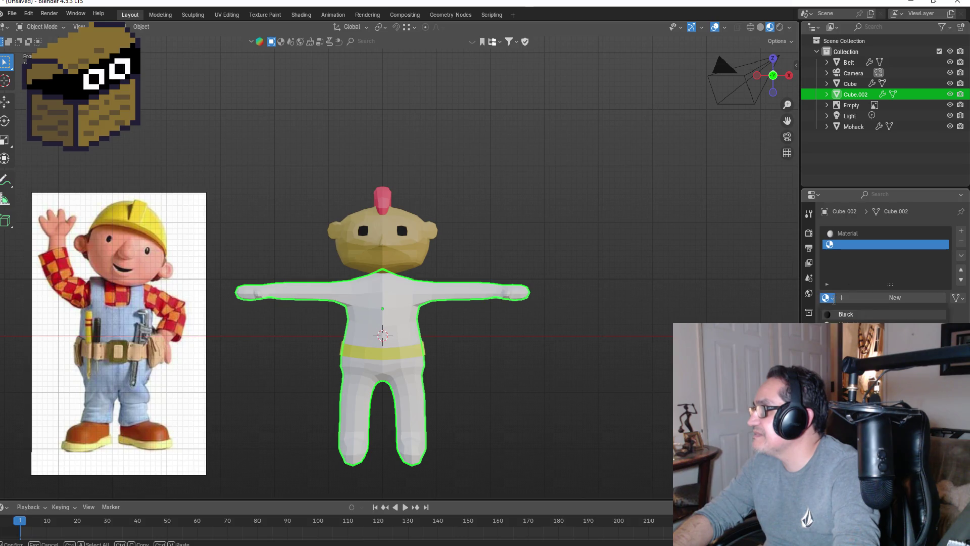
pyautogui.click(846, 334)
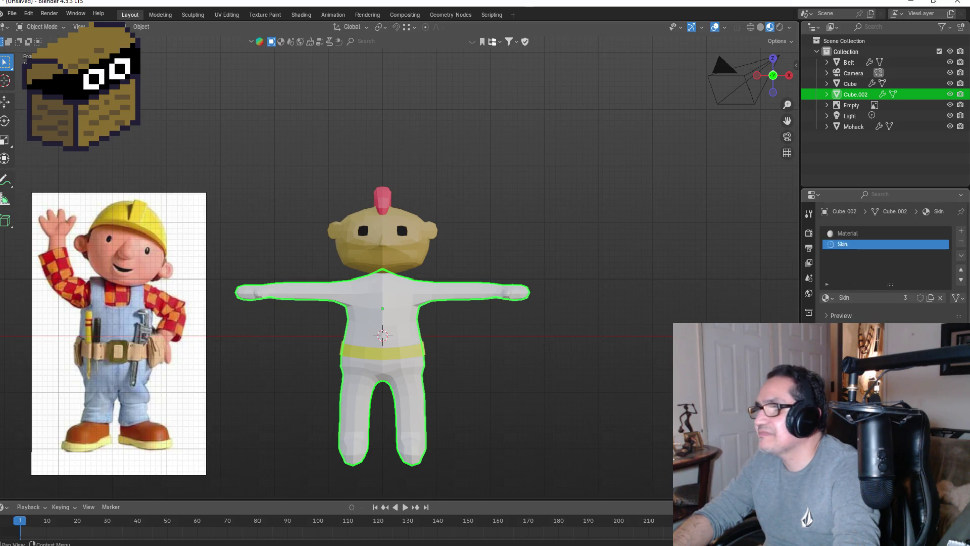
pyautogui.click(859, 232)
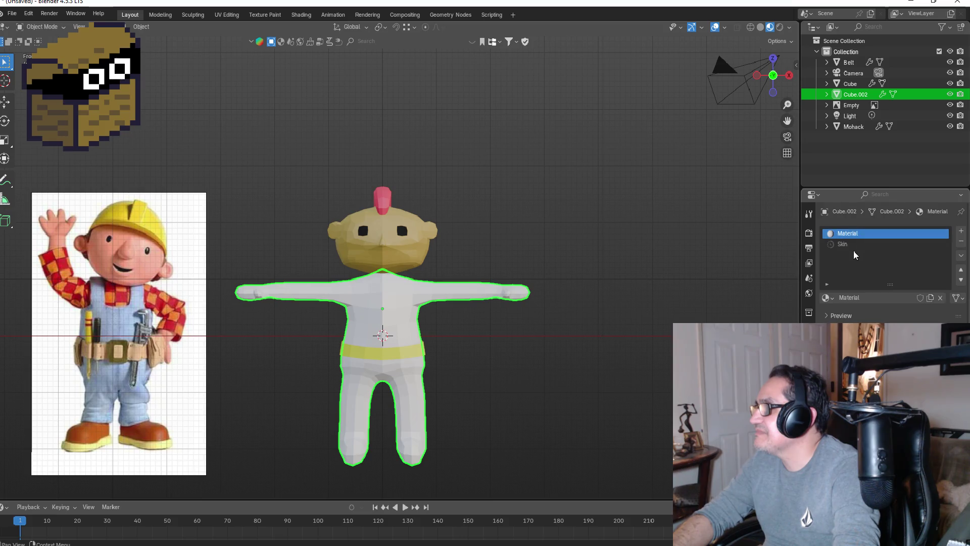
pyautogui.click(854, 246)
# - Rename the first material slot's material to 'Blue'
pyautogui.click(865, 235)
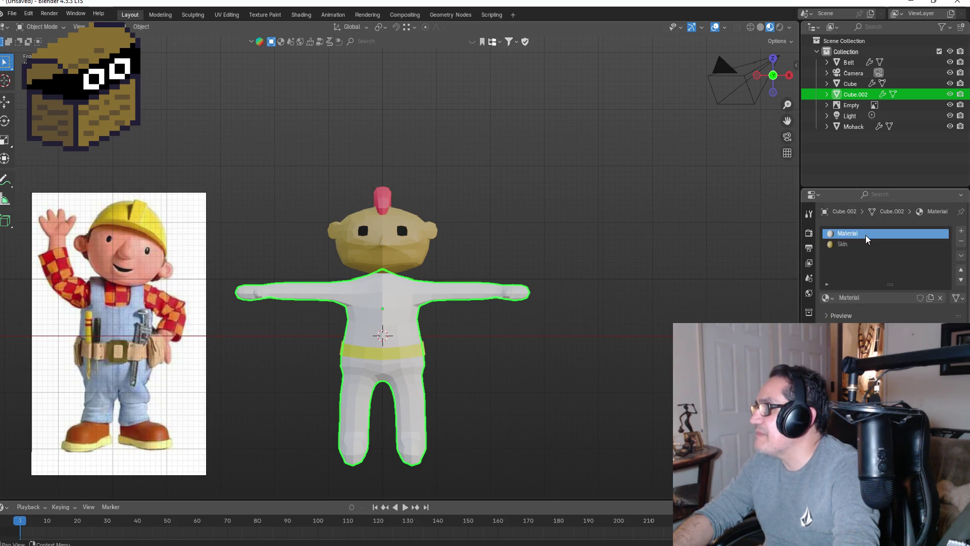
pyautogui.doubleClick(865, 235)
pyautogui.write('Blue')
pyautogui.press('Return')
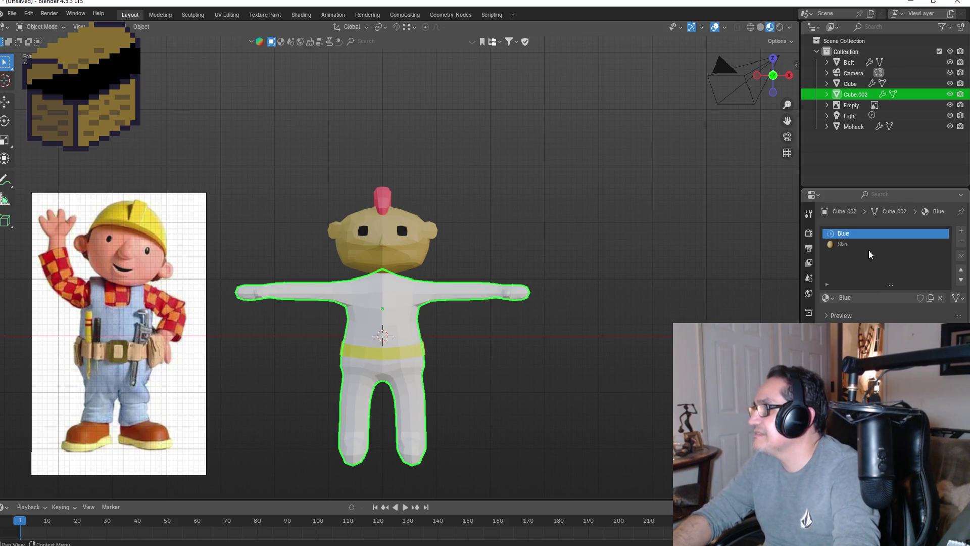
# - Assign the Skin material to the entire body mesh in Edit Mode
pyautogui.click(862, 243)
pyautogui.press('Tab')
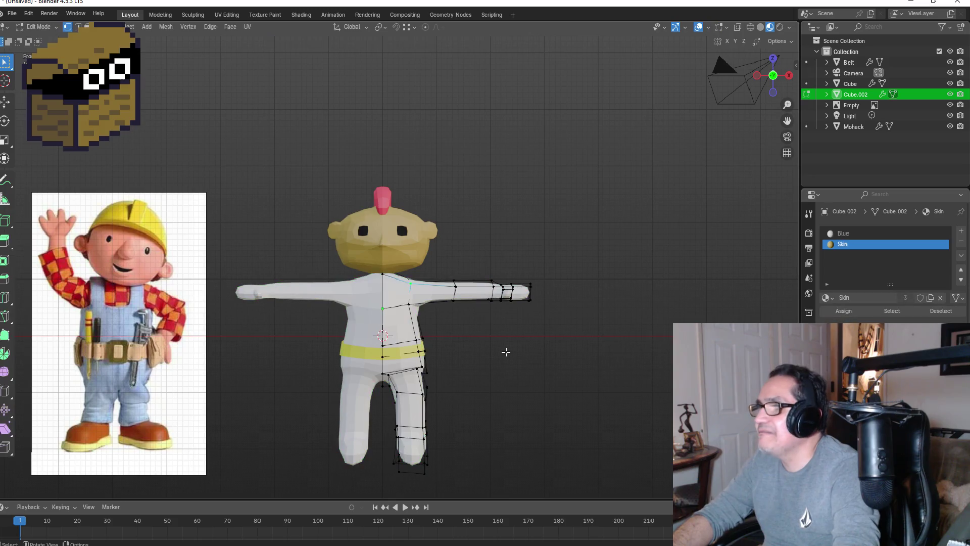
pyautogui.press('a')
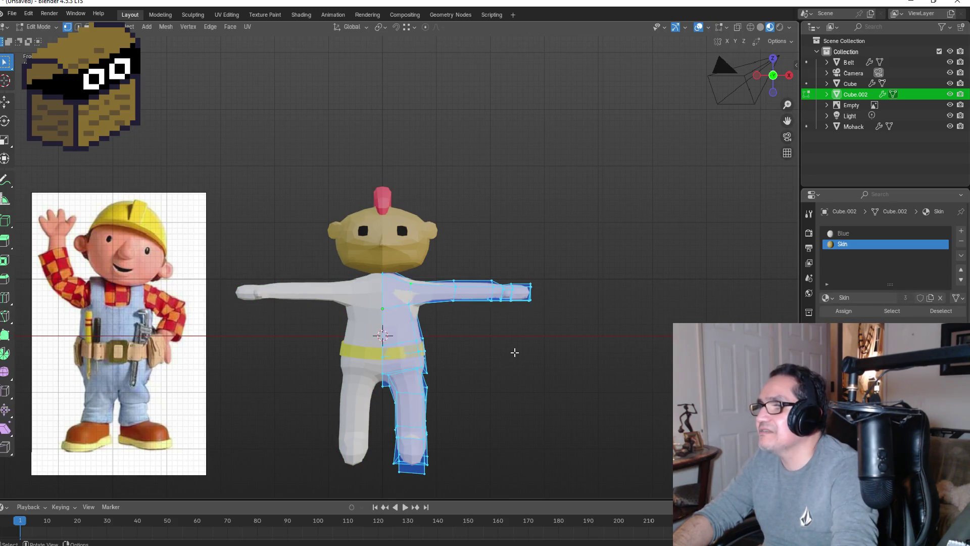
pyautogui.click(844, 310)
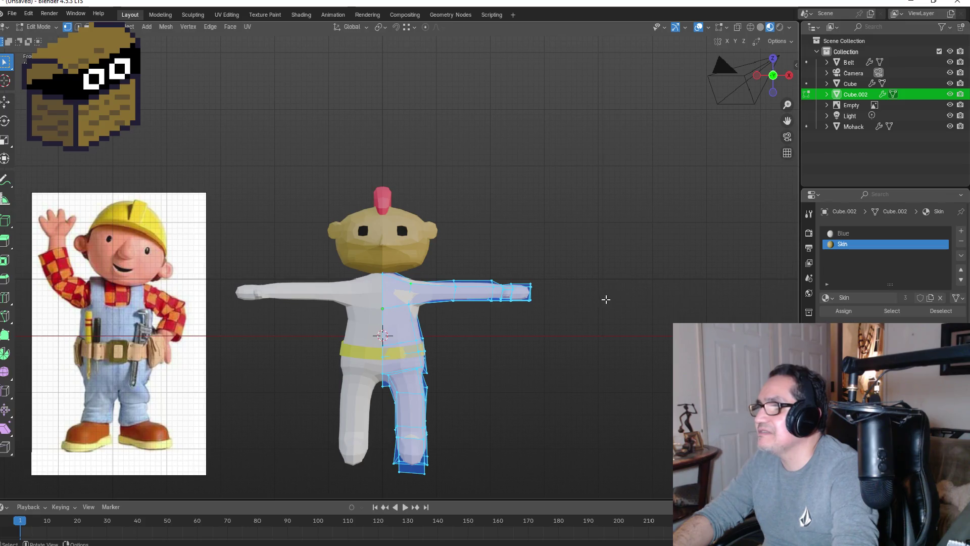
pyautogui.press('Tab')
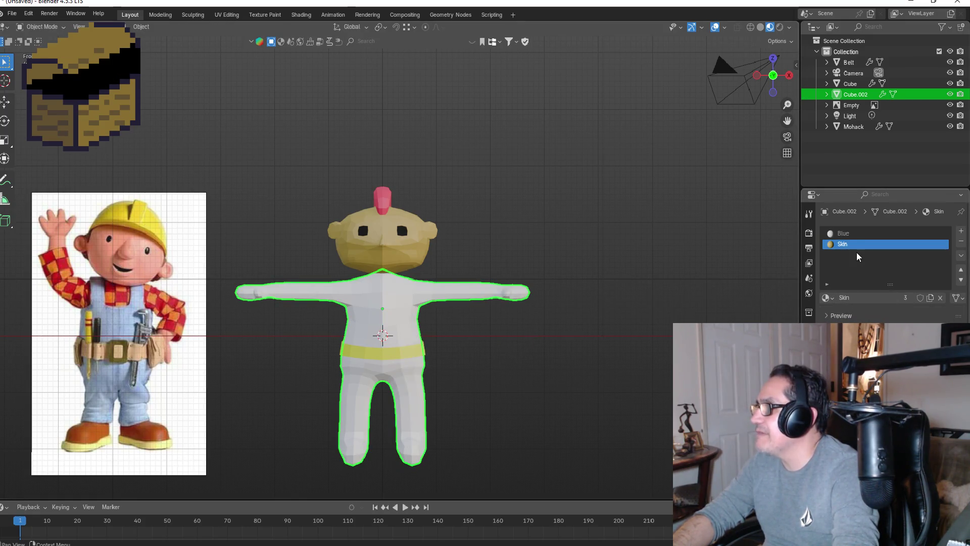
pyautogui.press('Tab')
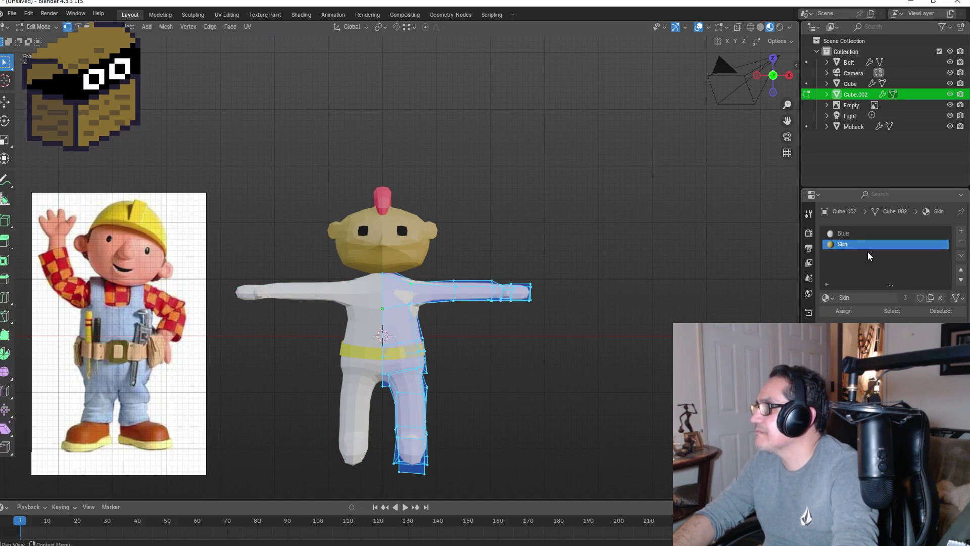
pyautogui.click(854, 235)
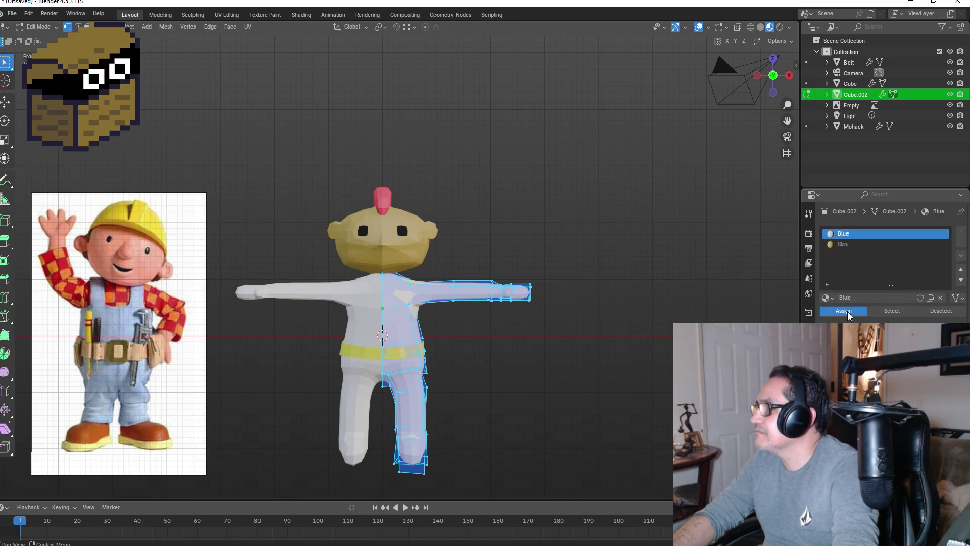
pyautogui.click(845, 244)
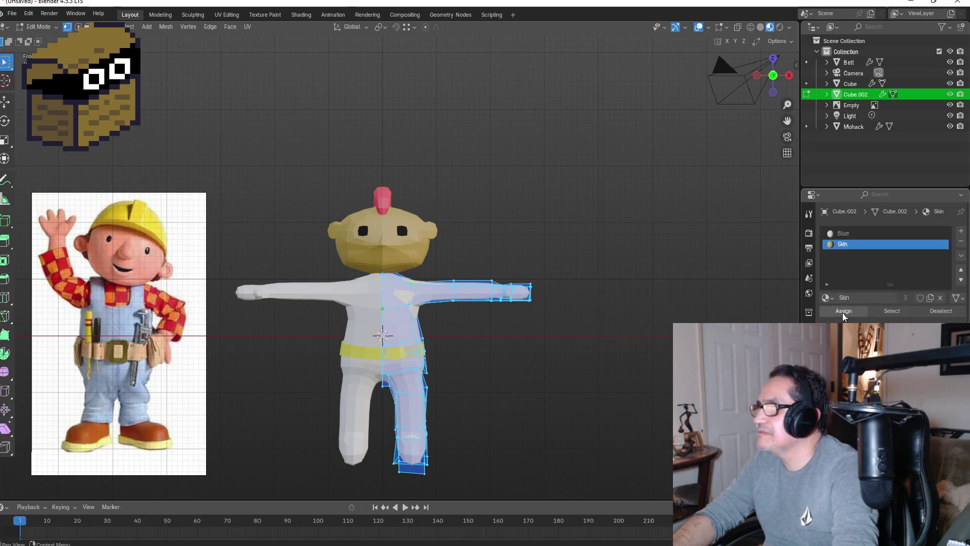
pyautogui.click(842, 311)
pyautogui.moveTo(532, 357)
pyautogui.mouseDown(button='middle')
pyautogui.moveTo(586, 348)
pyautogui.moveTo(539, 347)
pyautogui.mouseUp(button='middle')
pyautogui.press('KP_1')
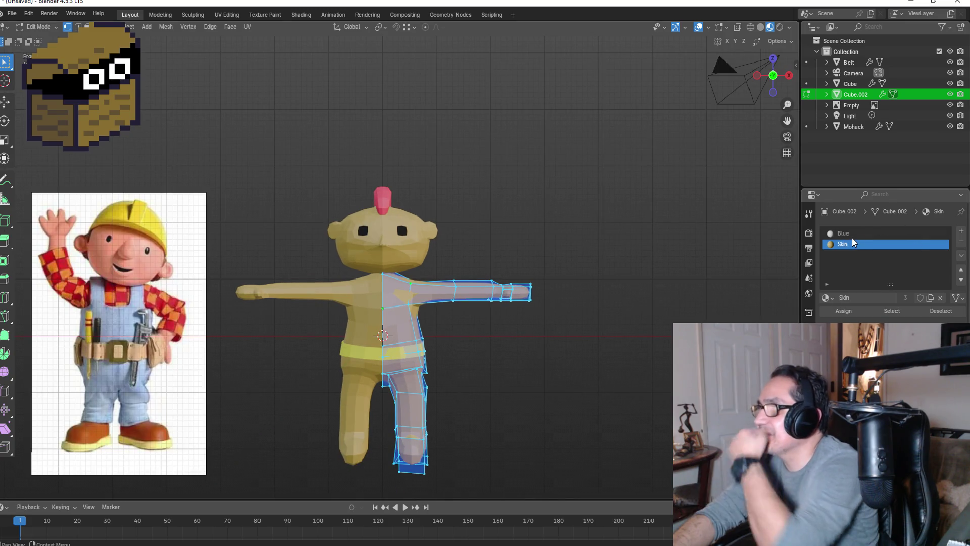
pyautogui.click(858, 234)
pyautogui.click(904, 364)
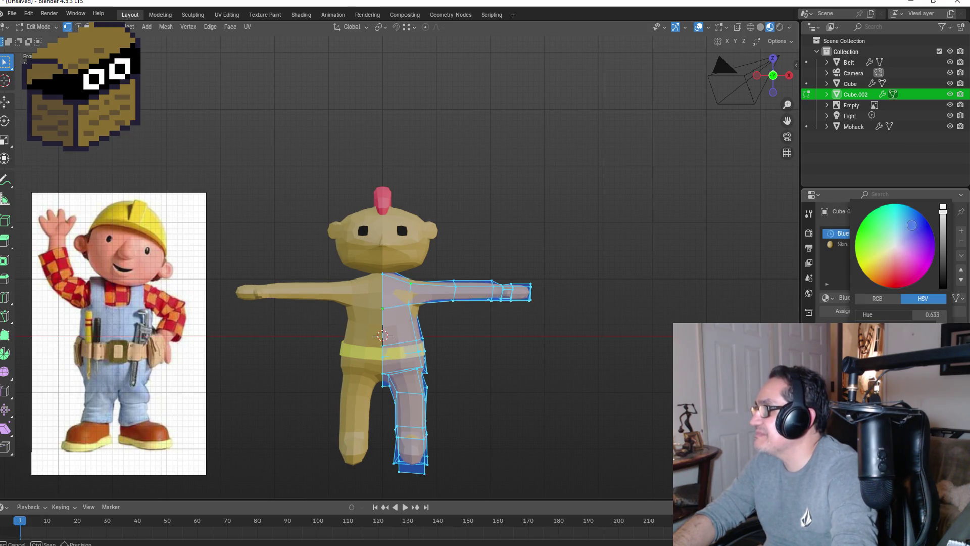
pyautogui.moveTo(912, 225); pyautogui.dragTo(907, 223)
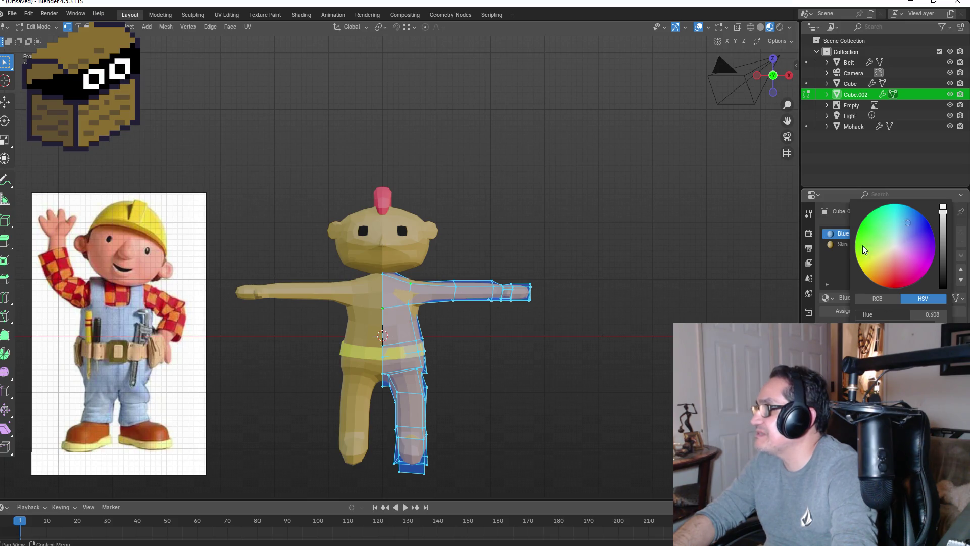
pyautogui.hotkey('alt', 'a')
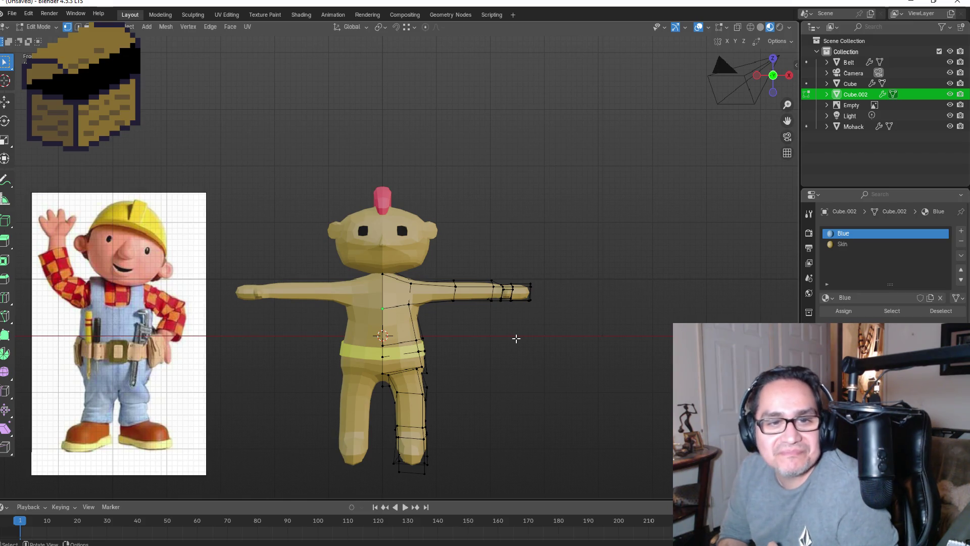
pyautogui.moveTo(580, 251)
pyautogui.mouseDown(button='middle')
pyautogui.moveTo(561, 277)
pyautogui.moveTo(445, 305)
pyautogui.mouseUp(button='middle')
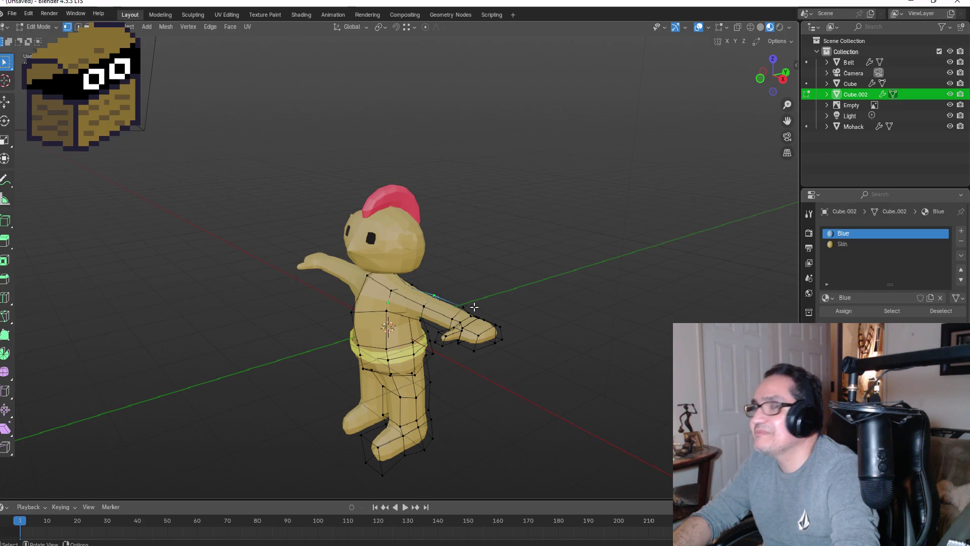
# - Cut a centred vertical edge loop down the torso and leg in face select mode
pyautogui.press('KP_1')
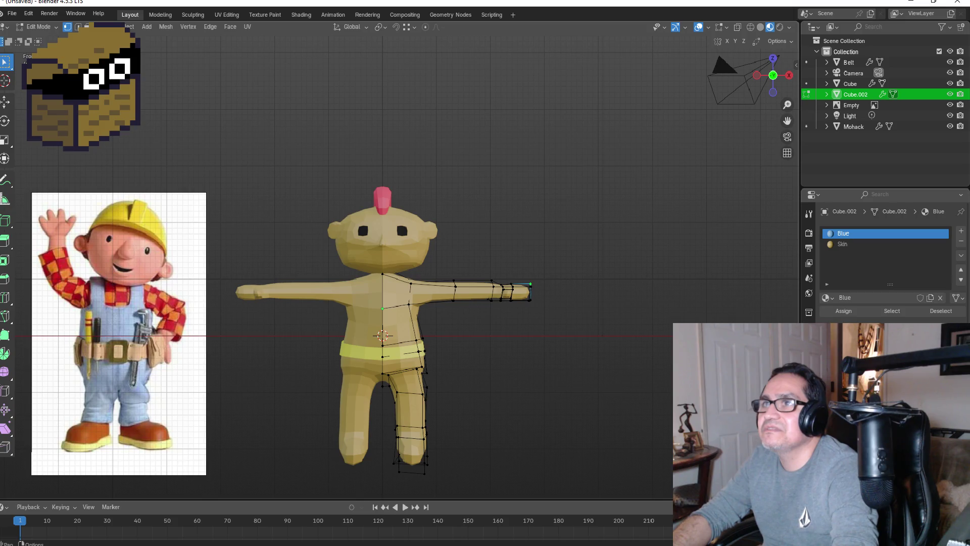
pyautogui.press('3')
pyautogui.click(400, 290)
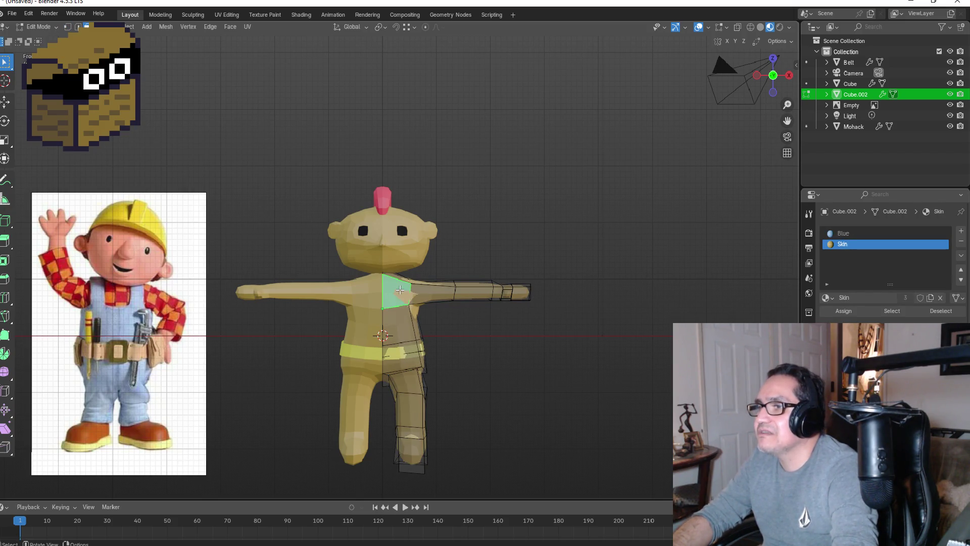
pyautogui.click(399, 329)
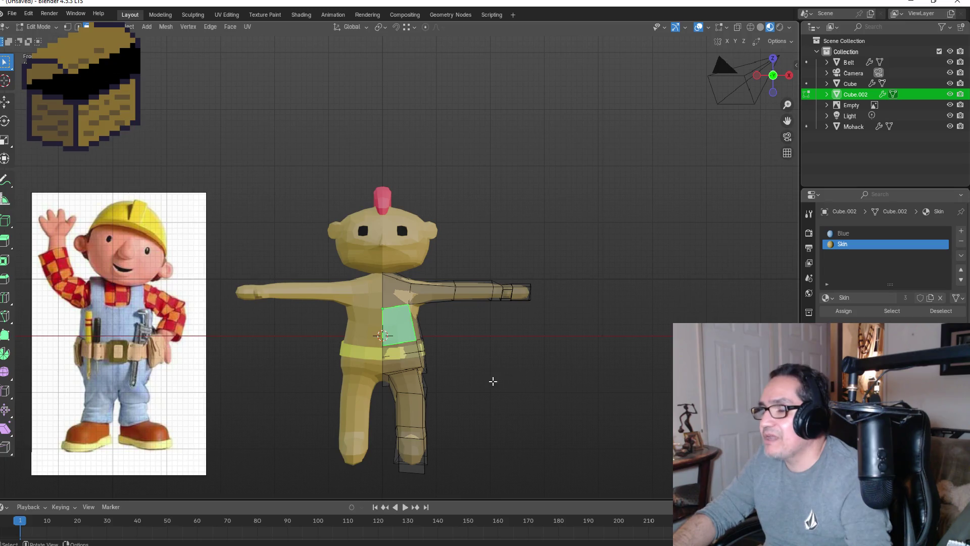
pyautogui.hotkey('ctrl', 'r')
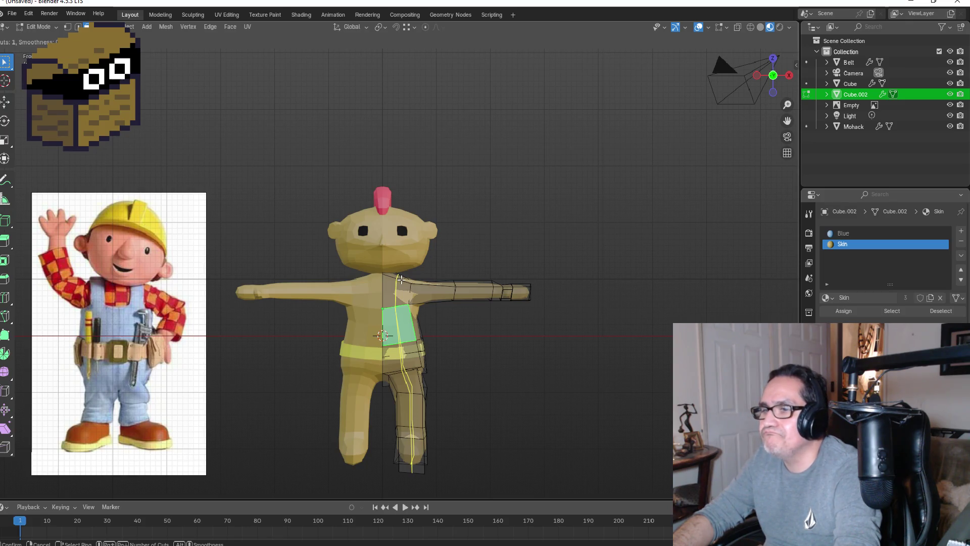
pyautogui.click(405, 279)
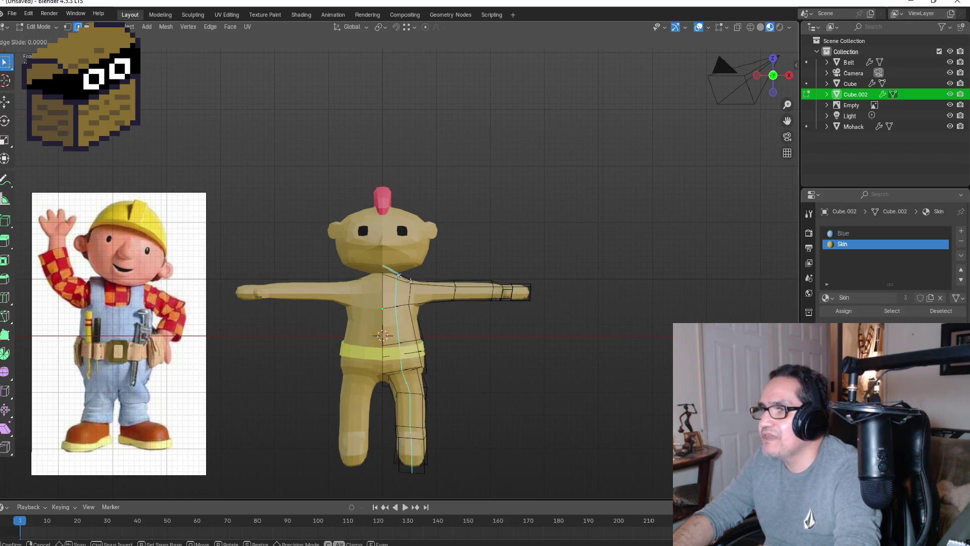
pyautogui.rightClick(405, 278)
# - Select the shoulder faces where the overalls strap begins
pyautogui.click(395, 286)
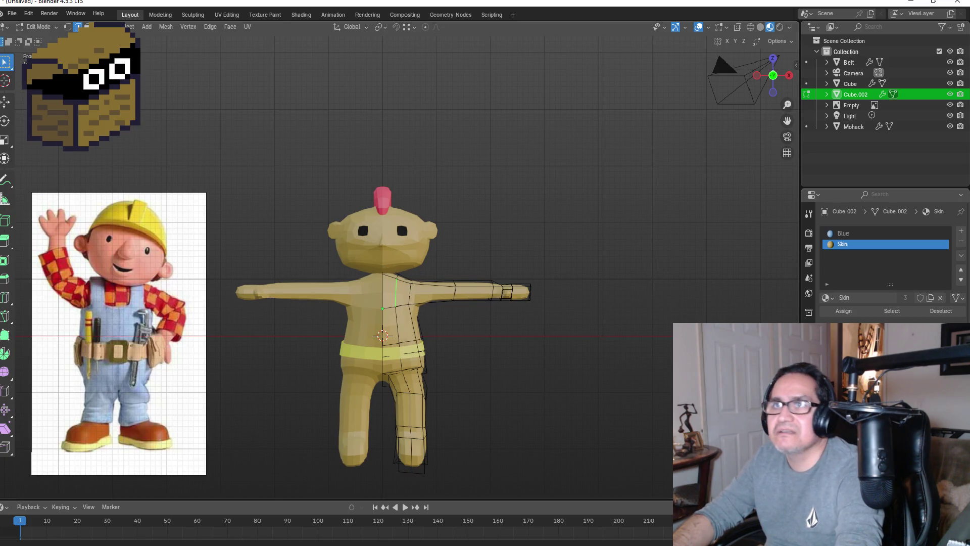
pyautogui.click(351, 276)
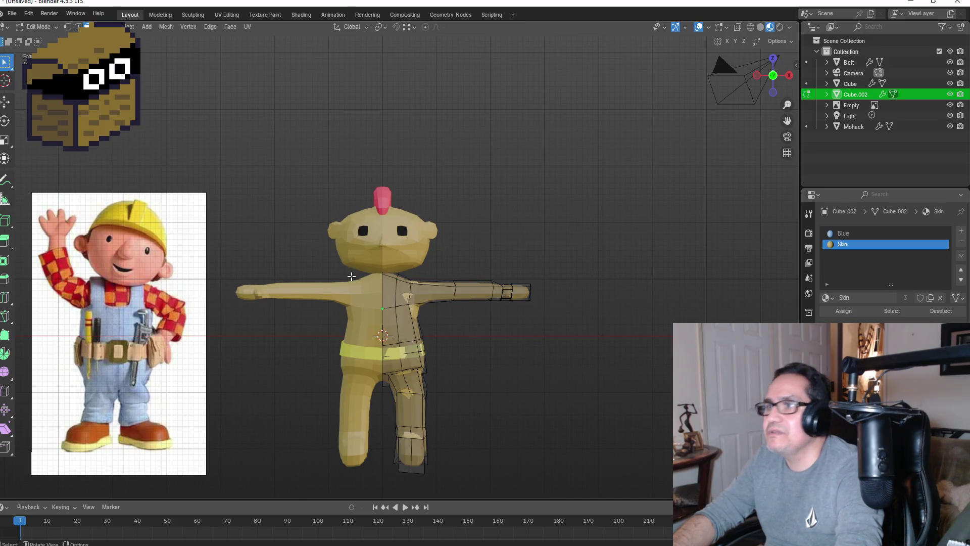
pyautogui.click(390, 292)
pyautogui.keyDown('alt'); pyautogui.click(389, 290); pyautogui.keyUp('alt')
pyautogui.click(390, 291)
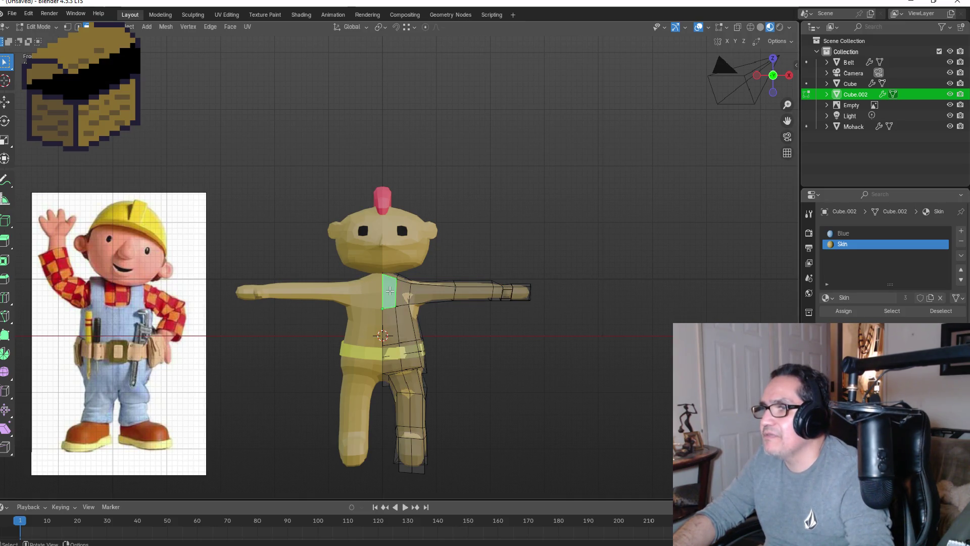
pyautogui.click(391, 275)
# - Add the strap faces on the back of the shoulder, lower back and belt area
pyautogui.moveTo(446, 279)
pyautogui.mouseDown(button='middle')
pyautogui.moveTo(465, 249)
pyautogui.moveTo(282, 267)
pyautogui.mouseUp(button='middle')
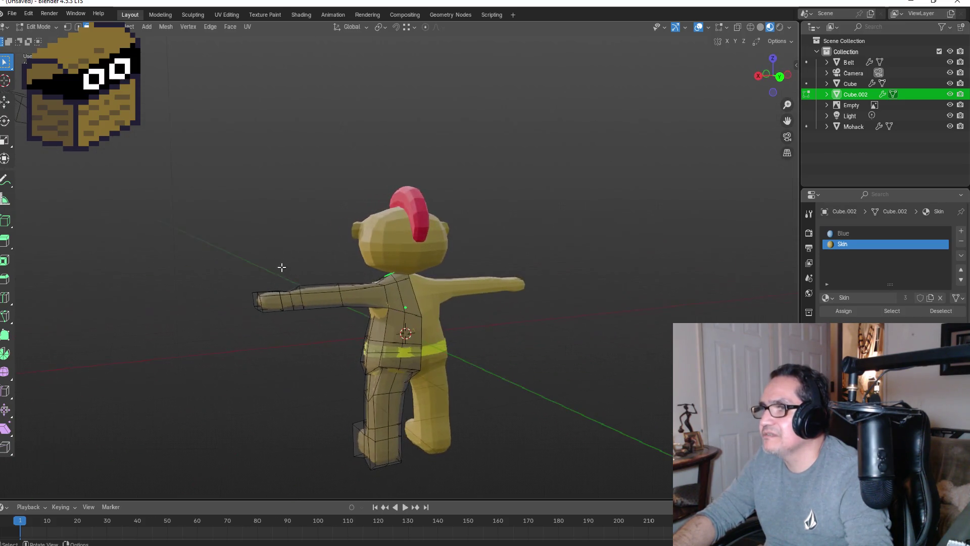
pyautogui.keyDown('alt'); pyautogui.click(404, 291); pyautogui.keyUp('alt')
pyautogui.click(407, 285)
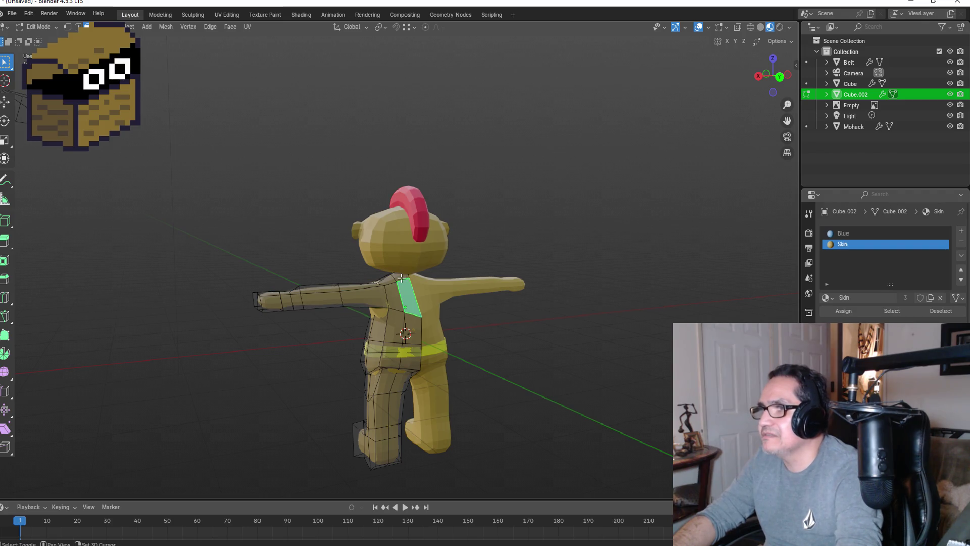
pyautogui.keyDown('shift'); pyautogui.click(400, 277); pyautogui.keyUp('shift')
pyautogui.keyDown('shift'); pyautogui.click(414, 330); pyautogui.keyUp('shift')
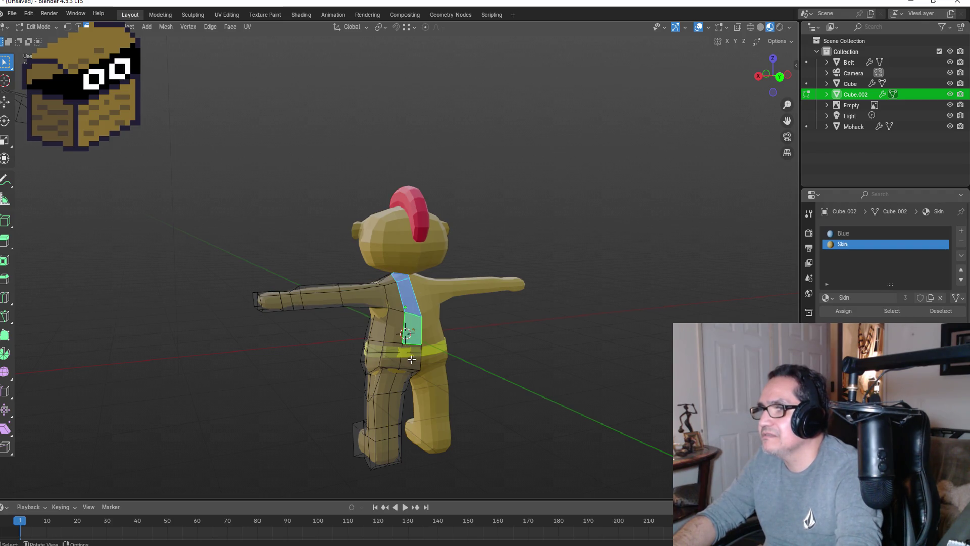
pyautogui.keyDown('shift'); pyautogui.click(395, 327); pyautogui.keyUp('shift')
pyautogui.keyDown('shift'); pyautogui.click(373, 331); pyautogui.keyUp('shift')
pyautogui.keyDown('shift'); pyautogui.click(407, 360); pyautogui.keyUp('shift')
pyautogui.keyDown('shift'); pyautogui.click(399, 351); pyautogui.keyUp('shift')
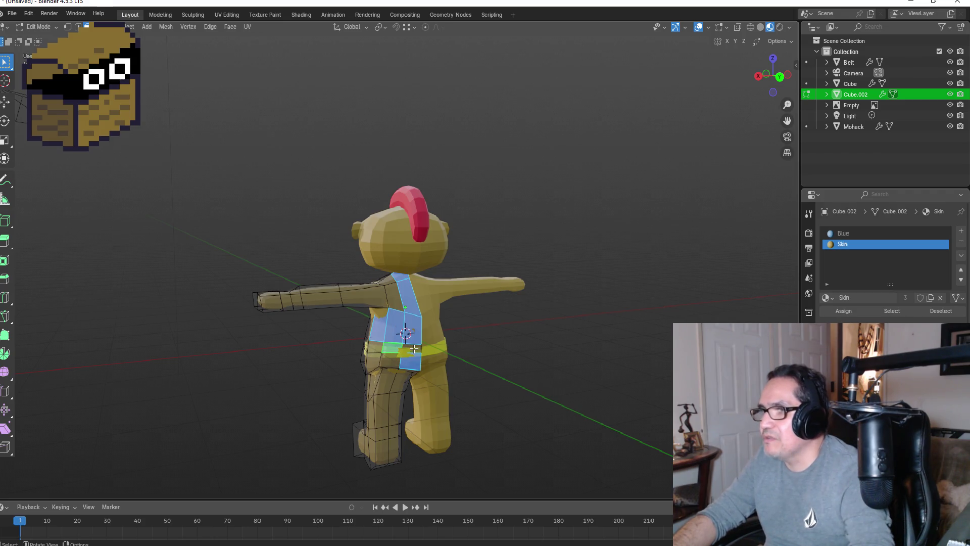
pyautogui.keyDown('shift'); pyautogui.click(413, 348); pyautogui.keyUp('shift')
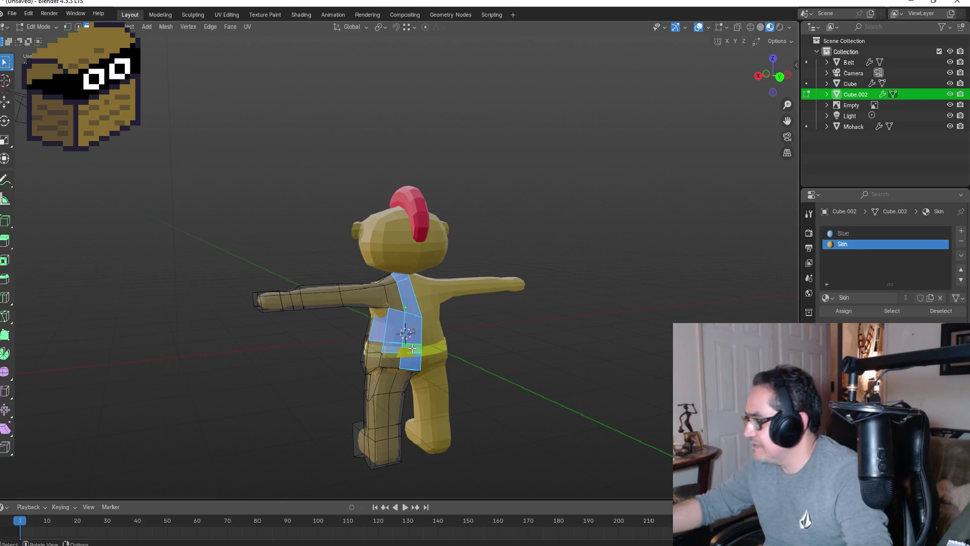
# - Refine the strap and belt-area face selection, then select the linked body half
pyautogui.press('ctrl+KP_Add')
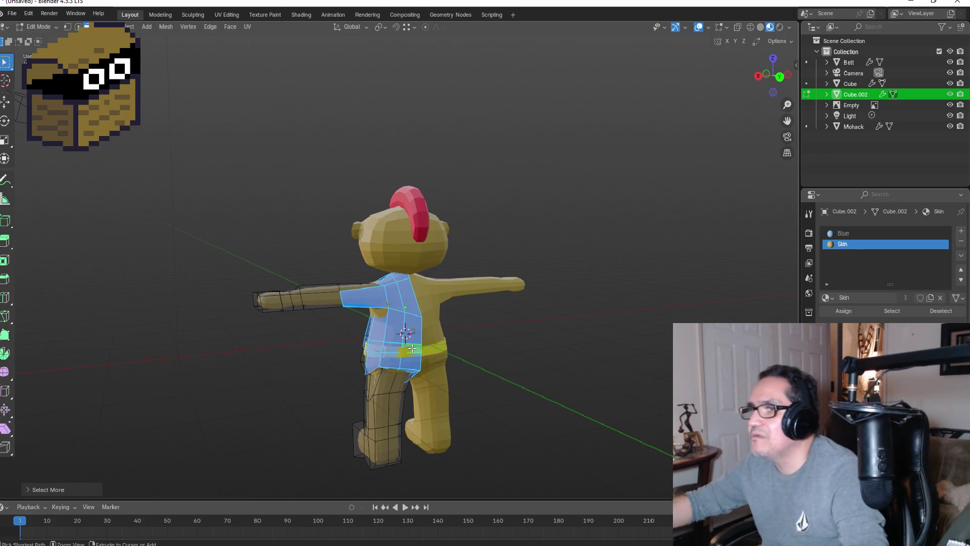
pyautogui.press('ctrl+KP_Subtract')
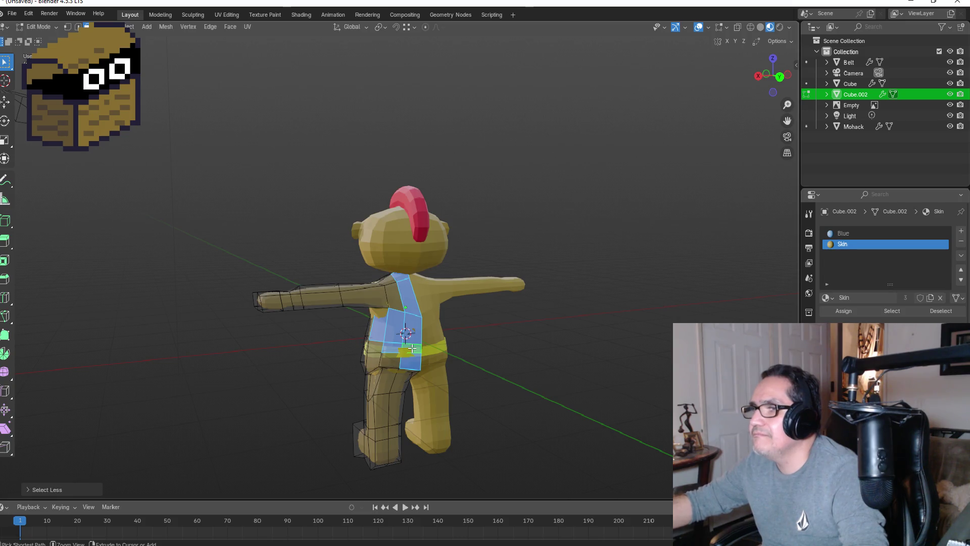
pyautogui.keyDown('shift'); pyautogui.click(385, 359); pyautogui.keyUp('shift')
pyautogui.keyDown('shift'); pyautogui.click(377, 360); pyautogui.keyUp('shift')
pyautogui.keyDown('shift'); pyautogui.click(372, 345); pyautogui.keyUp('shift')
pyautogui.keyDown('shift'); pyautogui.click(384, 329); pyautogui.keyUp('shift')
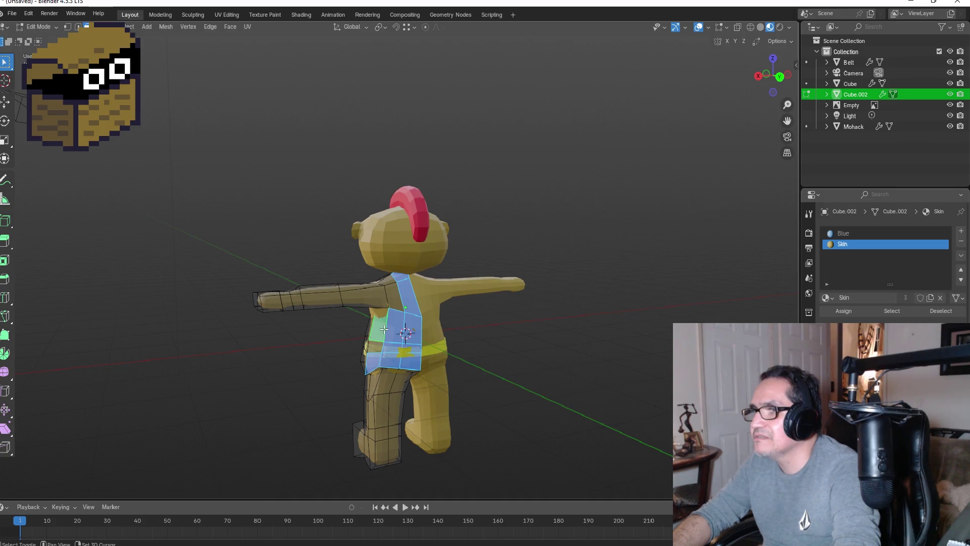
pyautogui.keyDown('shift'); pyautogui.click(376, 348); pyautogui.keyUp('shift')
pyautogui.moveTo(375, 348)
pyautogui.mouseDown(button='middle')
pyautogui.moveTo(480, 308)
pyautogui.moveTo(571, 307)
pyautogui.moveTo(616, 323)
pyautogui.moveTo(490, 346)
pyautogui.moveTo(469, 362)
pyautogui.mouseUp(button='middle')
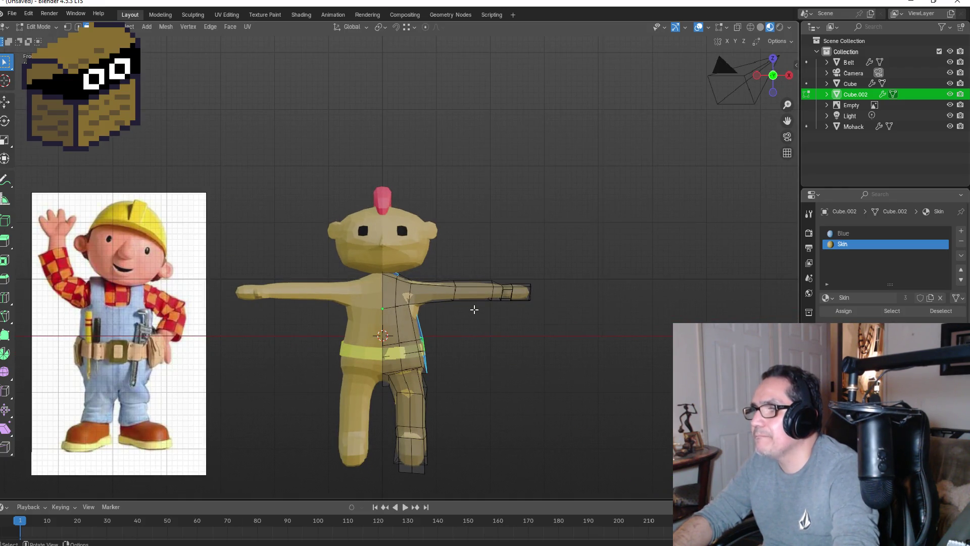
pyautogui.hotkey('ctrl', 'l')
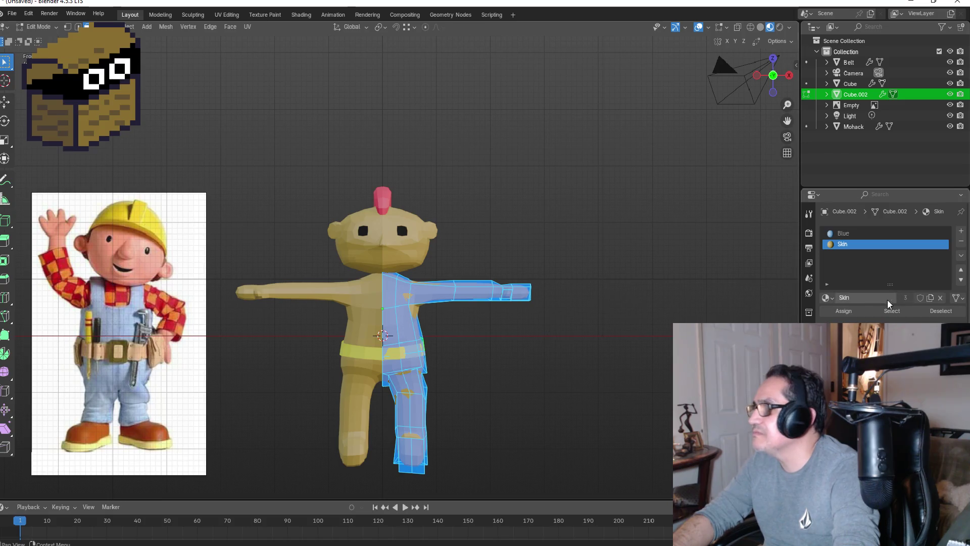
# - Assign the Blue material to the selected body faces and clear the selection
pyautogui.click(843, 233)
pyautogui.click(848, 314)
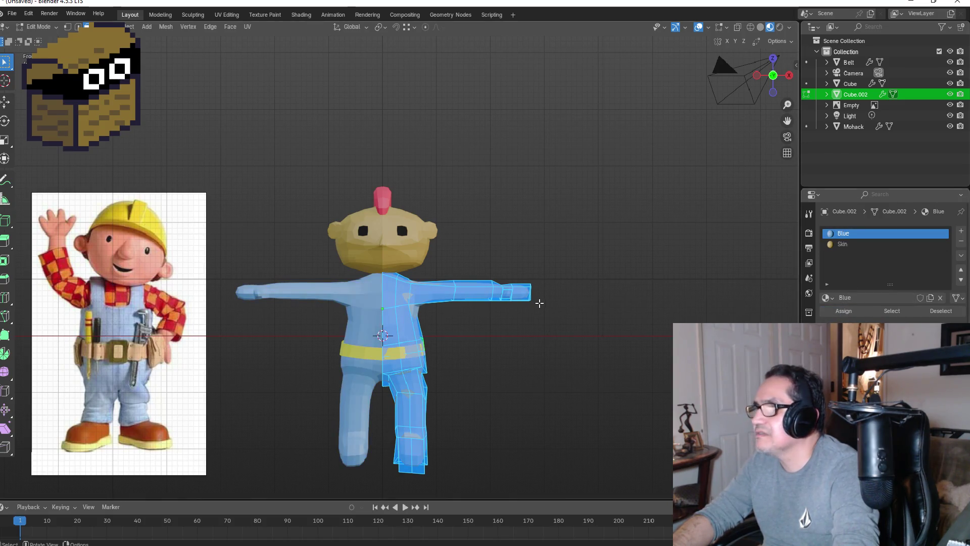
pyautogui.click(553, 328)
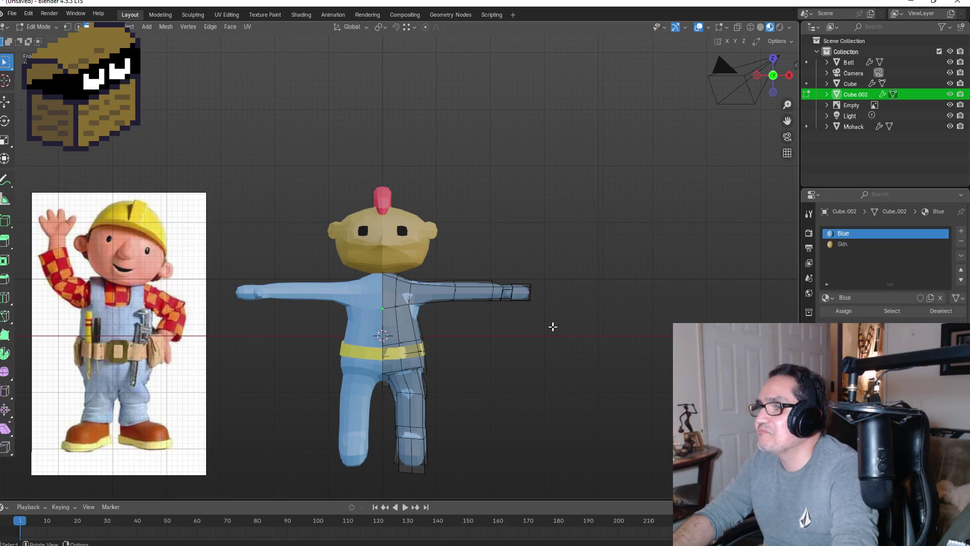
pyautogui.moveTo(496, 266)
pyautogui.mouseDown(button='middle')
pyautogui.moveTo(544, 298)
pyautogui.moveTo(538, 333)
pyautogui.mouseUp(button='middle')
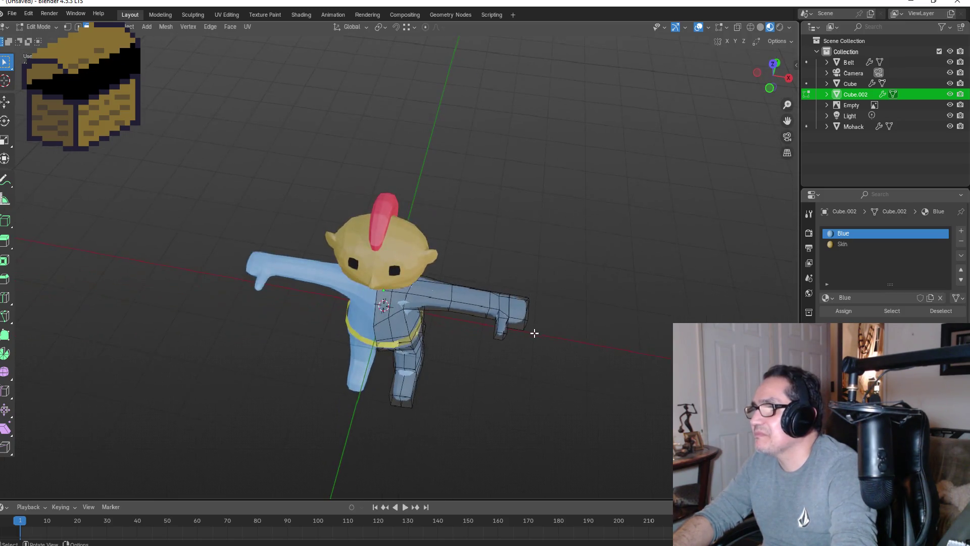
# - Box-select the right hand and forearm faces, then shrink the selection to the hand
pyautogui.moveTo(495, 281)
pyautogui.mouseDown()
pyautogui.moveTo(522, 328)
pyautogui.moveTo(555, 357)
pyautogui.mouseUp()
pyautogui.moveTo(560, 316)
pyautogui.mouseDown(button='middle')
pyautogui.moveTo(582, 273)
pyautogui.moveTo(578, 182)
pyautogui.moveTo(558, 213)
pyautogui.moveTo(565, 195)
pyautogui.mouseUp(button='middle')
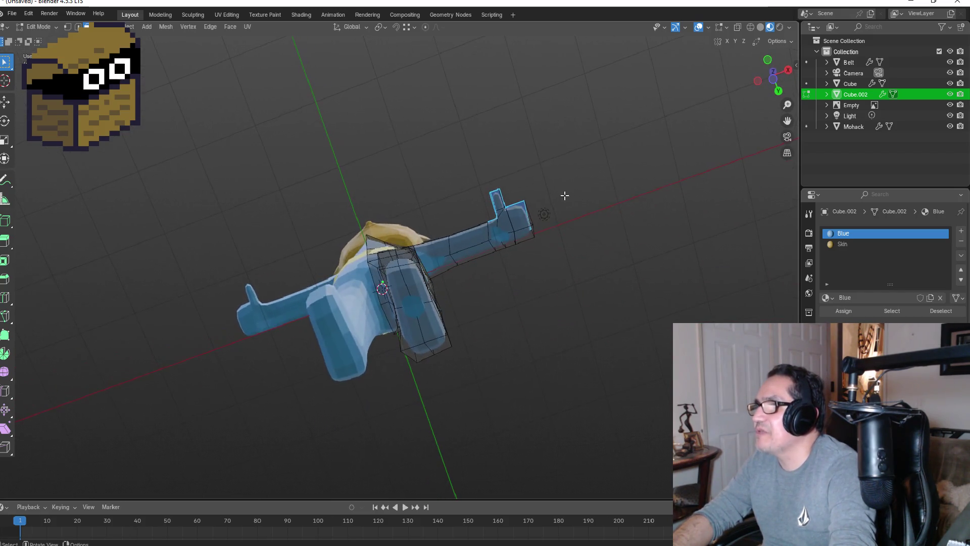
pyautogui.moveTo(484, 171); pyautogui.dragTo(591, 269)
pyautogui.moveTo(571, 220)
pyautogui.mouseDown(button='middle')
pyautogui.moveTo(586, 342)
pyautogui.moveTo(598, 299)
pyautogui.mouseUp(button='middle')
pyautogui.press('ctrl+KP_Subtract')
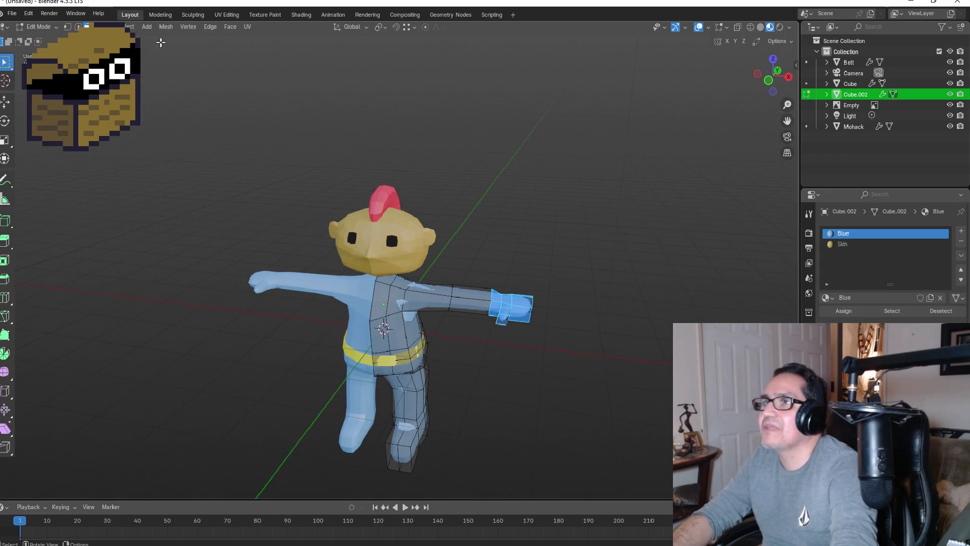
# - Pick out the remaining right-hand faces and assign them the Skin material
pyautogui.moveTo(448, 179)
pyautogui.mouseDown(button='middle')
pyautogui.moveTo(598, 218)
pyautogui.moveTo(535, 169)
pyautogui.moveTo(358, 146)
pyautogui.mouseUp(button='middle')
pyautogui.keyDown('shift'); pyautogui.click(376, 139); pyautogui.keyUp('shift')
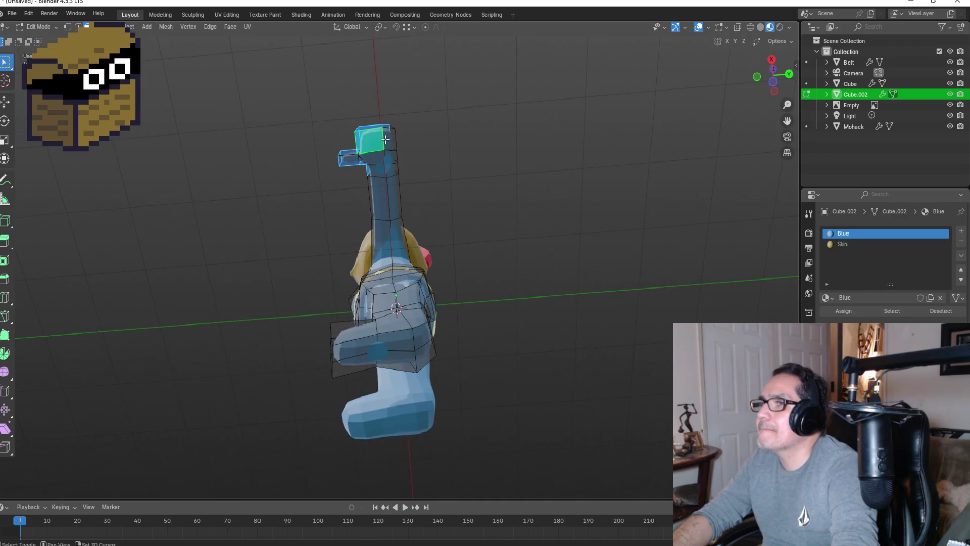
pyautogui.keyDown('shift'); pyautogui.click(388, 145); pyautogui.keyUp('shift')
pyautogui.keyDown('shift'); pyautogui.click(356, 159); pyautogui.keyUp('shift')
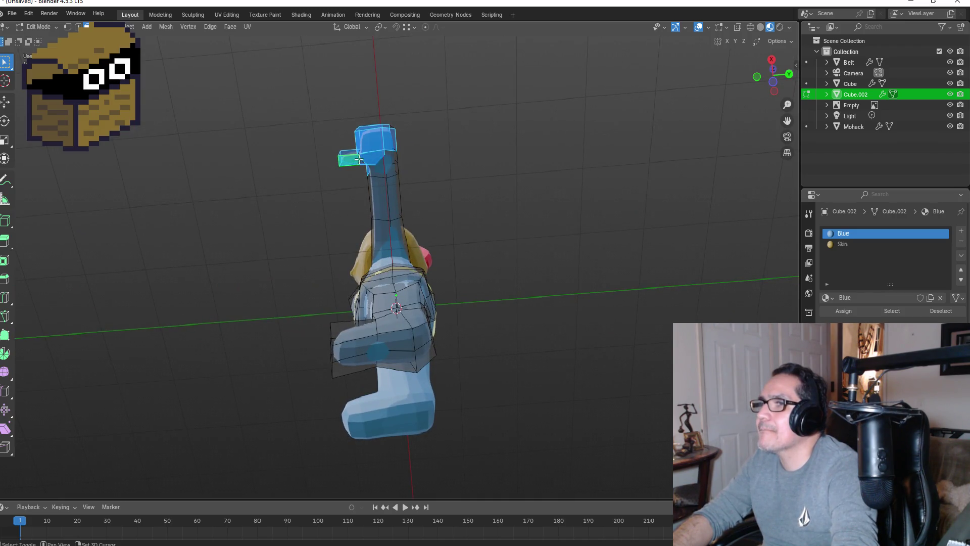
pyautogui.keyDown('shift'); pyautogui.click(392, 158); pyautogui.keyUp('shift')
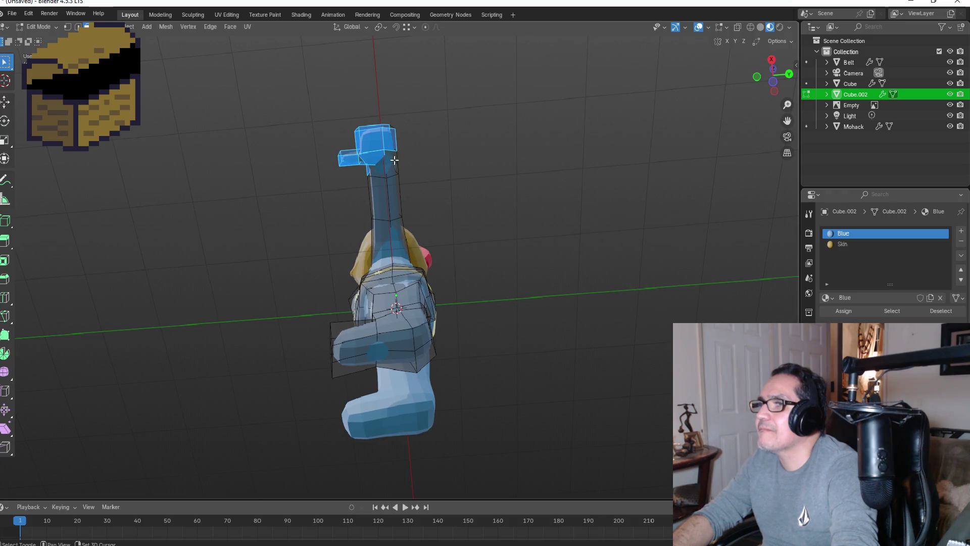
pyautogui.moveTo(392, 157)
pyautogui.mouseDown(button='middle')
pyautogui.moveTo(470, 126)
pyautogui.moveTo(400, 162)
pyautogui.moveTo(329, 255)
pyautogui.mouseUp(button='middle')
pyautogui.keyDown('shift'); pyautogui.click(264, 276); pyautogui.keyUp('shift')
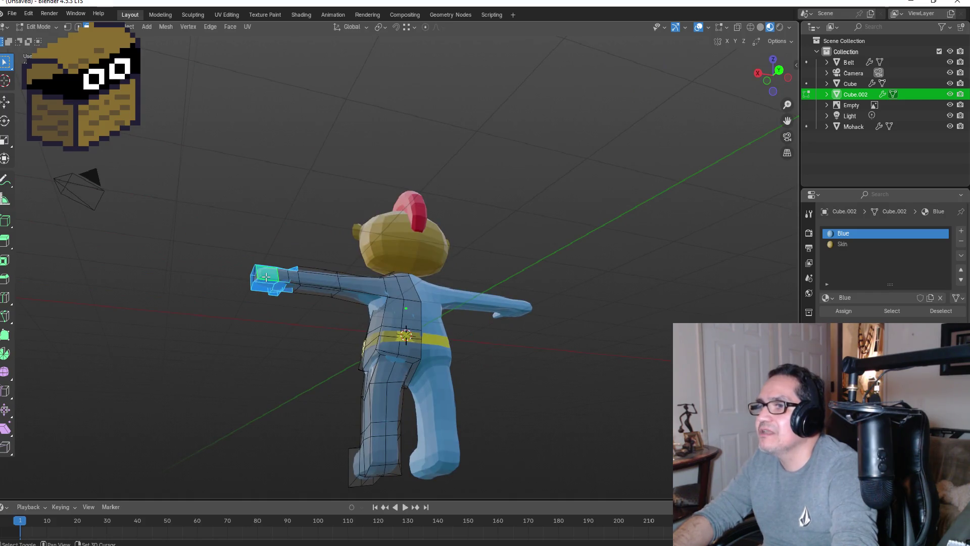
pyautogui.keyDown('shift'); pyautogui.click(293, 276); pyautogui.keyUp('shift')
pyautogui.moveTo(293, 276); pyautogui.dragTo(358, 266, button='middle')
pyautogui.moveTo(306, 242)
pyautogui.mouseDown(button='middle')
pyautogui.moveTo(398, 260)
pyautogui.moveTo(550, 266)
pyautogui.moveTo(625, 288)
pyautogui.moveTo(611, 329)
pyautogui.moveTo(722, 212)
pyautogui.mouseUp(button='middle')
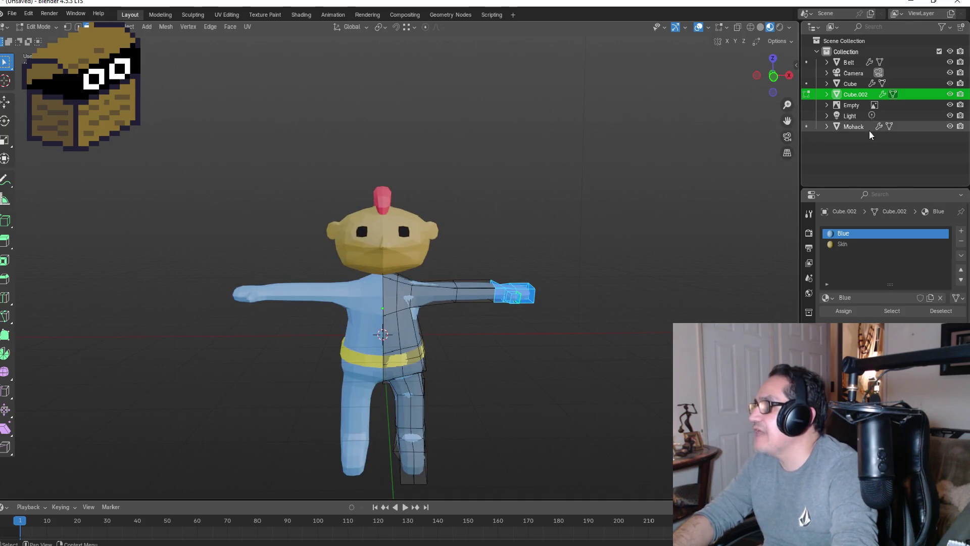
pyautogui.click(852, 243)
pyautogui.click(843, 310)
# - Select the other hand's faces and assign them Skin as well
pyautogui.moveTo(569, 286)
pyautogui.mouseDown(button='middle')
pyautogui.moveTo(598, 288)
pyautogui.moveTo(570, 371)
pyautogui.moveTo(563, 325)
pyautogui.moveTo(535, 322)
pyautogui.mouseUp(button='middle')
pyautogui.click(565, 326)
pyautogui.moveTo(473, 337)
pyautogui.mouseDown()
pyautogui.moveTo(498, 376)
pyautogui.moveTo(477, 375)
pyautogui.mouseUp()
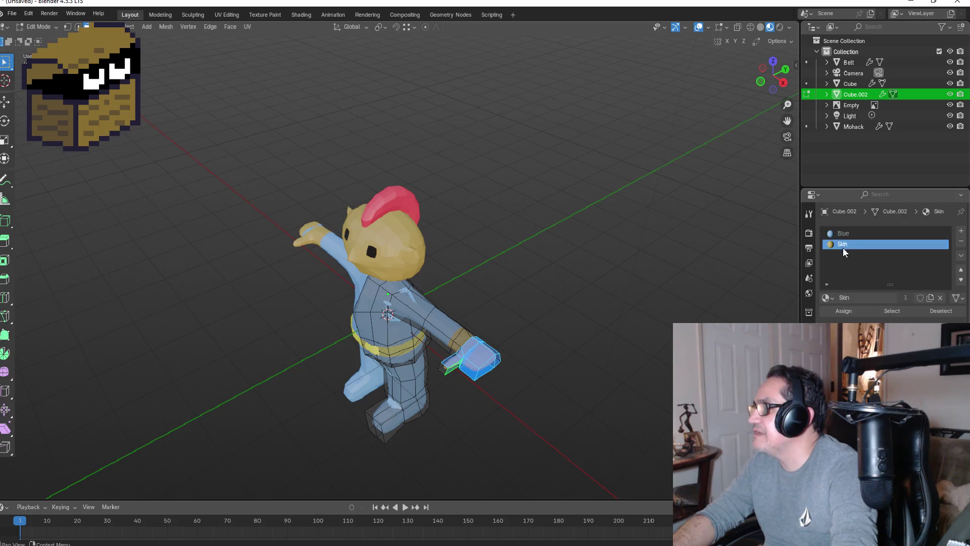
pyautogui.click(850, 311)
# - Select the right hand's faces from an angled, zoomed-in view
pyautogui.press('KP_1')
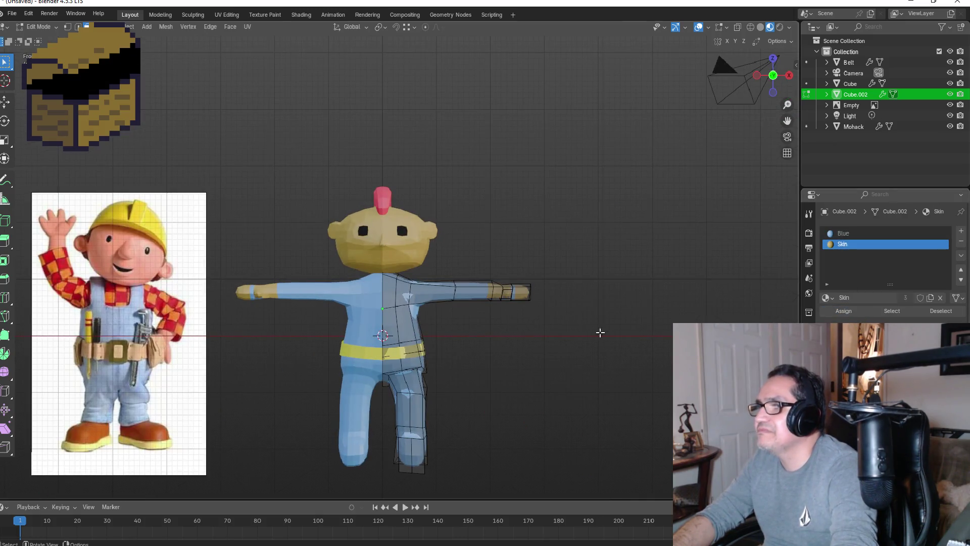
pyautogui.moveTo(629, 288)
pyautogui.mouseDown(button='middle')
pyautogui.moveTo(591, 280)
pyautogui.moveTo(561, 290)
pyautogui.mouseUp(button='middle')
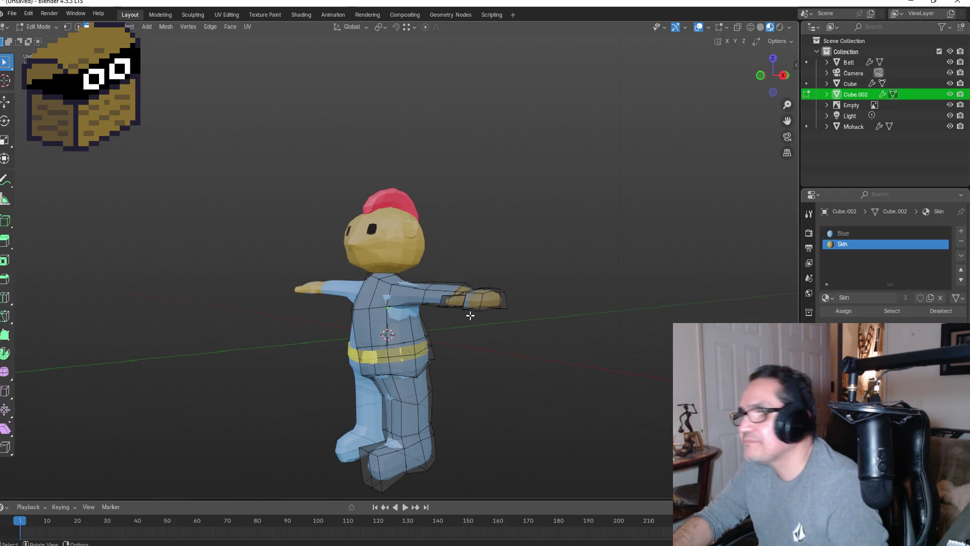
pyautogui.scroll(3, 467, 316)
pyautogui.click(561, 328)
pyautogui.click(556, 339)
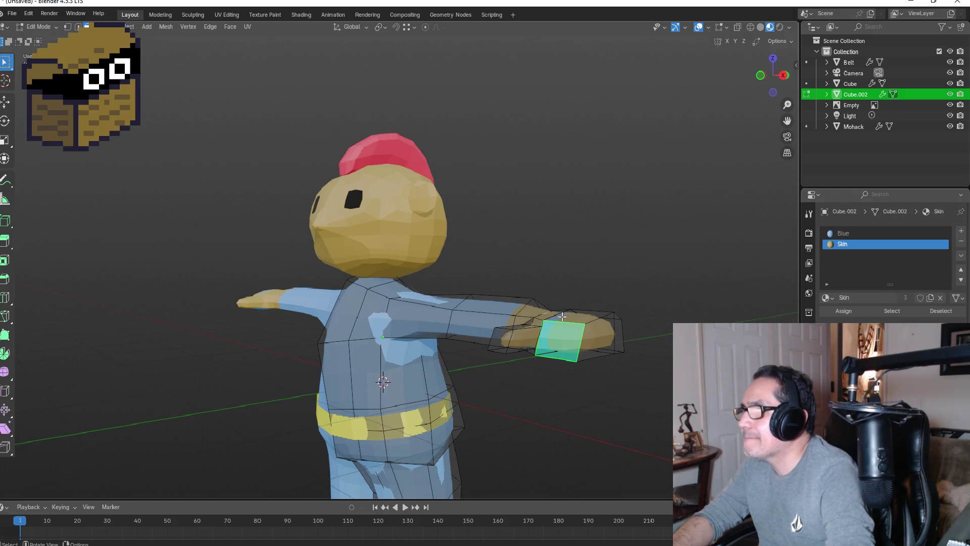
pyautogui.moveTo(562, 316); pyautogui.dragTo(505, 288, button='middle')
pyautogui.click(300, 218)
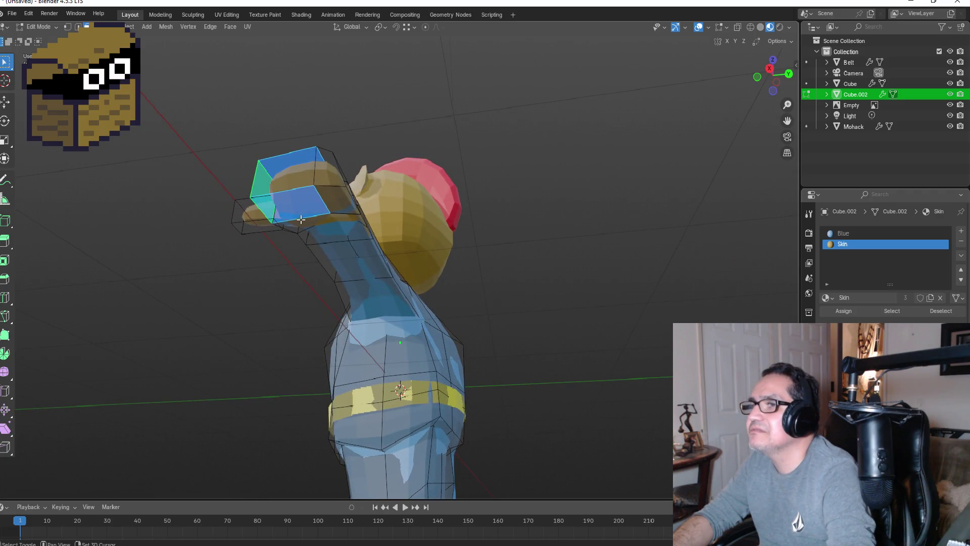
pyautogui.keyDown('shift'); pyautogui.click(302, 221); pyautogui.keyUp('shift')
pyautogui.keyDown('shift'); pyautogui.click(348, 208); pyautogui.keyUp('shift')
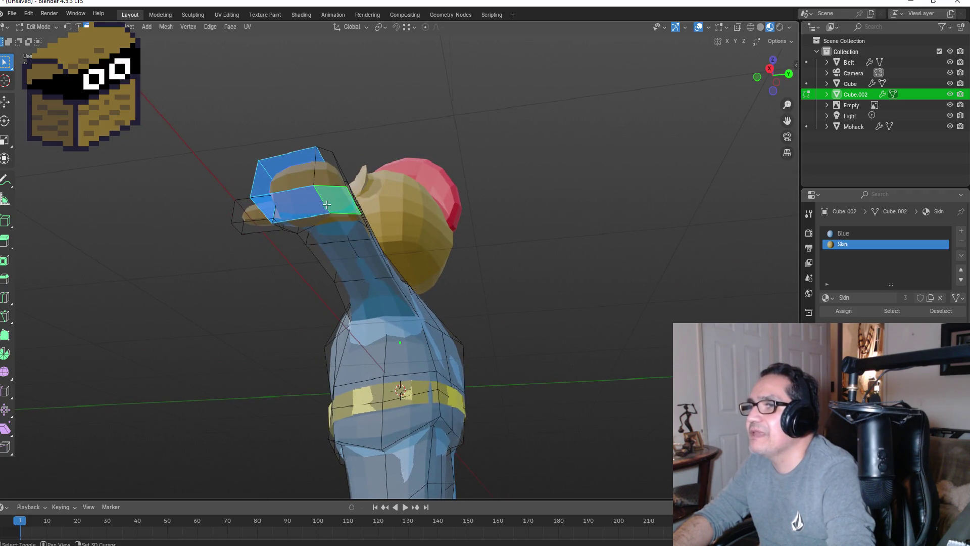
# - Adjust the last hand faces and assign the Skin material to them
pyautogui.moveTo(348, 209); pyautogui.dragTo(306, 113, button='middle')
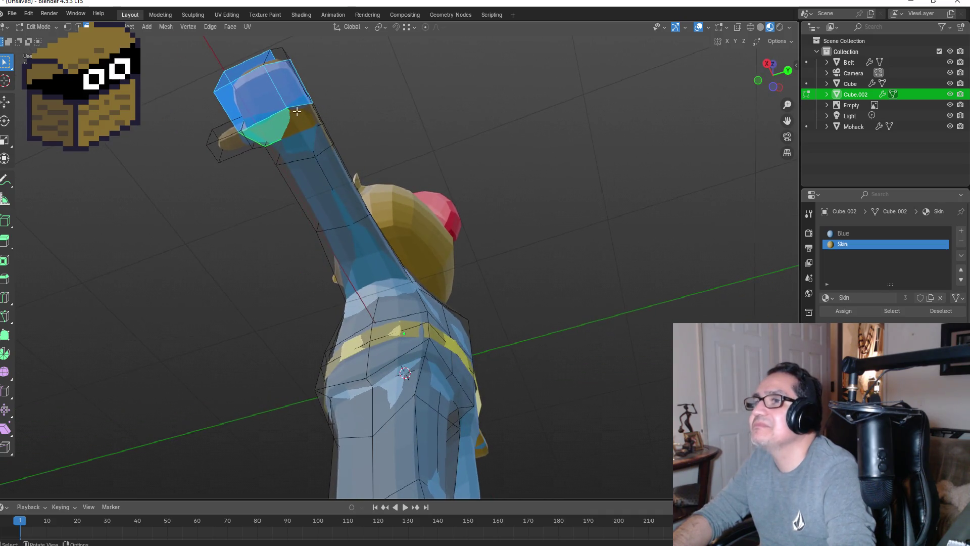
pyautogui.keyDown('shift'); pyautogui.click(308, 113); pyautogui.keyUp('shift')
pyautogui.keyDown('shift'); pyautogui.click(299, 119); pyautogui.keyUp('shift')
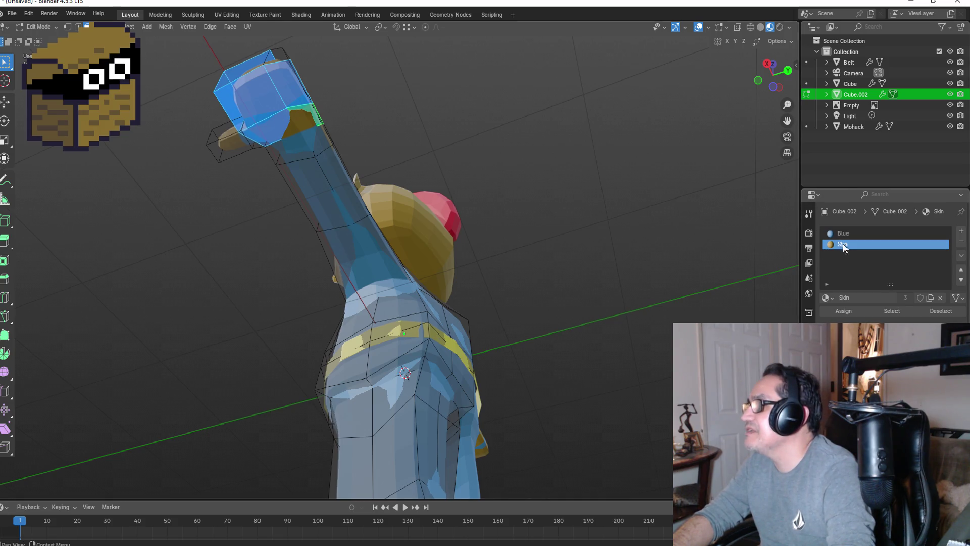
pyautogui.click(844, 312)
# - Select the wrist faces, then switch to top view with edge select and wireframe
pyautogui.moveTo(487, 182)
pyautogui.mouseDown(button='middle')
pyautogui.moveTo(541, 283)
pyautogui.moveTo(520, 385)
pyautogui.moveTo(479, 390)
pyautogui.moveTo(526, 348)
pyautogui.moveTo(591, 340)
pyautogui.mouseUp(button='middle')
pyautogui.click(423, 364)
pyautogui.click(430, 397)
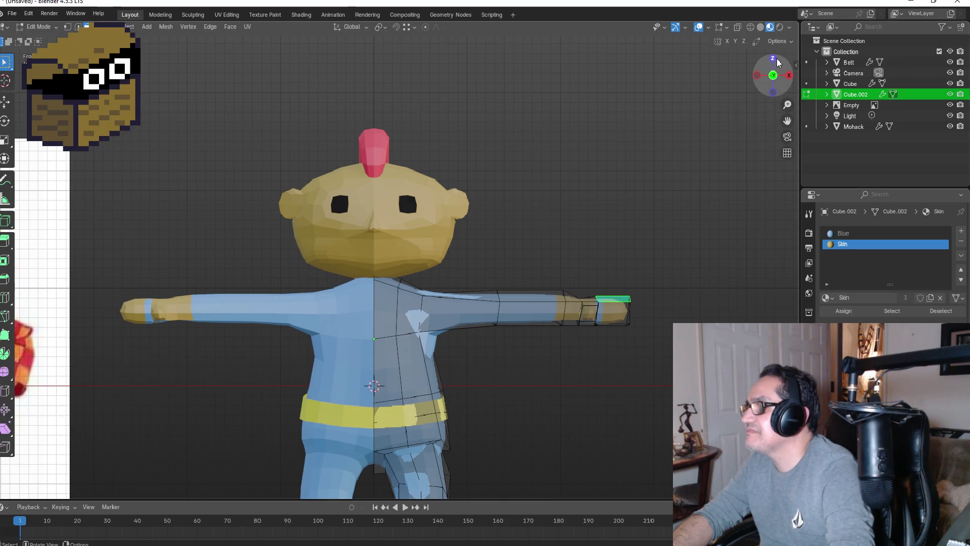
pyautogui.click(775, 60)
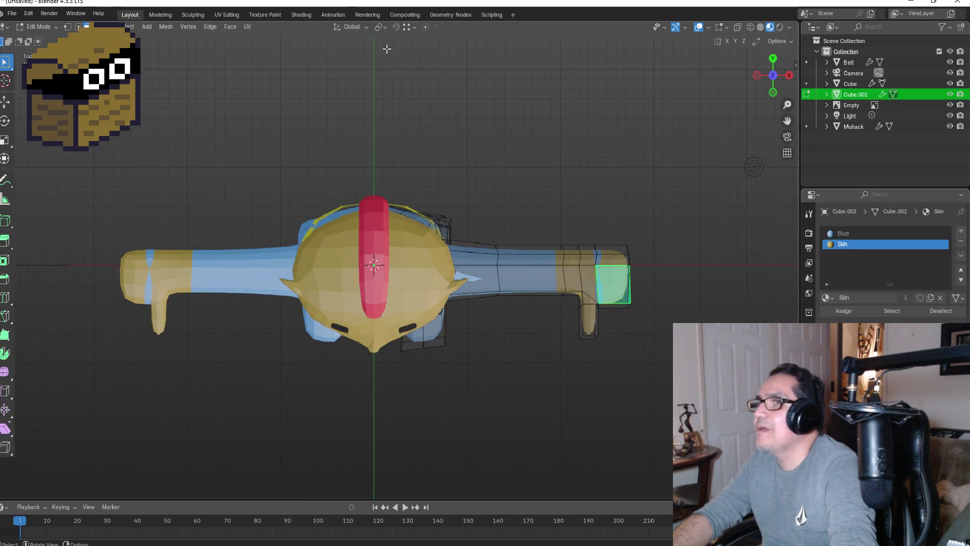
pyautogui.click(77, 27)
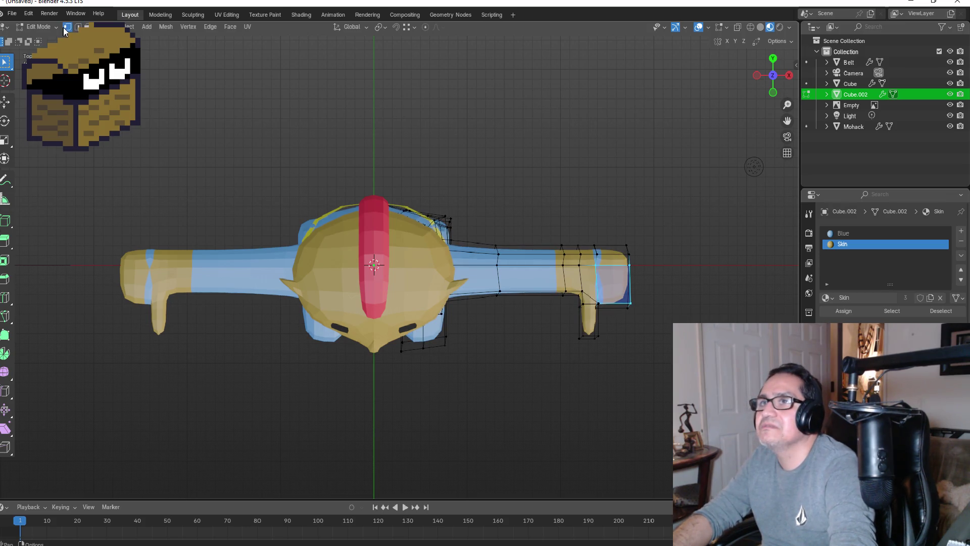
pyautogui.click(750, 27)
# - Box-select the right arm's end faces, then return to Material Preview and Object Mode
pyautogui.moveTo(570, 208)
pyautogui.mouseDown()
pyautogui.moveTo(650, 288)
pyautogui.moveTo(694, 361)
pyautogui.mouseUp()
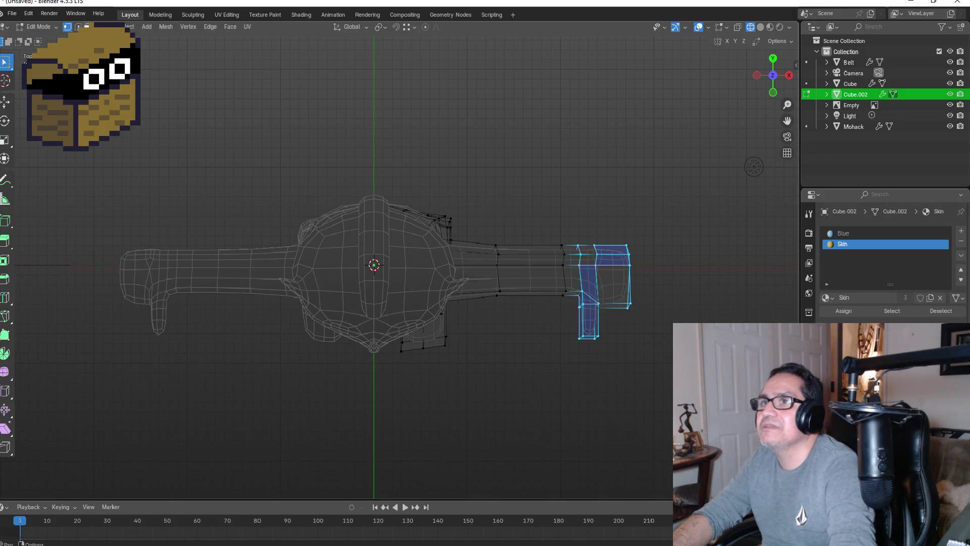
pyautogui.press('3')
pyautogui.moveTo(570, 211); pyautogui.dragTo(673, 371)
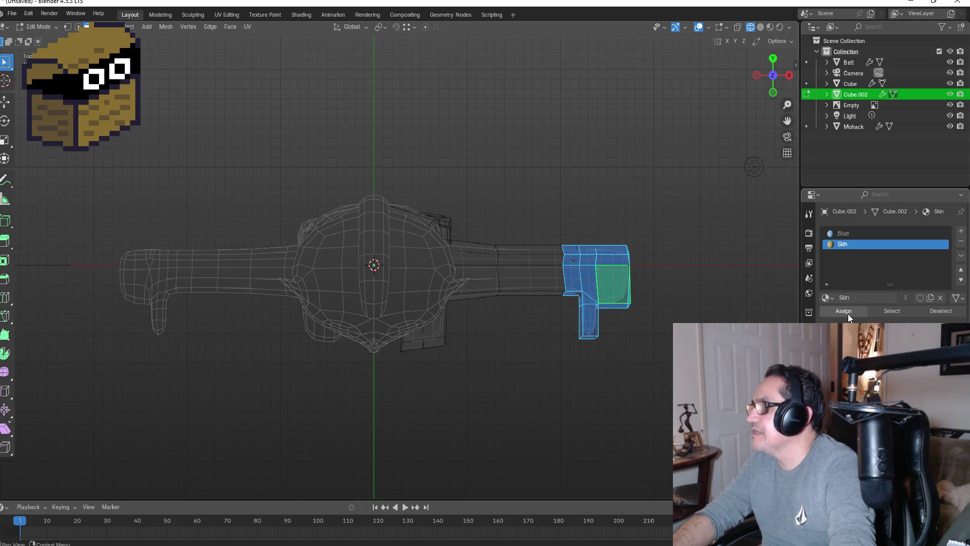
pyautogui.moveTo(707, 309); pyautogui.dragTo(699, 195, button='middle')
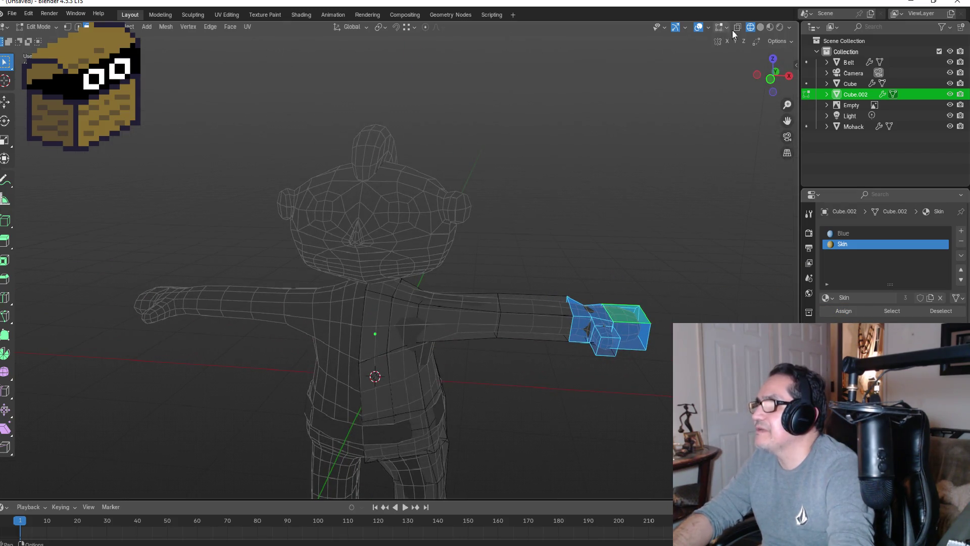
pyautogui.click(768, 29)
pyautogui.press('Tab')
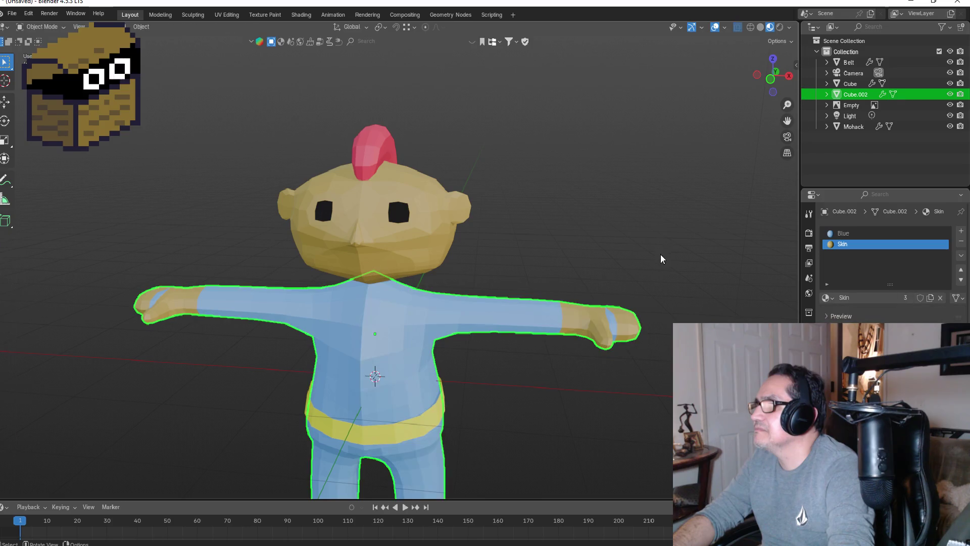
# - Orbit around the coloured character, check the front view, then re-enter Edit Mode
pyautogui.moveTo(657, 269)
pyautogui.mouseDown(button='middle')
pyautogui.moveTo(621, 242)
pyautogui.moveTo(592, 266)
pyautogui.mouseUp(button='middle')
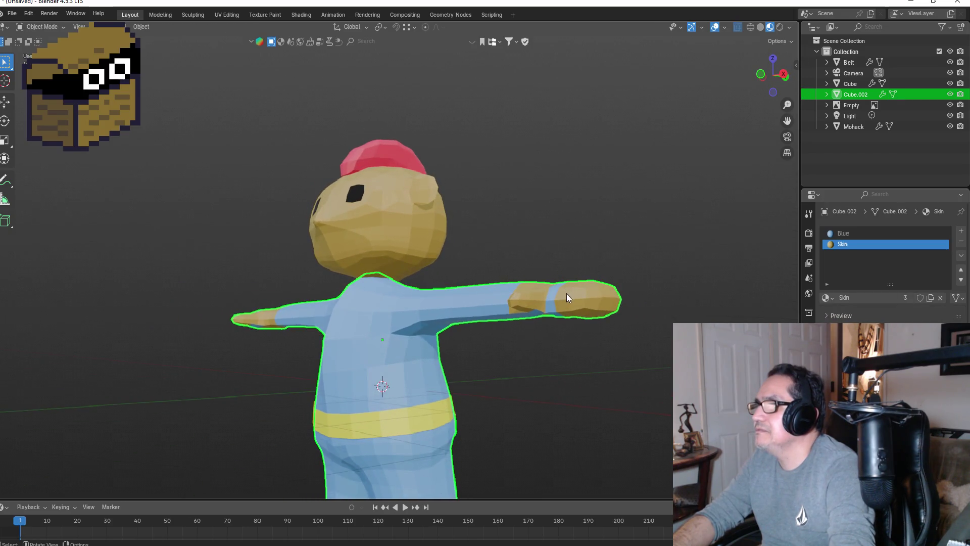
pyautogui.moveTo(569, 305)
pyautogui.mouseDown(button='middle')
pyautogui.moveTo(563, 271)
pyautogui.moveTo(578, 165)
pyautogui.moveTo(602, 278)
pyautogui.mouseUp(button='middle')
pyautogui.press('KP_1')
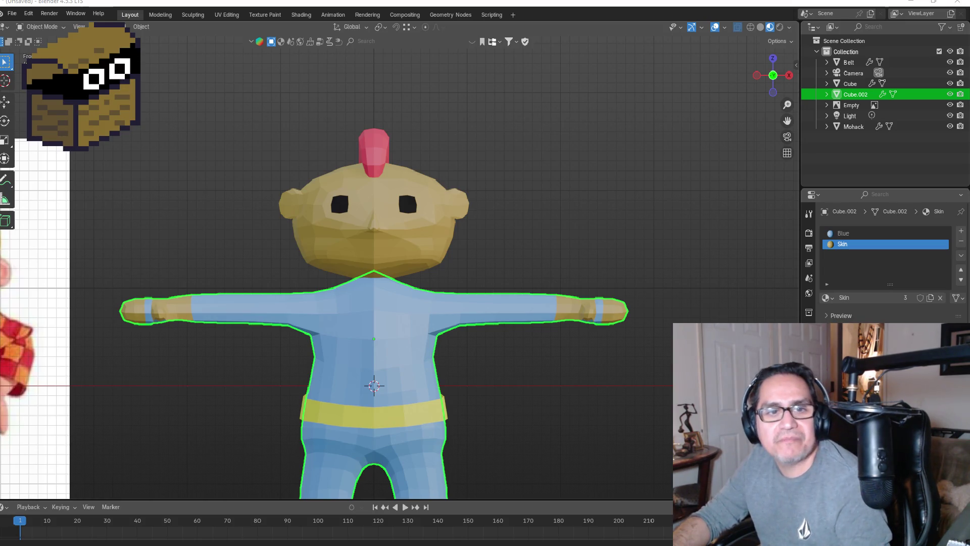
pyautogui.moveTo(629, 368)
pyautogui.mouseDown(button='middle')
pyautogui.moveTo(657, 244)
pyautogui.moveTo(633, 241)
pyautogui.moveTo(625, 216)
pyautogui.moveTo(587, 196)
pyautogui.moveTo(630, 165)
pyautogui.moveTo(592, 184)
pyautogui.moveTo(580, 177)
pyautogui.moveTo(589, 162)
pyautogui.moveTo(622, 175)
pyautogui.moveTo(689, 245)
pyautogui.moveTo(697, 288)
pyautogui.moveTo(651, 197)
pyautogui.moveTo(680, 77)
pyautogui.mouseUp(button='middle')
pyautogui.press('Tab')
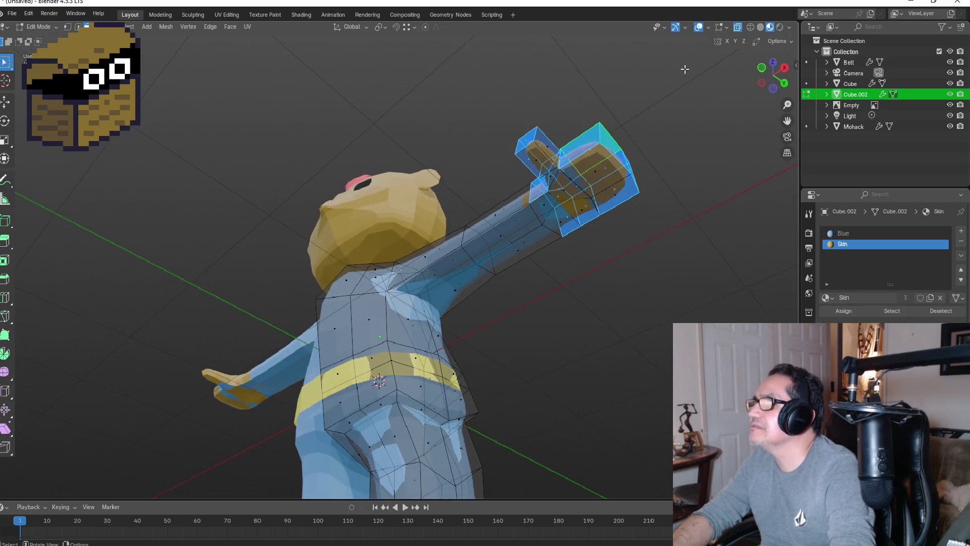
# - In wireframe with X-ray on, box-select the hand faces from the Top view
pyautogui.click(750, 28)
pyautogui.moveTo(656, 113)
pyautogui.mouseDown(button='middle')
pyautogui.moveTo(697, 283)
pyautogui.moveTo(758, 129)
pyautogui.mouseUp(button='middle')
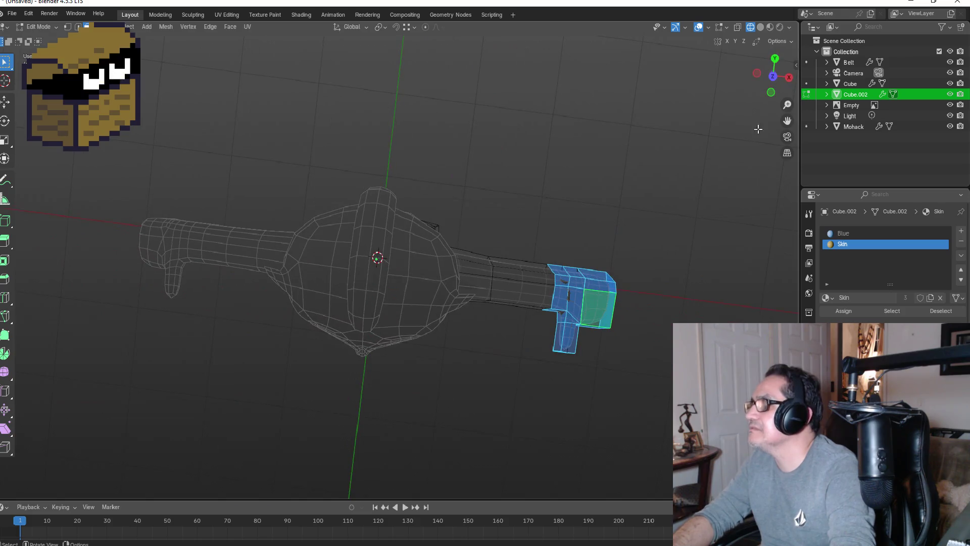
pyautogui.click(774, 60)
pyautogui.click(773, 59)
pyautogui.moveTo(574, 212); pyautogui.dragTo(659, 372)
pyautogui.moveTo(573, 260)
pyautogui.mouseDown(button='middle')
pyautogui.moveTo(672, 137)
pyautogui.moveTo(679, 141)
pyautogui.moveTo(725, 69)
pyautogui.mouseUp(button='middle')
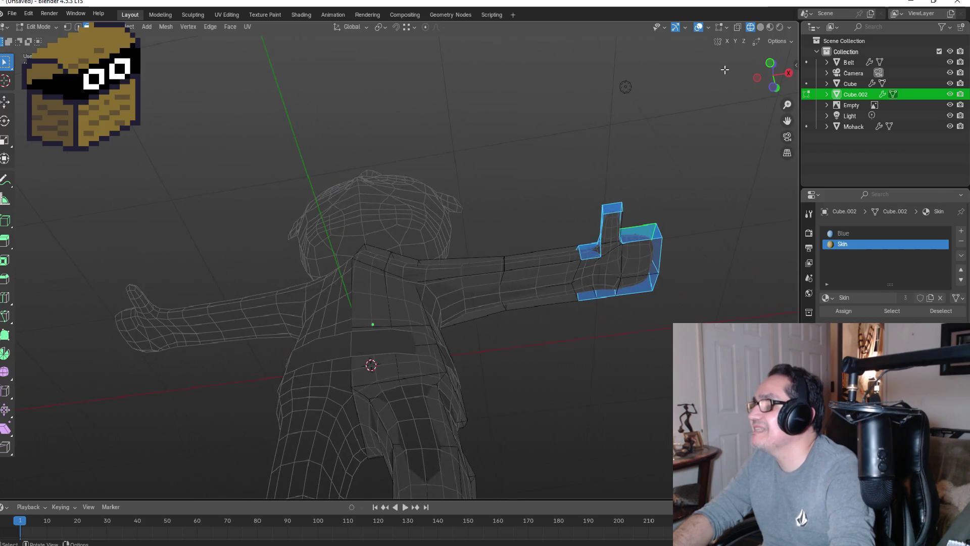
pyautogui.click(737, 27)
pyautogui.press('KP_7')
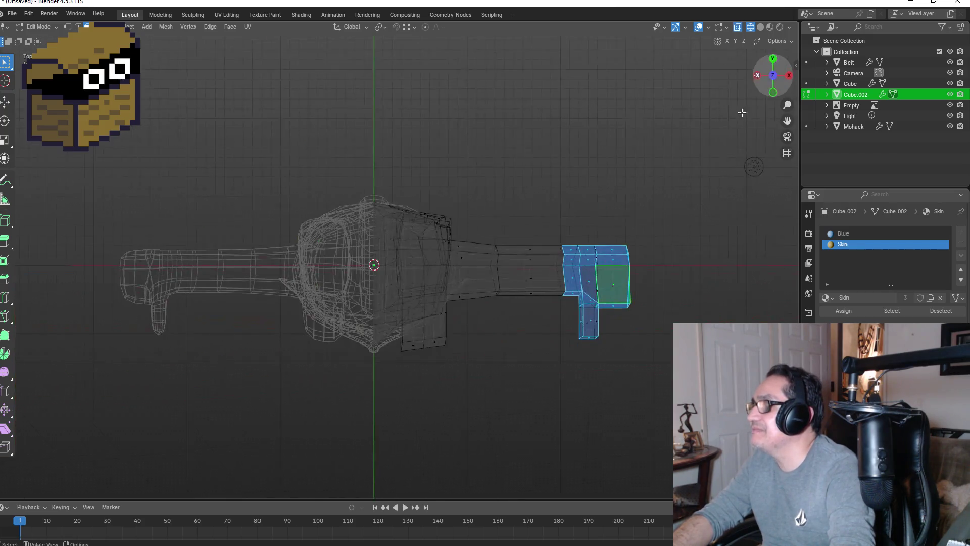
pyautogui.moveTo(570, 224); pyautogui.dragTo(662, 368)
pyautogui.moveTo(662, 368)
pyautogui.mouseDown(button='middle')
pyautogui.moveTo(658, 287)
pyautogui.moveTo(669, 260)
pyautogui.mouseUp(button='middle')
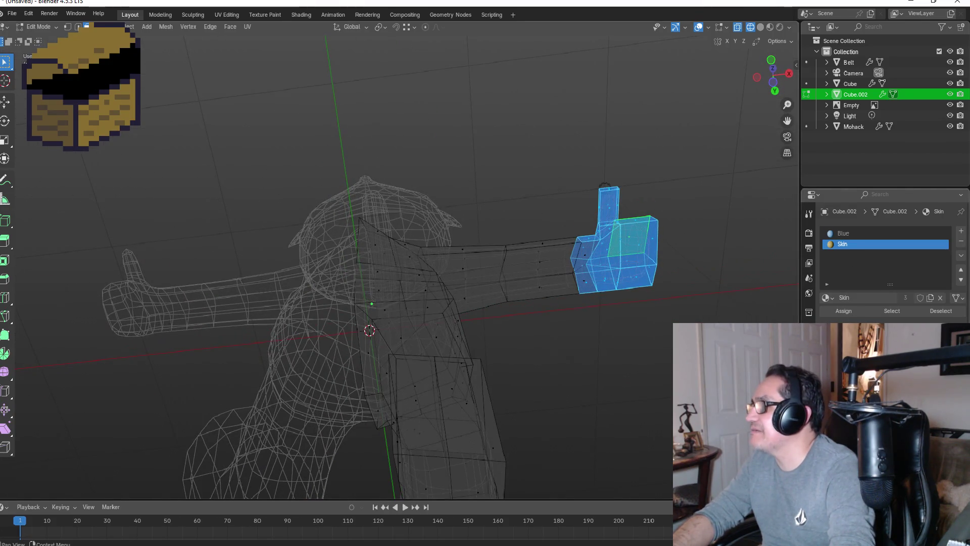
# - Return to Material Preview in front view and go back to Object Mode
pyautogui.click(769, 27)
pyautogui.press('KP_1')
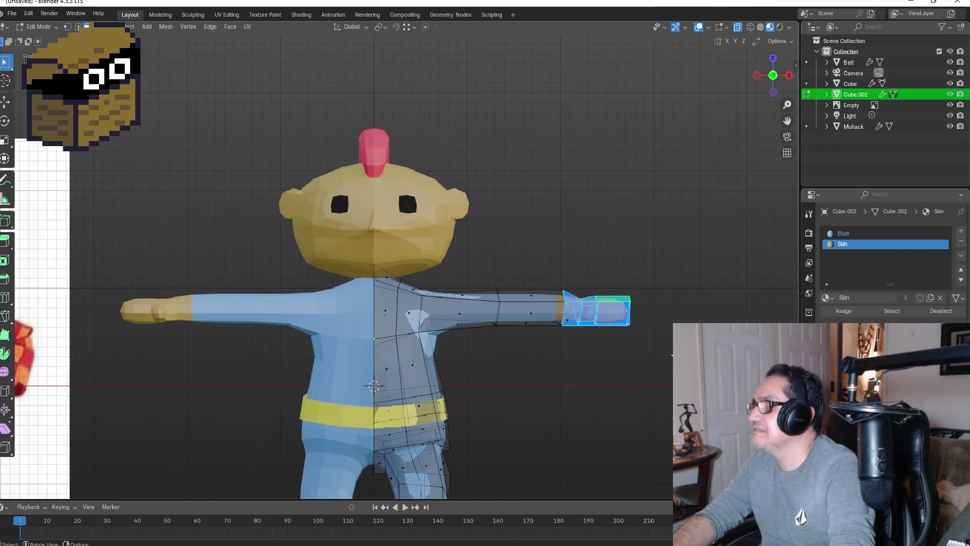
pyautogui.press('Tab')
pyautogui.moveTo(710, 251); pyautogui.dragTo(678, 310, button='middle')
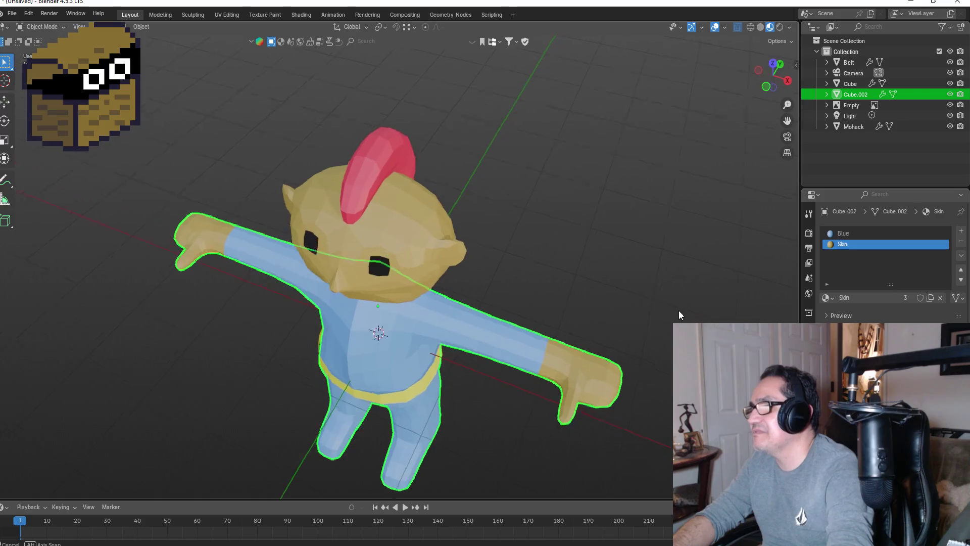
pyautogui.press('KP_1')
pyautogui.scroll(-2, 500, 366)
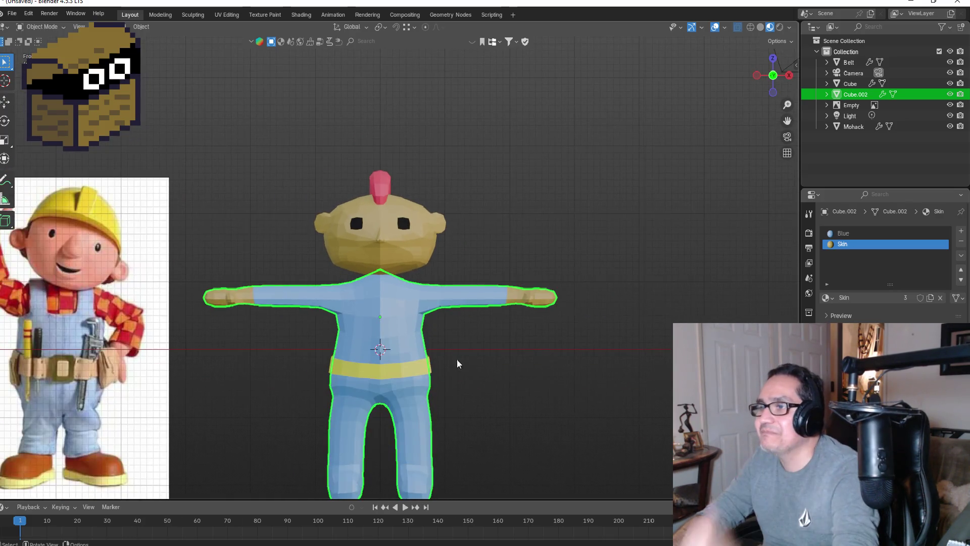
pyautogui.moveTo(503, 344); pyautogui.dragTo(518, 299, button='middle')
pyautogui.press('KP_1')
pyautogui.scroll(-2, 475, 374)
pyautogui.click(478, 378)
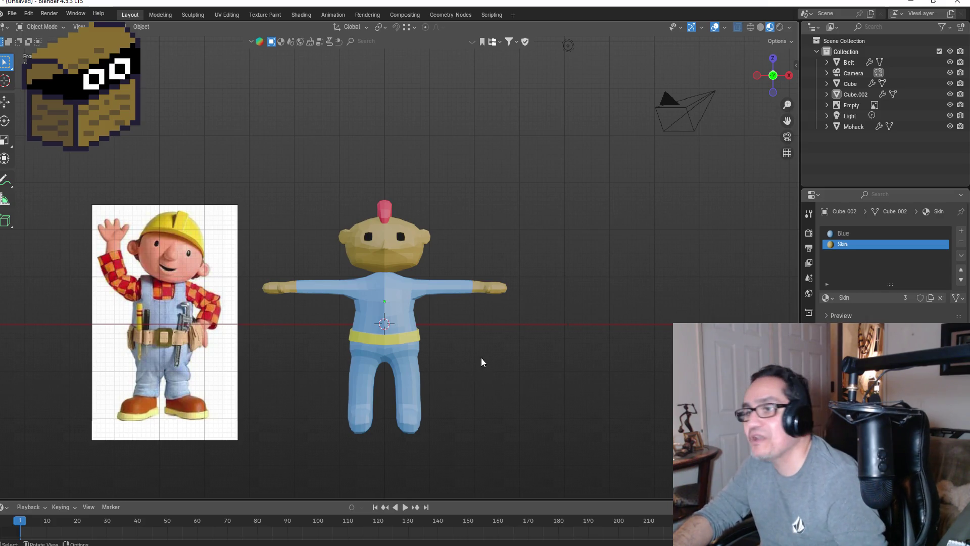
pyautogui.scroll(2, 437, 364)
pyautogui.click(375, 333)
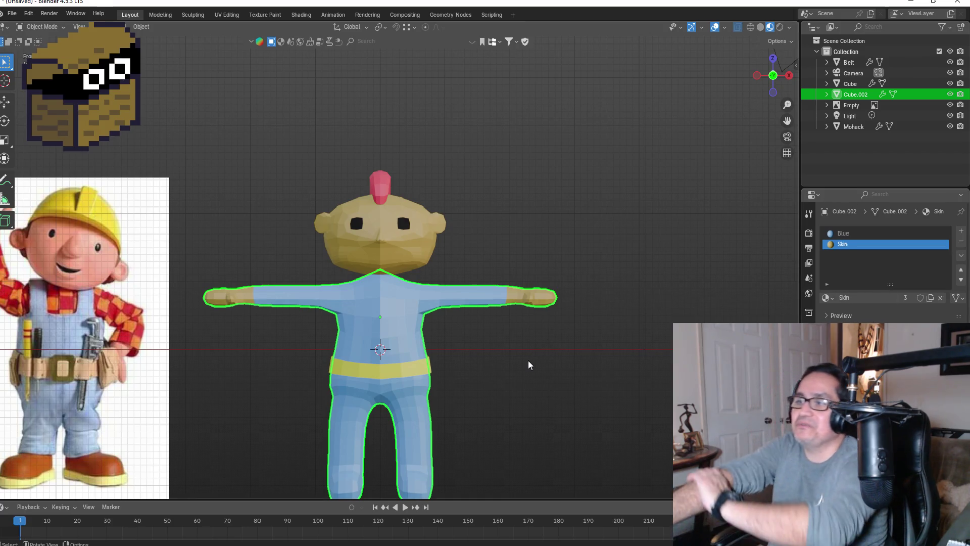
pyautogui.scroll(-3, 530, 356)
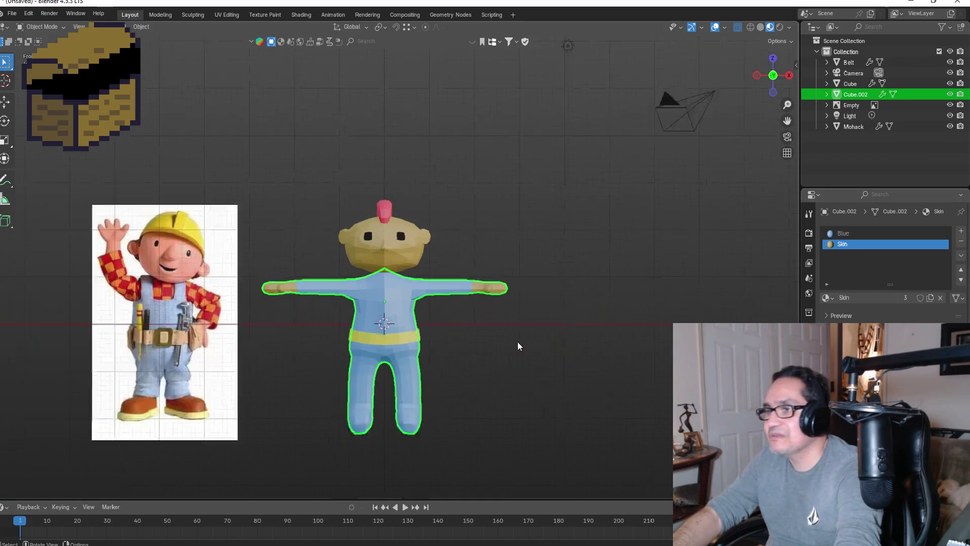
pyautogui.moveTo(468, 389)
pyautogui.mouseDown(button='middle')
pyautogui.moveTo(438, 368)
pyautogui.moveTo(378, 392)
pyautogui.moveTo(440, 418)
pyautogui.moveTo(380, 416)
pyautogui.mouseUp(button='middle')
pyautogui.scroll(1, 380, 420)
pyautogui.press('Tab')
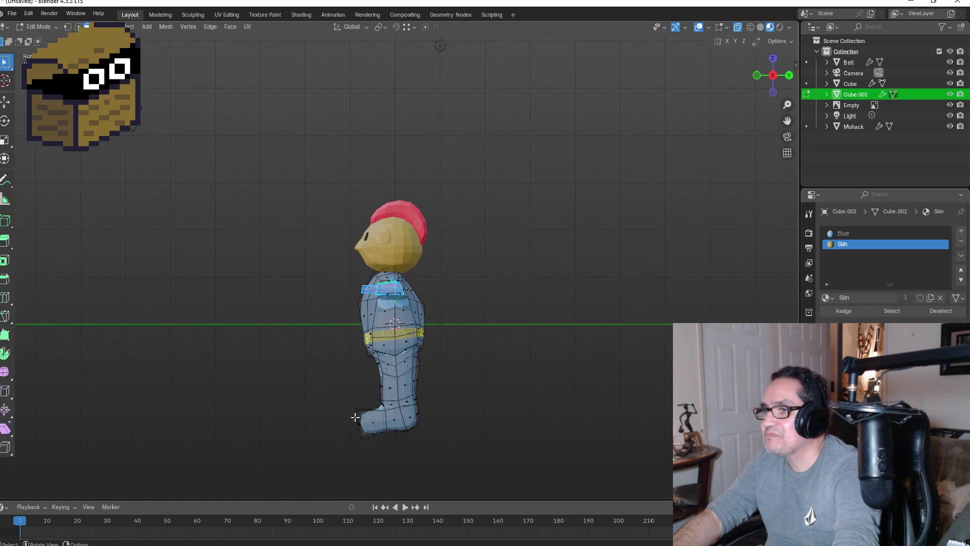
# - Select all the boot faces at the bottom of the leg in face-select mode with wireframe
pyautogui.click(67, 27)
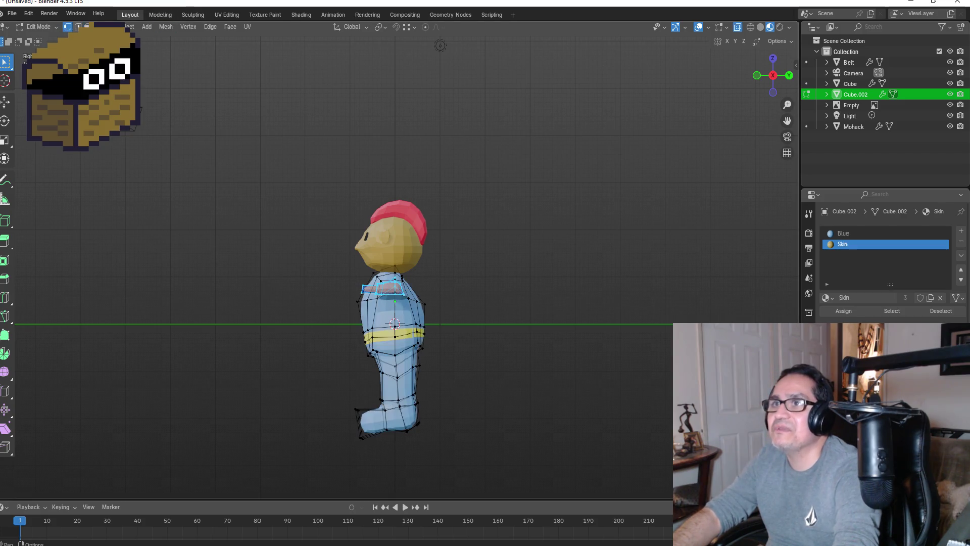
pyautogui.click(751, 28)
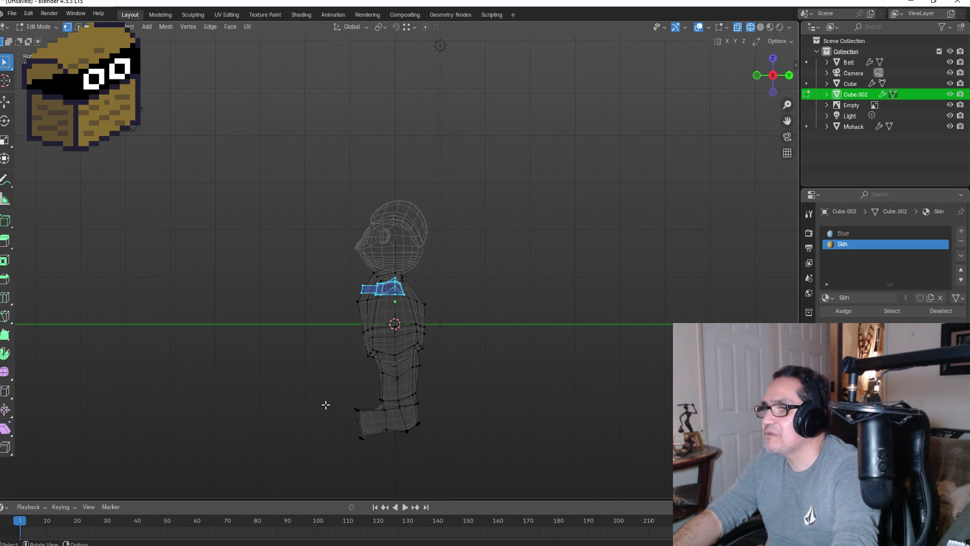
pyautogui.moveTo(329, 403)
pyautogui.mouseDown()
pyautogui.moveTo(435, 448)
pyautogui.moveTo(417, 441)
pyautogui.mouseUp()
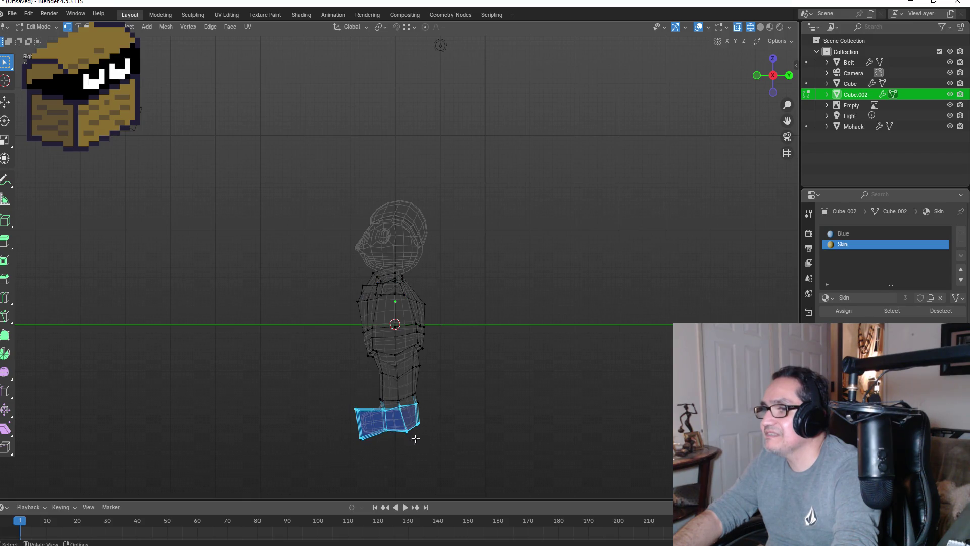
pyautogui.moveTo(397, 422); pyautogui.dragTo(392, 410, button='middle')
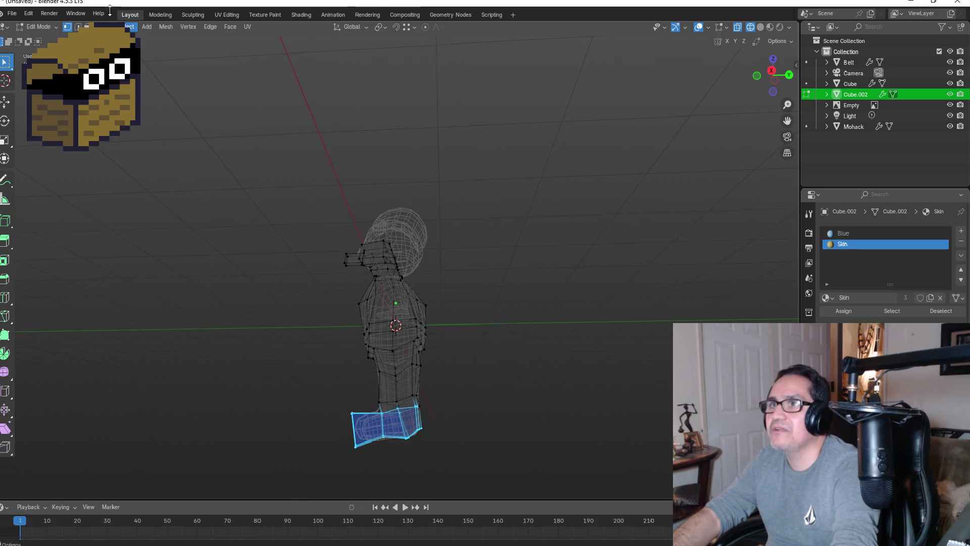
pyautogui.click(87, 26)
pyautogui.moveTo(322, 401); pyautogui.dragTo(443, 462)
pyautogui.moveTo(456, 414)
pyautogui.mouseDown(button='middle')
pyautogui.moveTo(374, 406)
pyautogui.moveTo(415, 408)
pyautogui.moveTo(446, 392)
pyautogui.moveTo(580, 392)
pyautogui.moveTo(617, 402)
pyautogui.mouseUp(button='middle')
pyautogui.keyDown('shift'); pyautogui.click(372, 404); pyautogui.keyUp('shift')
pyautogui.press('KP_1')
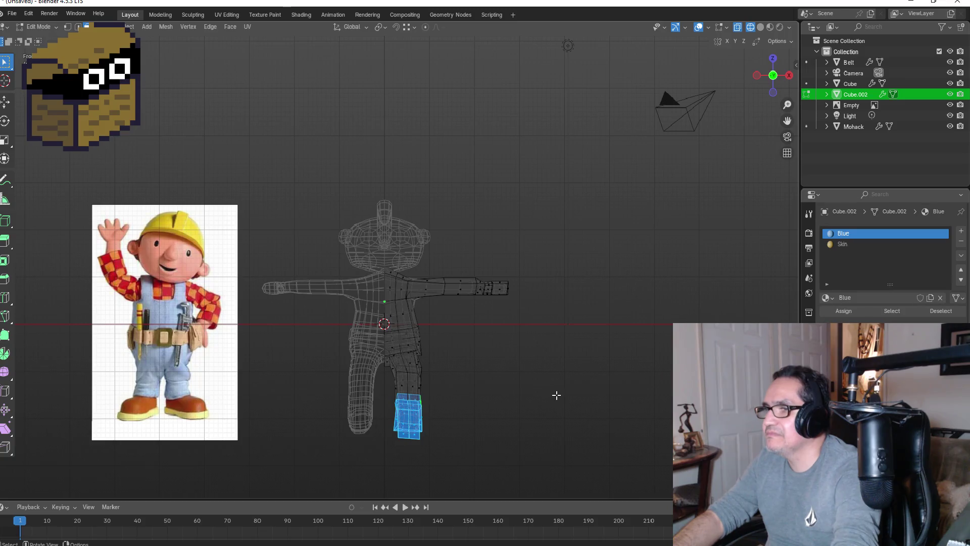
# - Add a new material slot with a new material named DarkBrown
pyautogui.click(961, 232)
pyautogui.click(894, 298)
pyautogui.doubleClick(856, 255)
pyautogui.write('B')
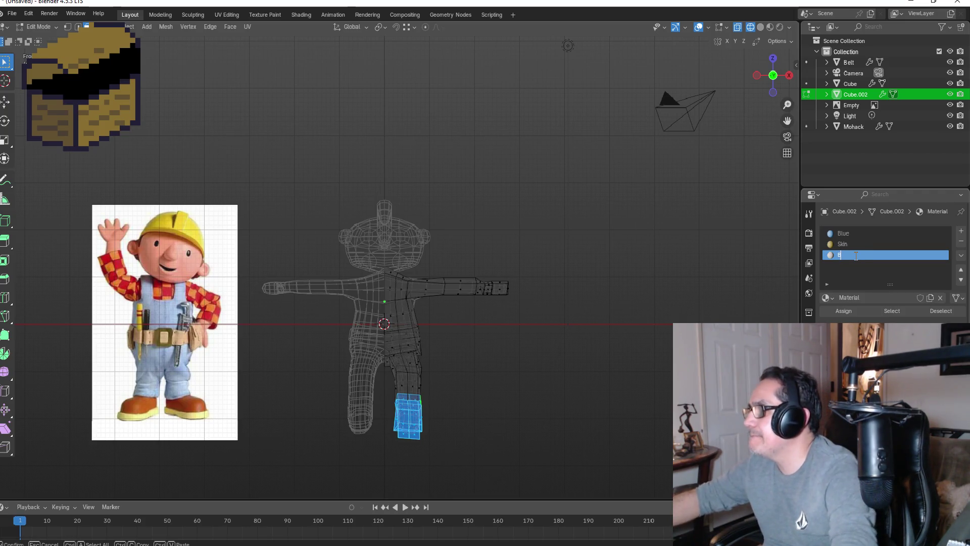
pyautogui.write('DarkBo')
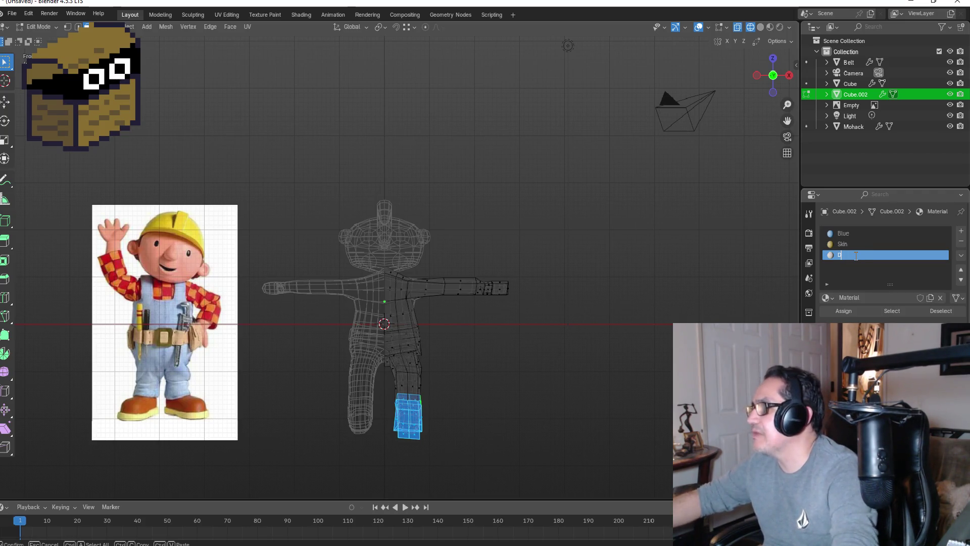
pyautogui.press('BackSpace')
pyautogui.write('rkBr')
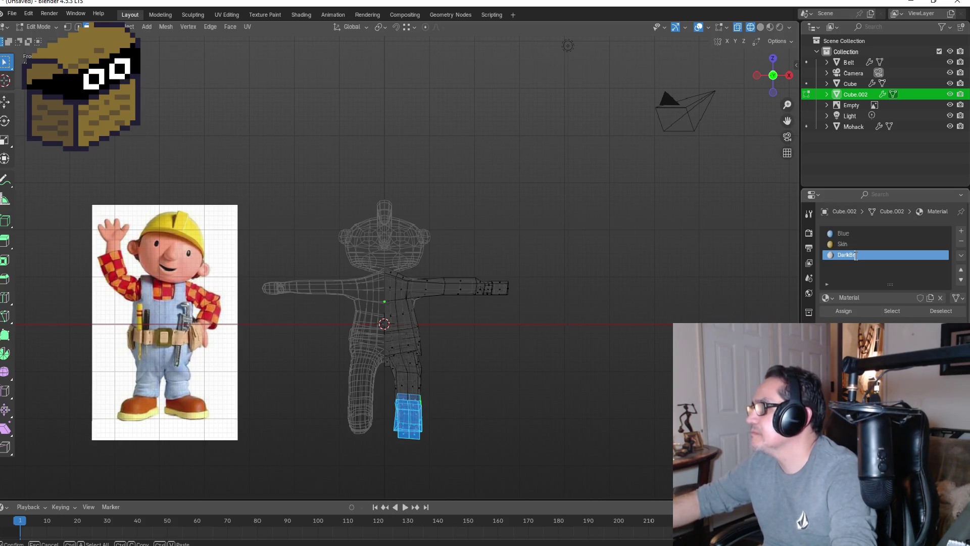
pyautogui.press('Return')
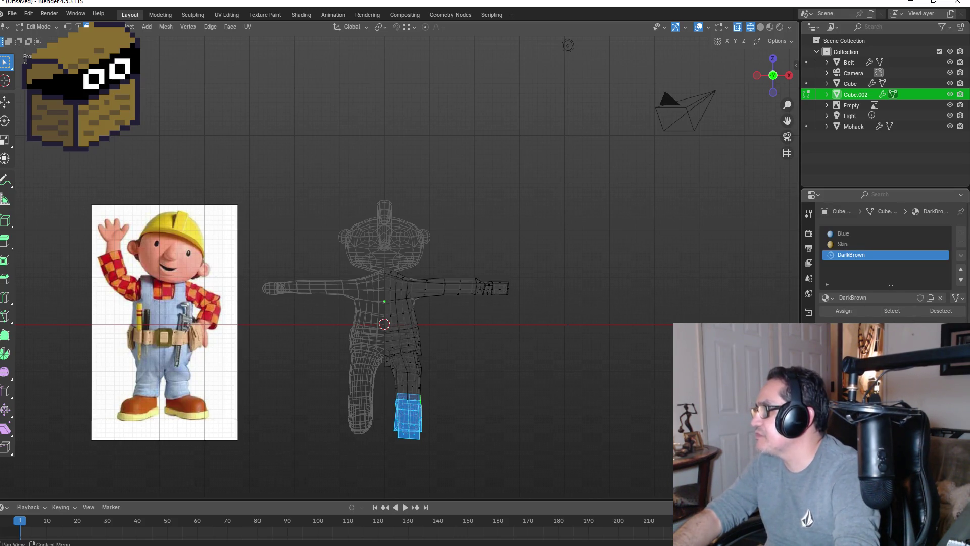
# - Set DarkBrown's Base Color to dark brown, assign it to the boots, and leave Edit Mode
pyautogui.click(902, 318)
pyautogui.moveTo(896, 258); pyautogui.dragTo(877, 265)
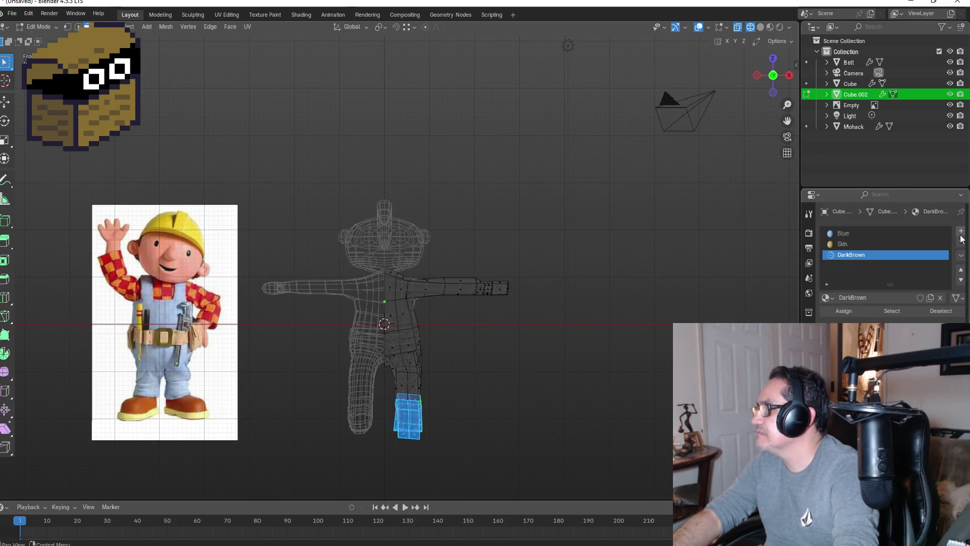
pyautogui.doubleClick(898, 254)
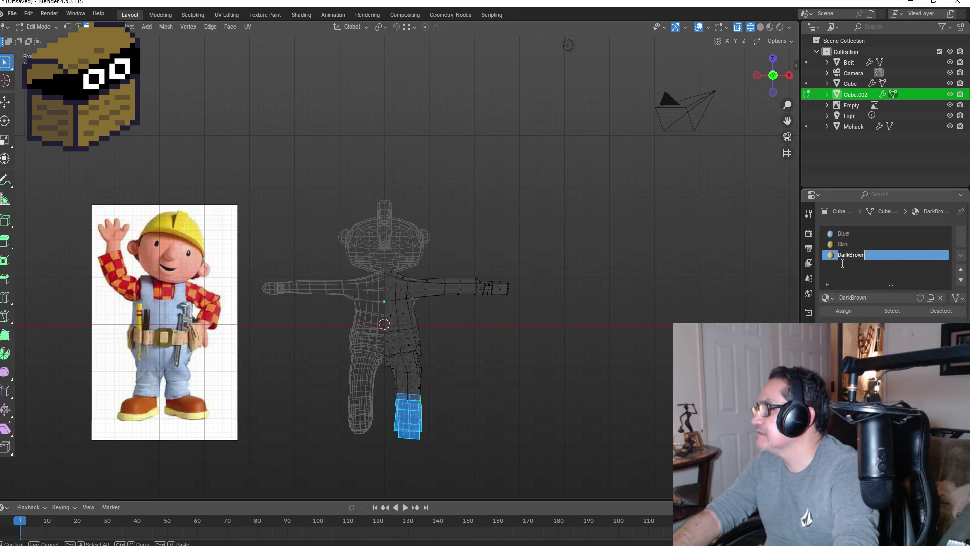
pyautogui.press('Return')
pyautogui.click(927, 289)
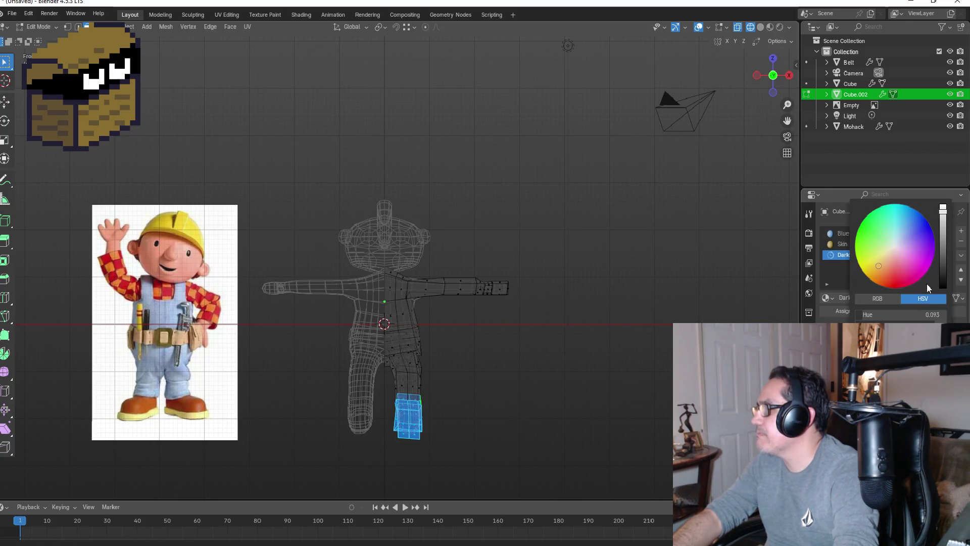
pyautogui.moveTo(940, 247); pyautogui.dragTo(943, 240)
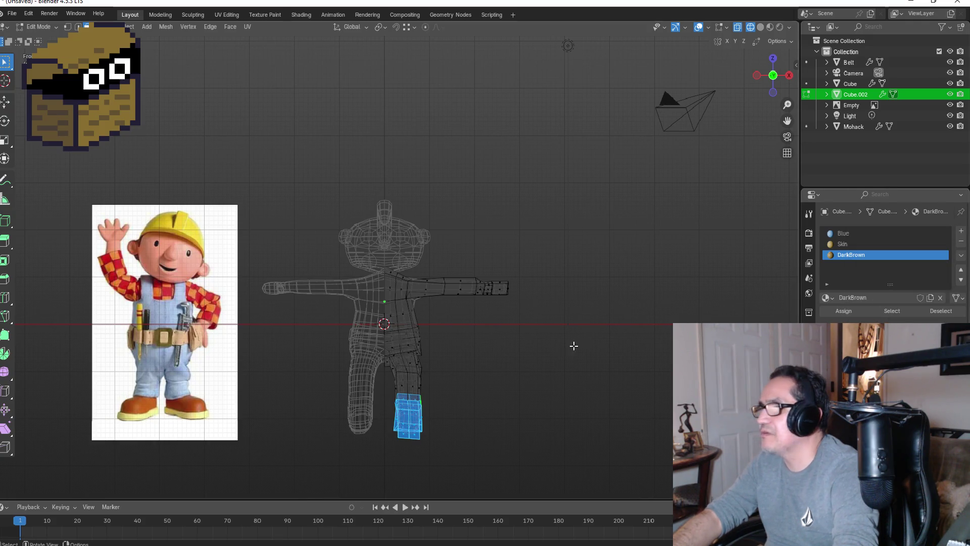
pyautogui.click(854, 311)
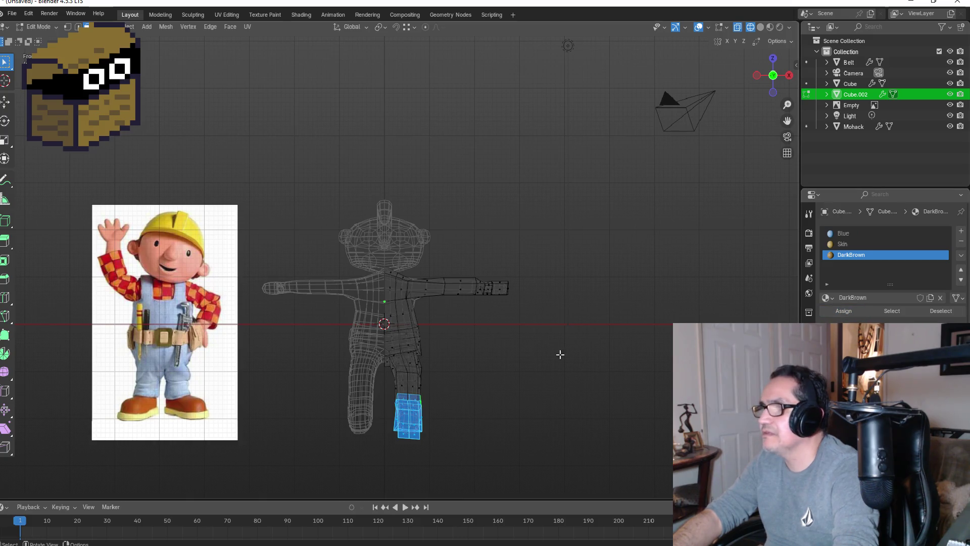
pyautogui.press('Tab')
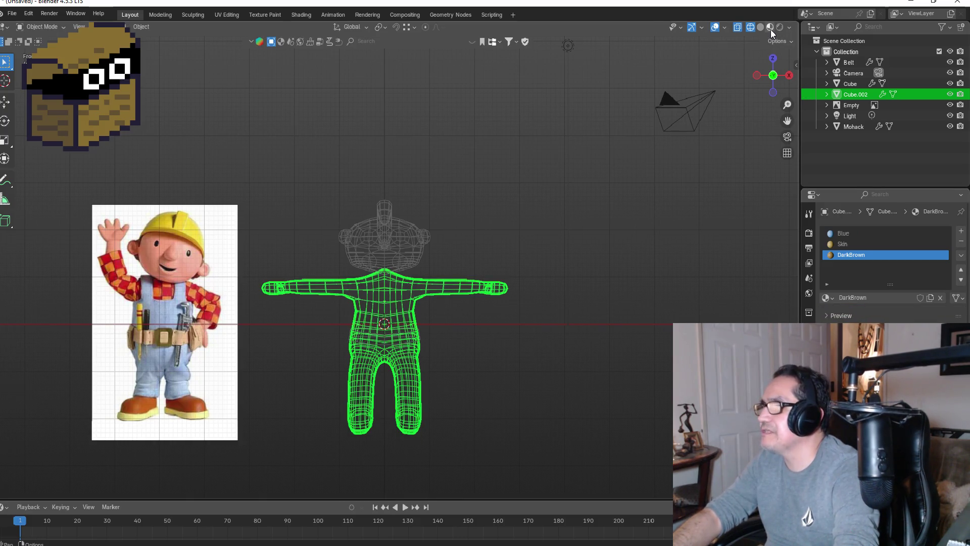
# - Switch the viewport to Material Preview and view the coloured character from the front
pyautogui.click(770, 28)
pyautogui.moveTo(571, 211)
pyautogui.mouseDown(button='middle')
pyautogui.moveTo(579, 329)
pyautogui.moveTo(477, 305)
pyautogui.moveTo(465, 328)
pyautogui.mouseUp(button='middle')
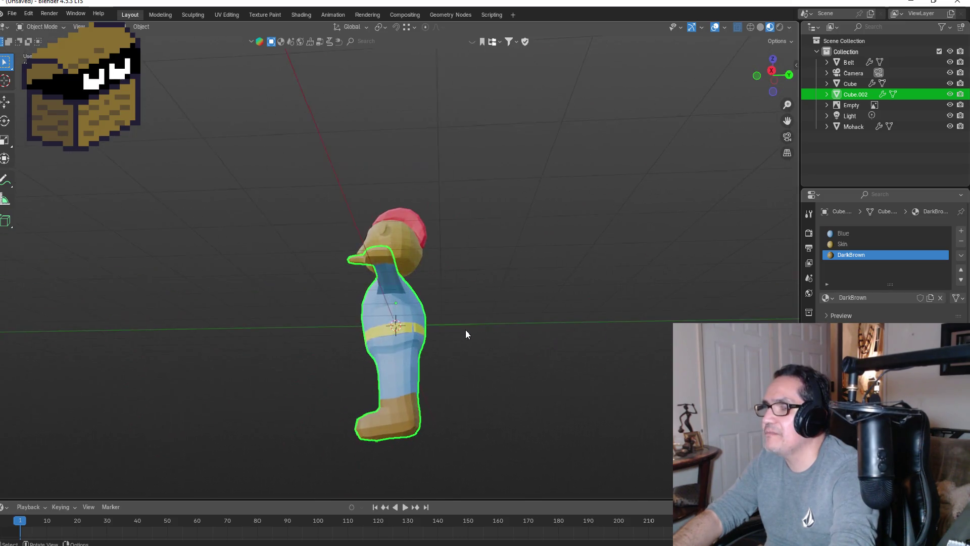
pyautogui.press('KP_1')
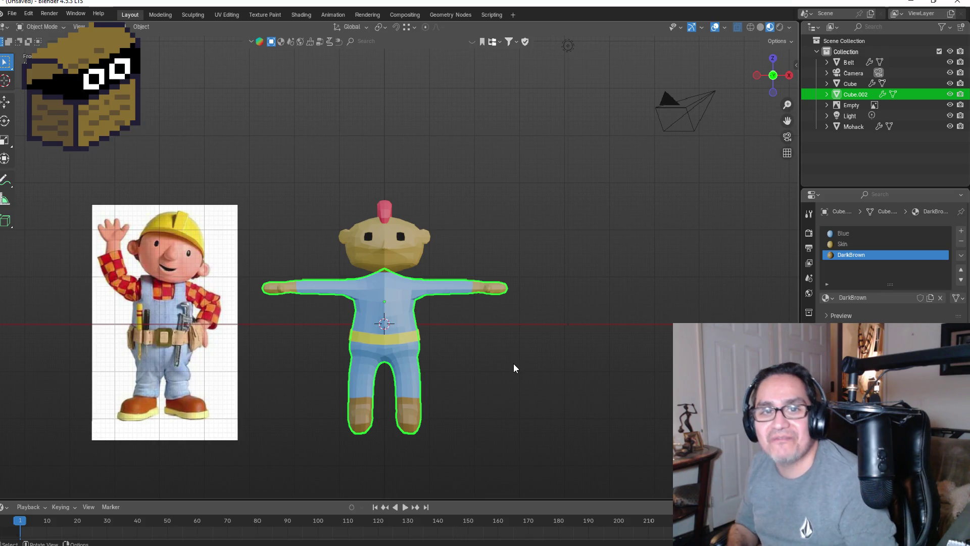
pyautogui.moveTo(565, 270)
pyautogui.mouseDown(button='middle')
pyautogui.moveTo(493, 296)
pyautogui.moveTo(503, 320)
pyautogui.mouseUp(button='middle')
pyautogui.click(475, 343)
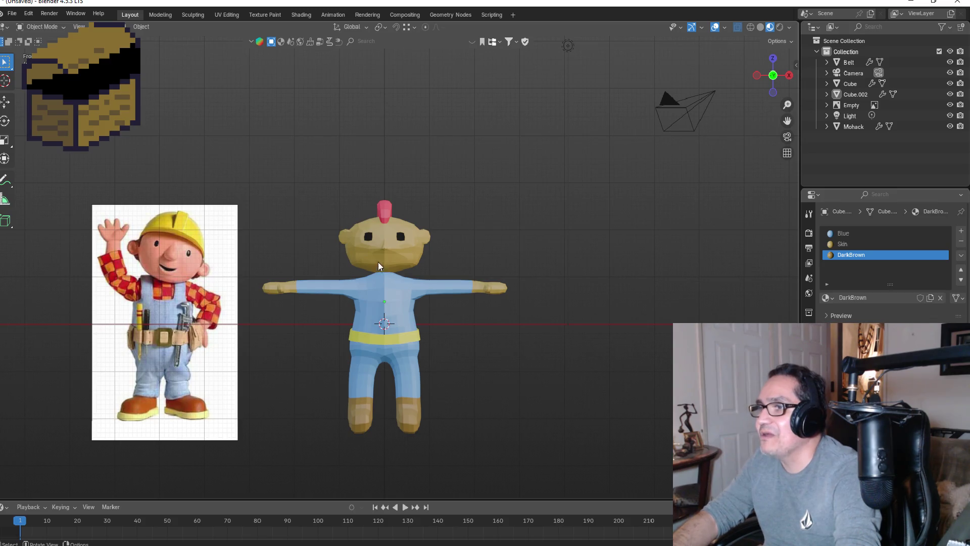
# - Move the head and the body vertically along Z
pyautogui.click(403, 244)
pyautogui.press('g')
pyautogui.press('z')
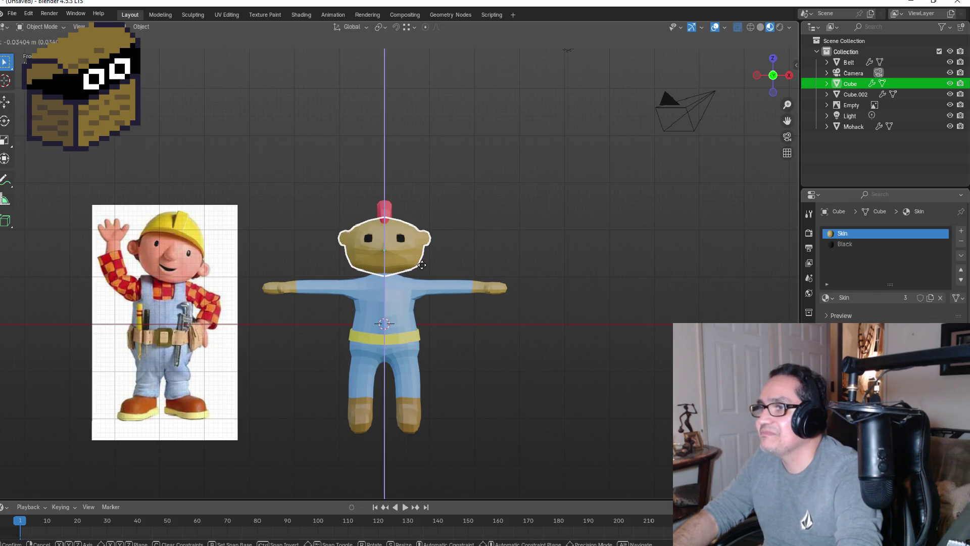
pyautogui.click(422, 264)
pyautogui.click(406, 299)
pyautogui.press('g')
pyautogui.press('z')
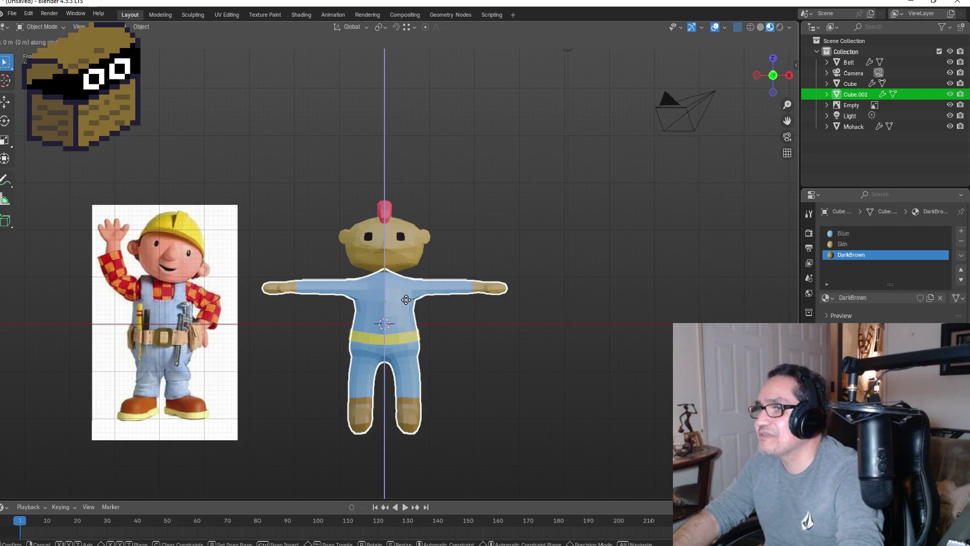
pyautogui.click(406, 298)
pyautogui.click(484, 346)
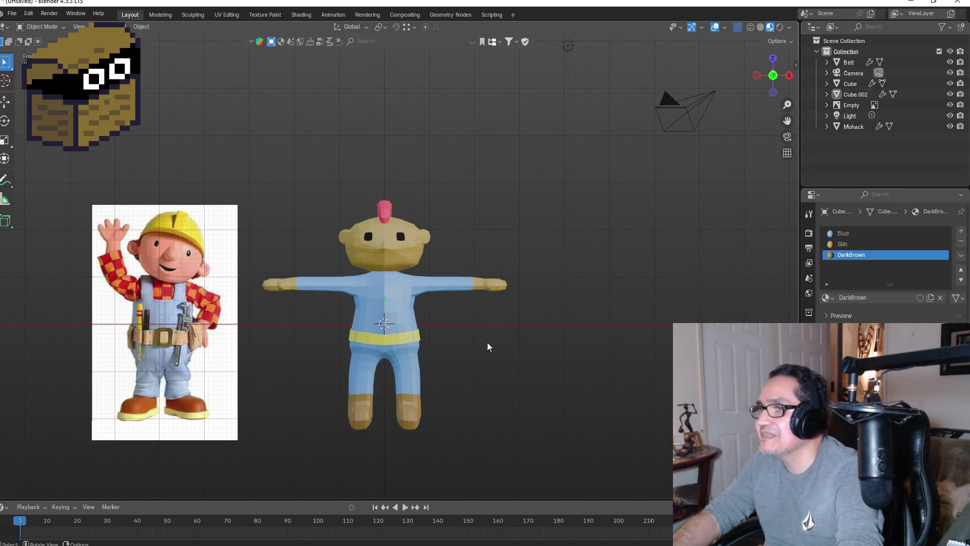
pyautogui.moveTo(569, 340); pyautogui.dragTo(453, 339, button='middle')
pyautogui.press('KP_1')
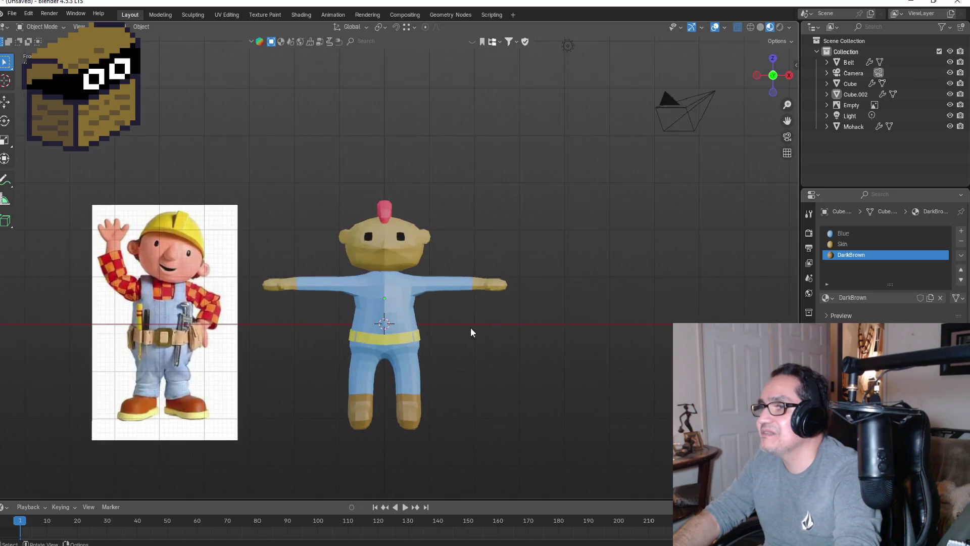
# - Cancel the head's vertical move, raise only the body along Z, and select the belt
pyautogui.scroll(3, 391, 259)
pyautogui.click(409, 249)
pyautogui.press('g')
pyautogui.press('z')
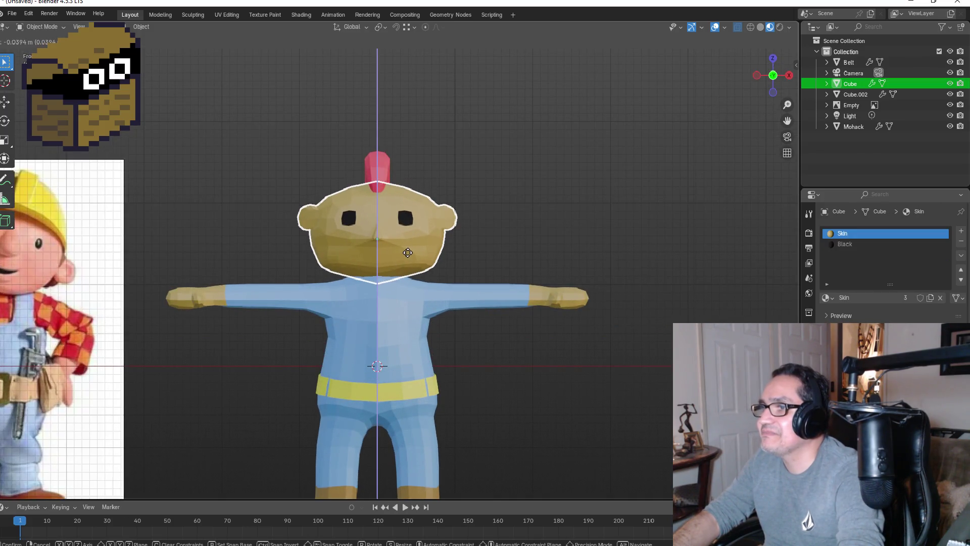
pyautogui.rightClick(408, 258)
pyautogui.click(407, 329)
pyautogui.press('g')
pyautogui.press('z')
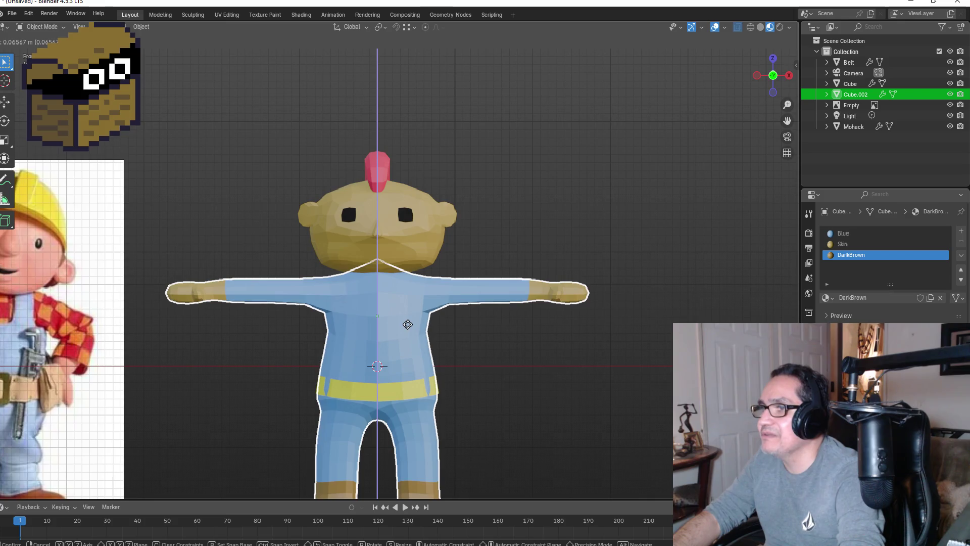
pyautogui.click(466, 353)
pyautogui.click(565, 405)
pyautogui.moveTo(596, 403)
pyautogui.mouseDown(button='middle')
pyautogui.moveTo(516, 411)
pyautogui.moveTo(381, 399)
pyautogui.moveTo(525, 395)
pyautogui.moveTo(445, 357)
pyautogui.moveTo(424, 365)
pyautogui.moveTo(432, 376)
pyautogui.moveTo(385, 386)
pyautogui.moveTo(521, 378)
pyautogui.mouseUp(button='middle')
pyautogui.click(385, 390)
# - Rescale the yellow belt in three passes to fit around the body
pyautogui.press('s')
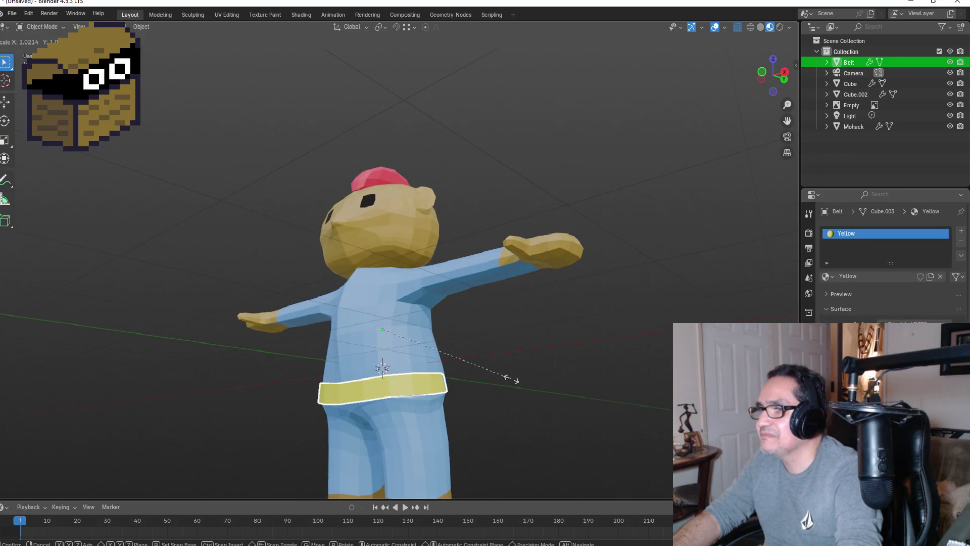
pyautogui.click(509, 388)
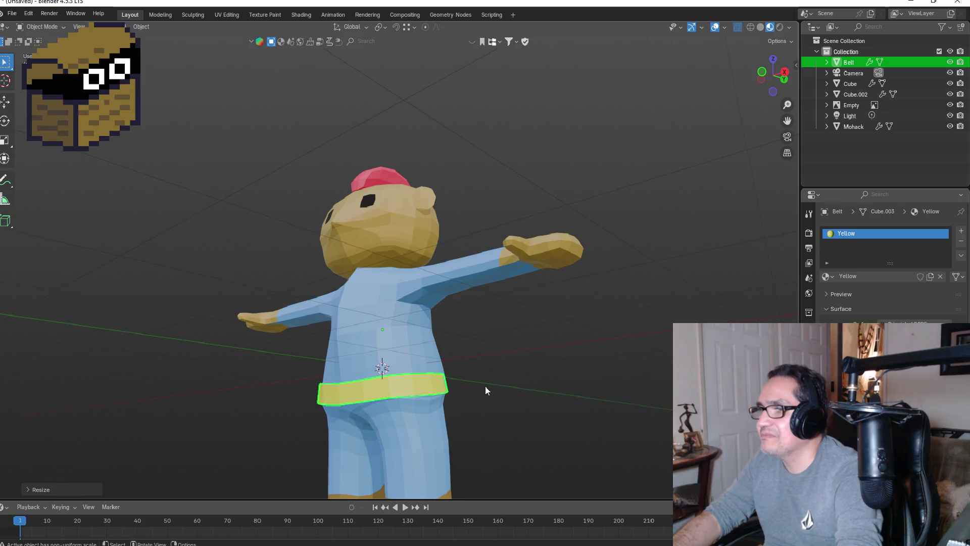
pyautogui.press('s')
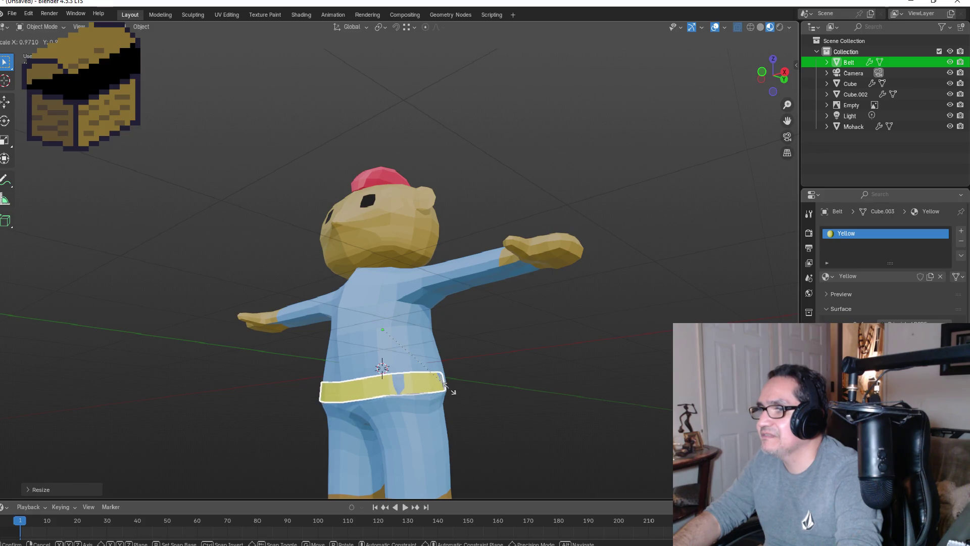
pyautogui.click(472, 390)
pyautogui.moveTo(494, 390)
pyautogui.mouseDown(button='middle')
pyautogui.moveTo(538, 388)
pyautogui.moveTo(390, 390)
pyautogui.mouseUp(button='middle')
pyautogui.press('s')
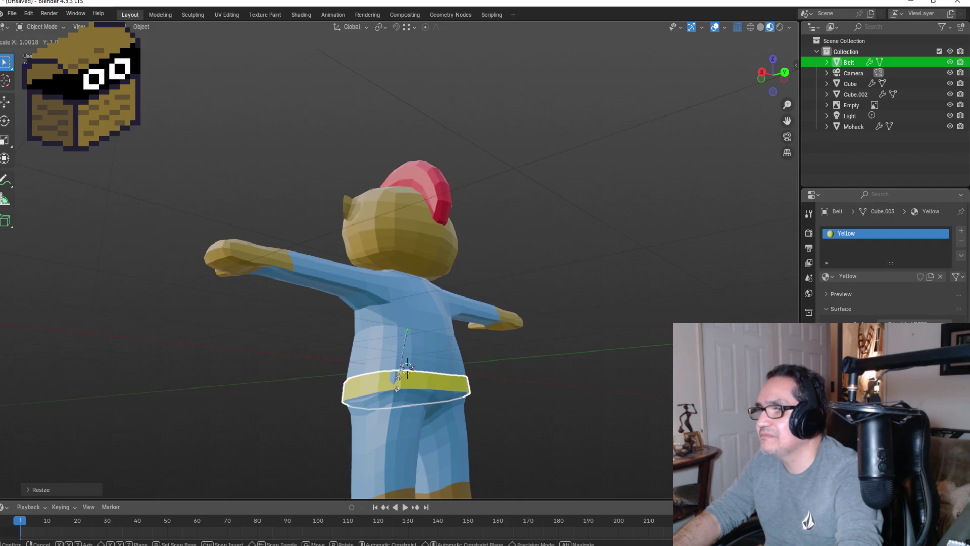
pyautogui.click(402, 382)
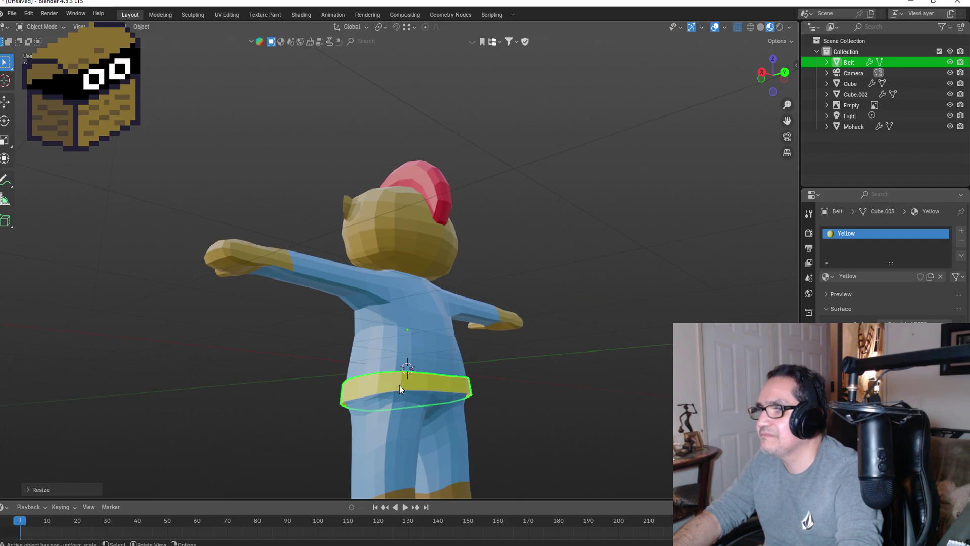
pyautogui.press('KP_1')
pyautogui.moveTo(553, 398); pyautogui.dragTo(553, 391, button='middle')
pyautogui.press('KP_1')
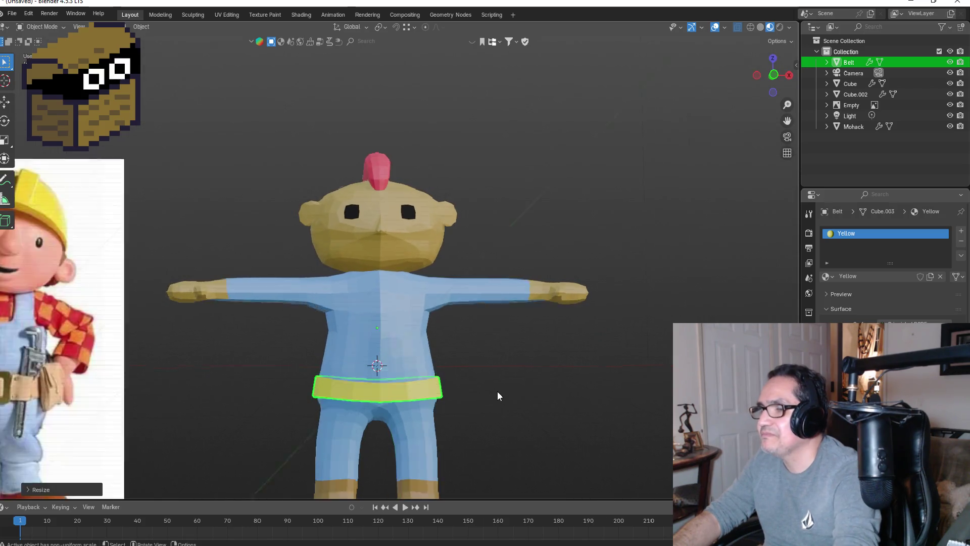
# - Raise the belt along Z so it sits at the waist
pyautogui.press('g')
pyautogui.press('z')
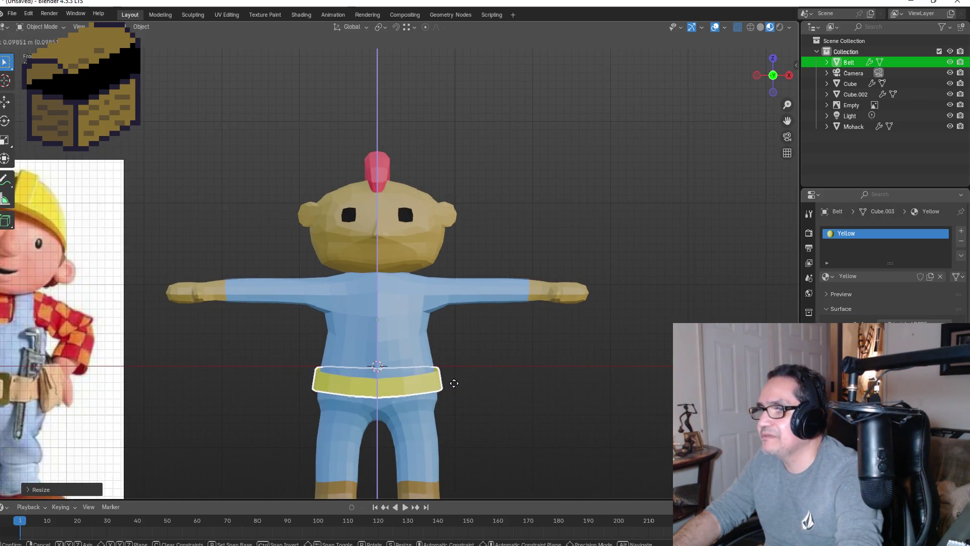
pyautogui.click(454, 379)
pyautogui.moveTo(505, 380)
pyautogui.mouseDown(button='middle')
pyautogui.moveTo(510, 370)
pyautogui.moveTo(510, 386)
pyautogui.mouseUp(button='middle')
pyautogui.press('KP_1')
pyautogui.click(523, 399)
# - Select the body mesh and return to the front view
pyautogui.scroll(-2, 512, 404)
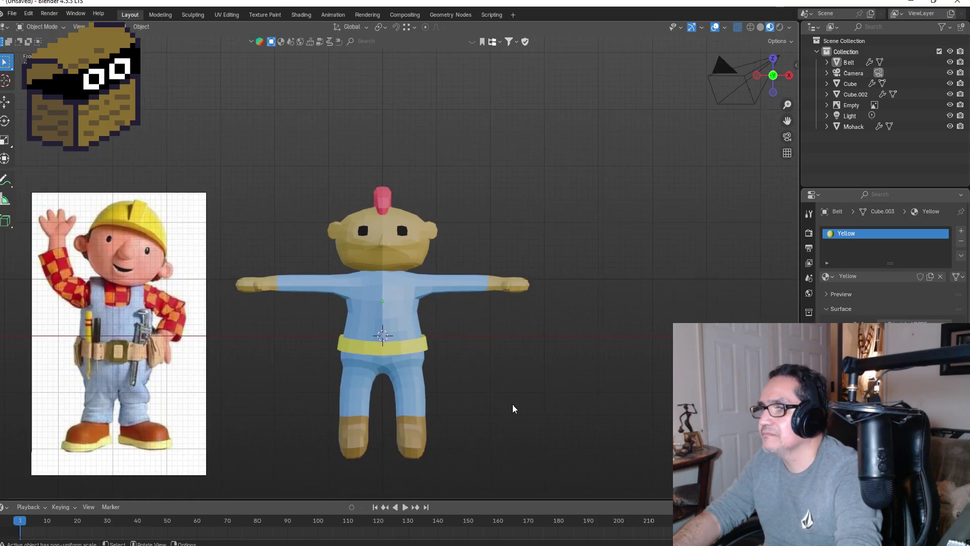
pyautogui.click(428, 383)
pyautogui.moveTo(444, 383)
pyautogui.mouseDown(button='middle')
pyautogui.moveTo(526, 371)
pyautogui.moveTo(413, 360)
pyautogui.moveTo(459, 375)
pyautogui.mouseUp(button='middle')
pyautogui.press('KP_1')
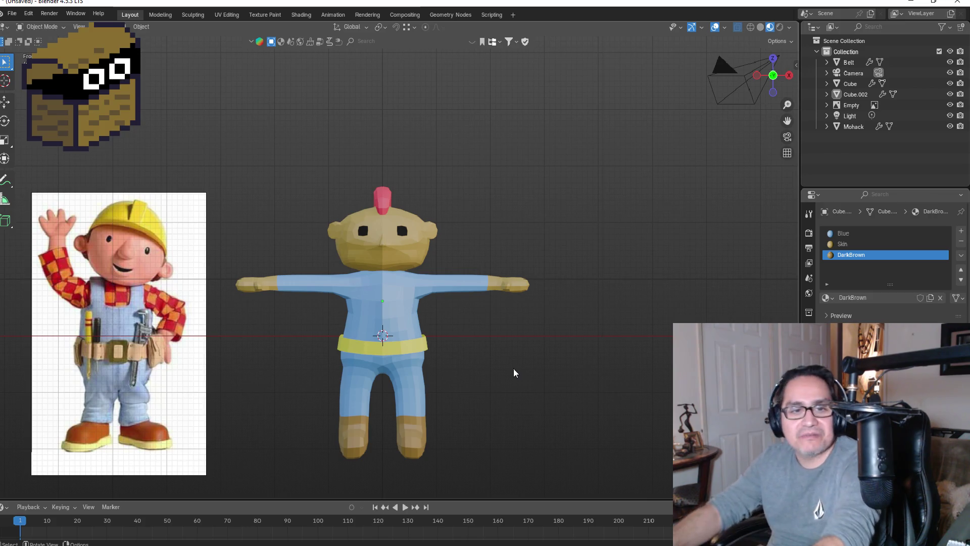
# - Select the Cube.002 body mesh and enter Edit Mode with vertex selection
pyautogui.moveTo(529, 383); pyautogui.dragTo(418, 401, button='middle')
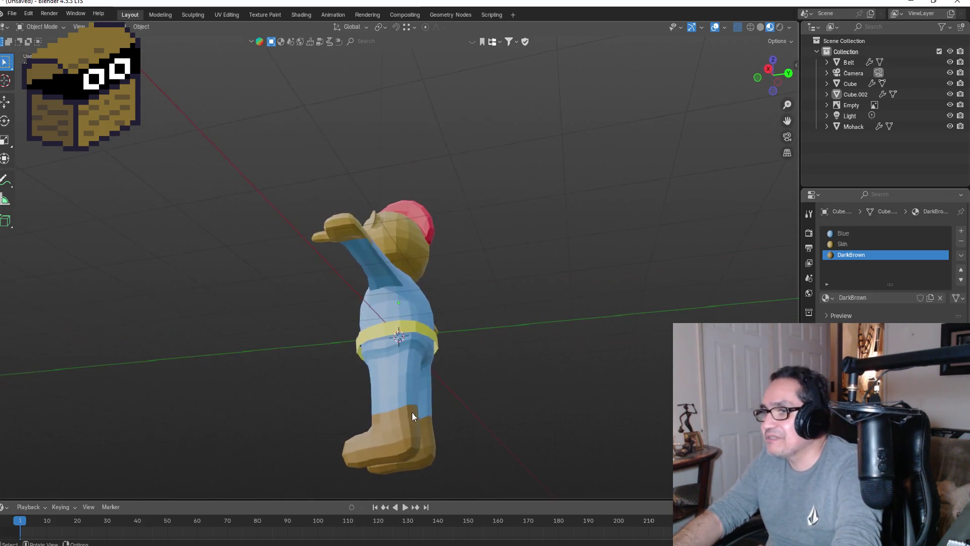
pyautogui.click(418, 401)
pyautogui.moveTo(386, 432)
pyautogui.mouseDown(button='middle')
pyautogui.moveTo(530, 419)
pyautogui.moveTo(619, 425)
pyautogui.moveTo(487, 435)
pyautogui.moveTo(410, 410)
pyautogui.moveTo(430, 416)
pyautogui.mouseUp(button='middle')
pyautogui.press('Tab')
pyautogui.moveTo(492, 429); pyautogui.dragTo(444, 404, button='middle')
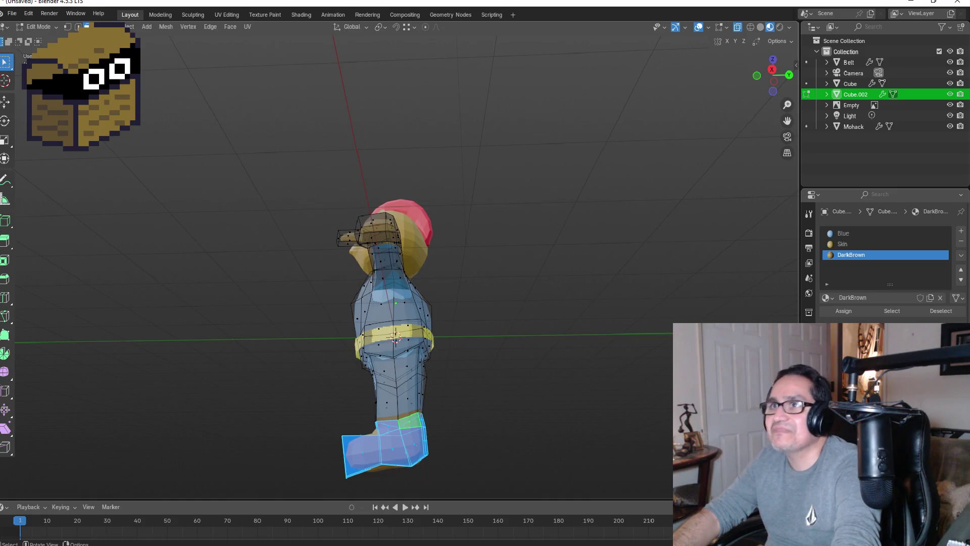
pyautogui.click(67, 28)
pyautogui.moveTo(460, 439)
pyautogui.mouseDown(button='middle')
pyautogui.moveTo(431, 404)
pyautogui.moveTo(447, 400)
pyautogui.moveTo(424, 420)
pyautogui.moveTo(440, 429)
pyautogui.moveTo(513, 426)
pyautogui.moveTo(424, 475)
pyautogui.mouseUp(button='middle')
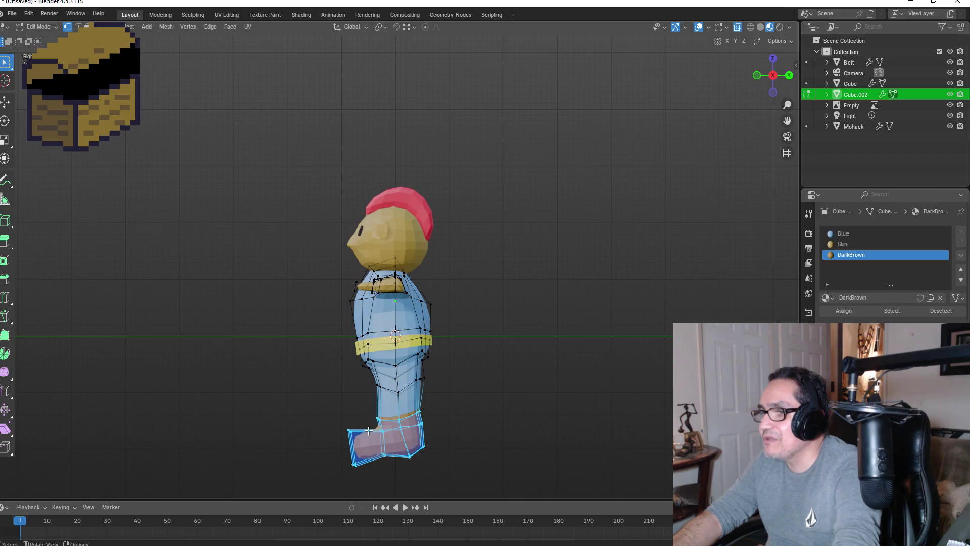
pyautogui.scroll(3, 422, 478)
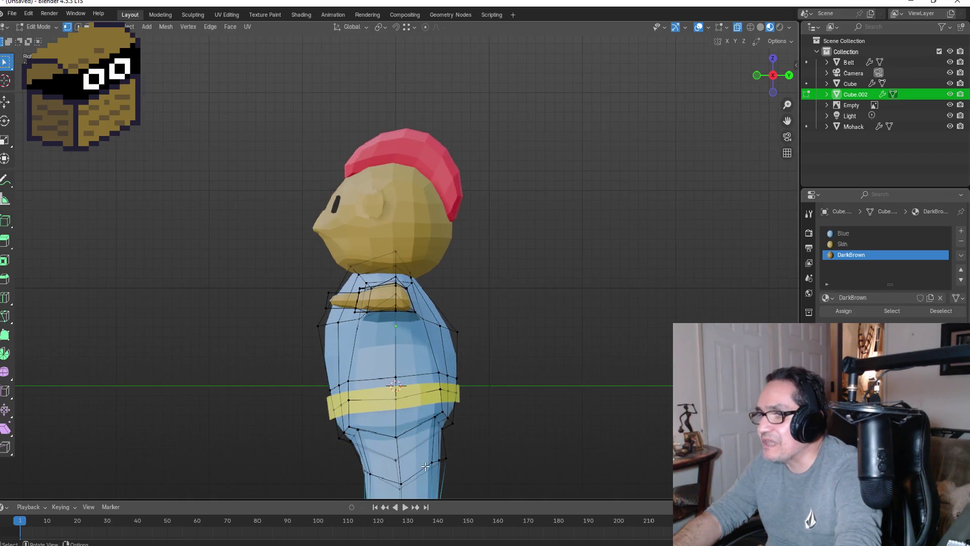
# - Cycle the viewport shading from wireframe through solid back to Material Preview
pyautogui.click(749, 28)
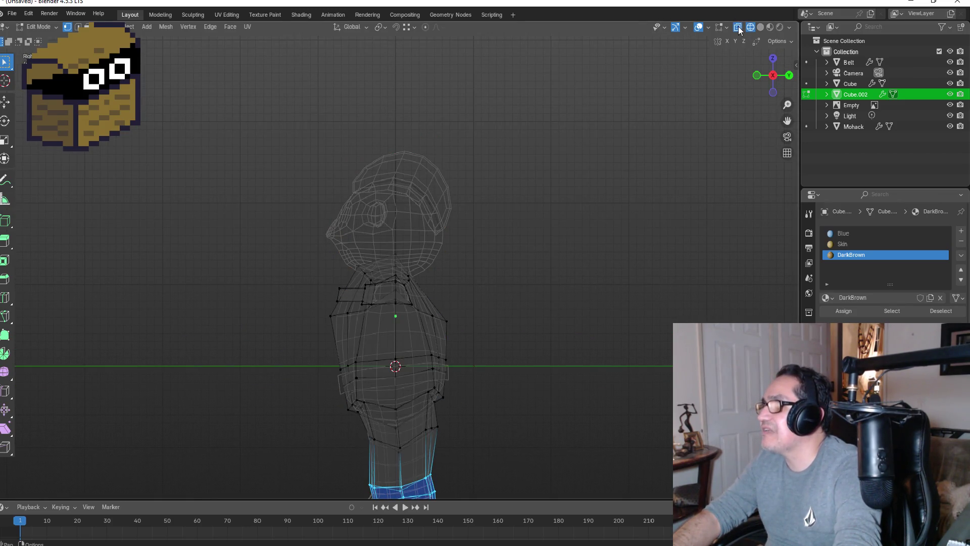
pyautogui.click(760, 28)
pyautogui.click(771, 28)
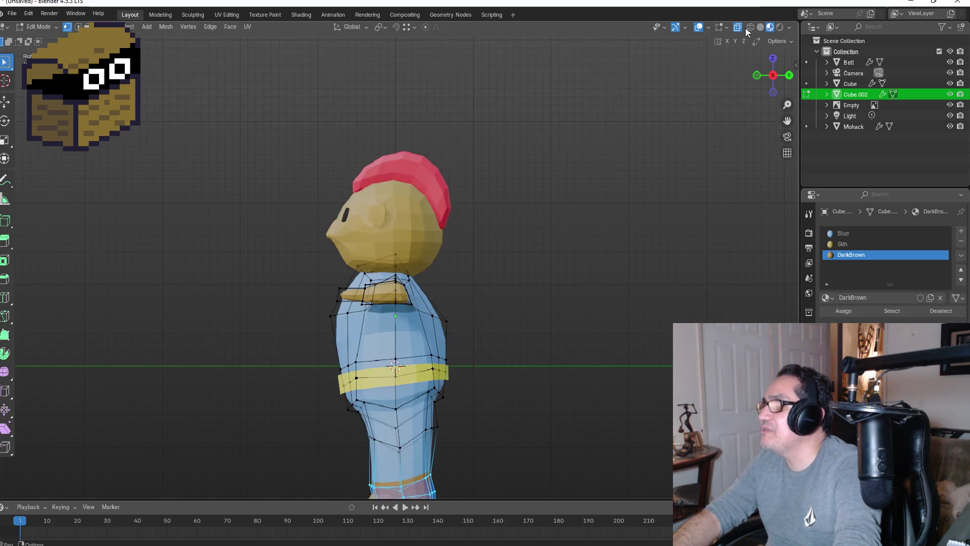
pyautogui.moveTo(623, 260)
pyautogui.mouseDown(button='middle')
pyautogui.moveTo(519, 314)
pyautogui.moveTo(495, 394)
pyautogui.moveTo(455, 470)
pyautogui.moveTo(397, 458)
pyautogui.mouseUp(button='middle')
pyautogui.scroll(1, 409, 450)
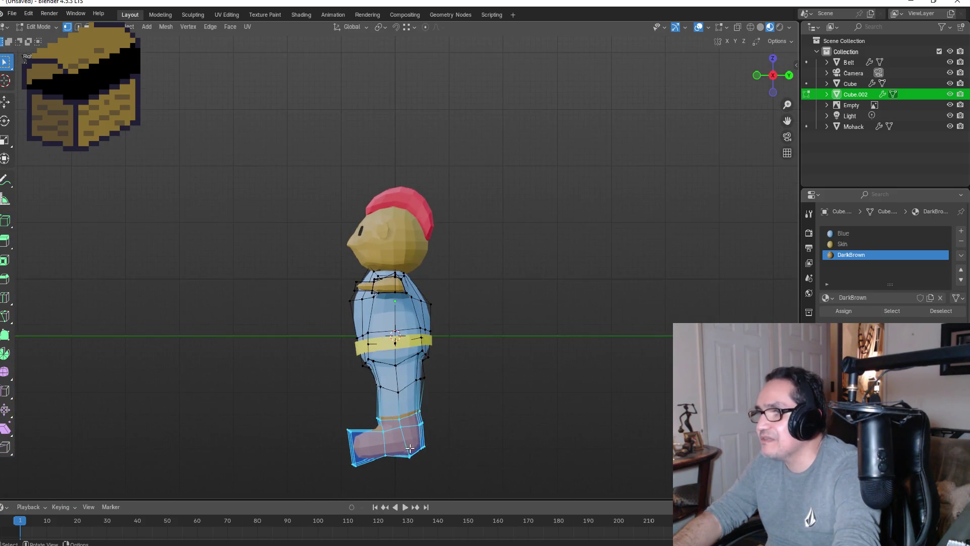
# - Reshape the boots by moving one boot's edge loop and the other boot's vertices
pyautogui.keyDown('alt'); pyautogui.click(411, 423); pyautogui.keyUp('alt')
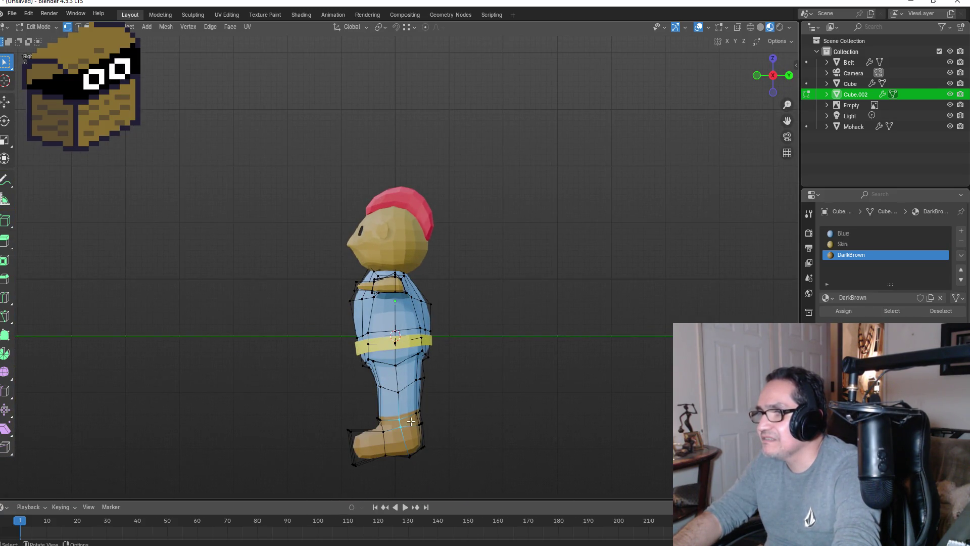
pyautogui.press('g')
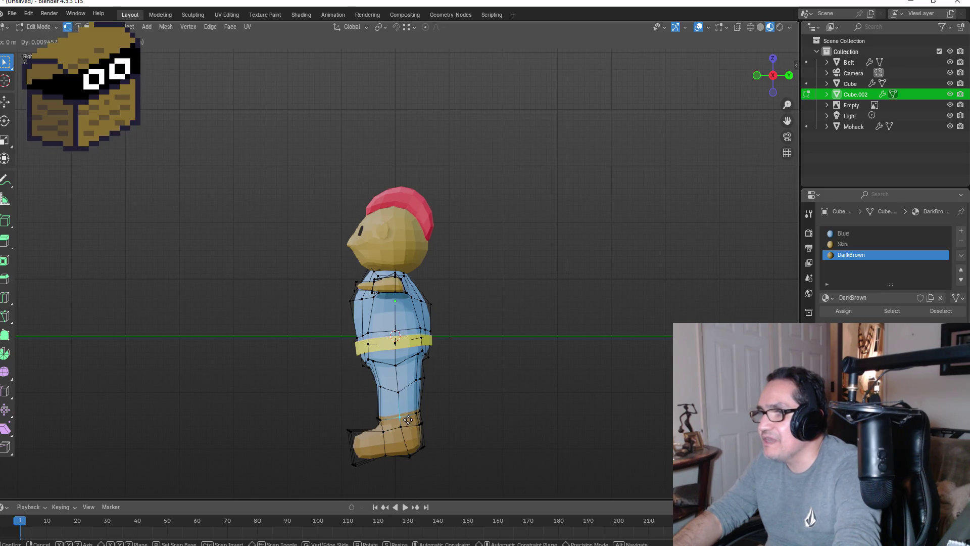
pyautogui.click(408, 418)
pyautogui.moveTo(485, 405)
pyautogui.mouseDown(button='middle')
pyautogui.moveTo(301, 394)
pyautogui.moveTo(361, 409)
pyautogui.mouseUp(button='middle')
pyautogui.moveTo(380, 421); pyautogui.dragTo(392, 428)
pyautogui.press('g')
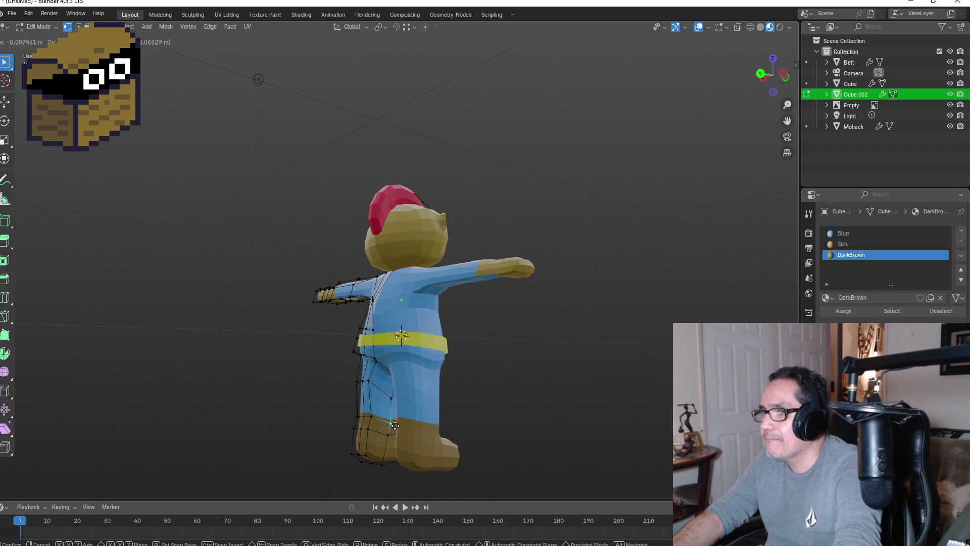
pyautogui.click(395, 421)
pyautogui.moveTo(395, 421)
pyautogui.mouseDown(button='middle')
pyautogui.moveTo(468, 402)
pyautogui.moveTo(626, 399)
pyautogui.moveTo(559, 425)
pyautogui.mouseUp(button='middle')
# - Make the Skin material colour a paler, lighter tan
pyautogui.press('KP_1')
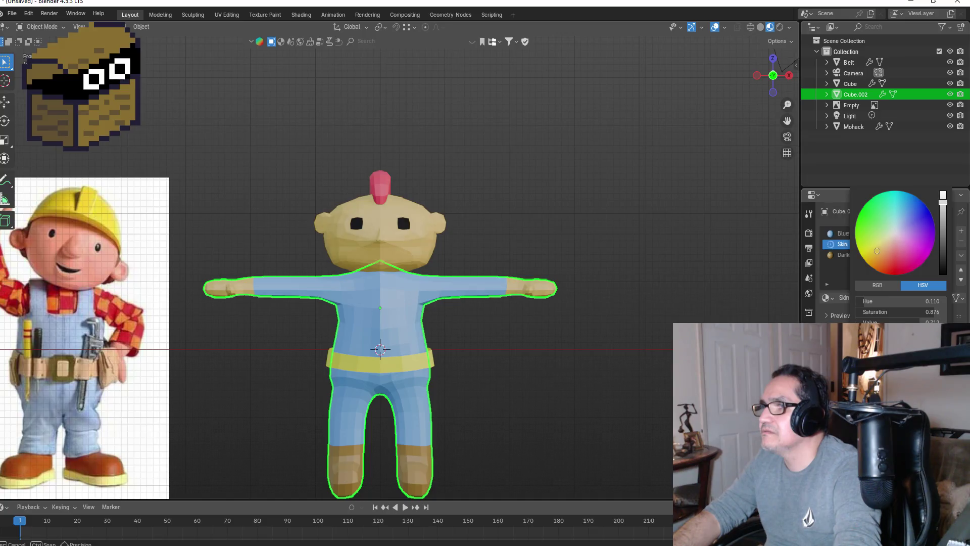
pyautogui.click(606, 312)
pyautogui.moveTo(606, 311)
pyautogui.mouseDown(button='middle')
pyautogui.moveTo(649, 328)
pyautogui.moveTo(545, 348)
pyautogui.moveTo(566, 362)
pyautogui.mouseUp(button='middle')
pyautogui.press('KP_1')
pyautogui.moveTo(610, 390)
pyautogui.mouseDown(button='middle')
pyautogui.moveTo(627, 328)
pyautogui.moveTo(550, 336)
pyautogui.moveTo(643, 329)
pyautogui.moveTo(528, 327)
pyautogui.moveTo(514, 336)
pyautogui.mouseUp(button='middle')
# - Save the character to the Blender folder as CharacterEngineer.blend in place of Untitled.blend
pyautogui.press('KP_1')
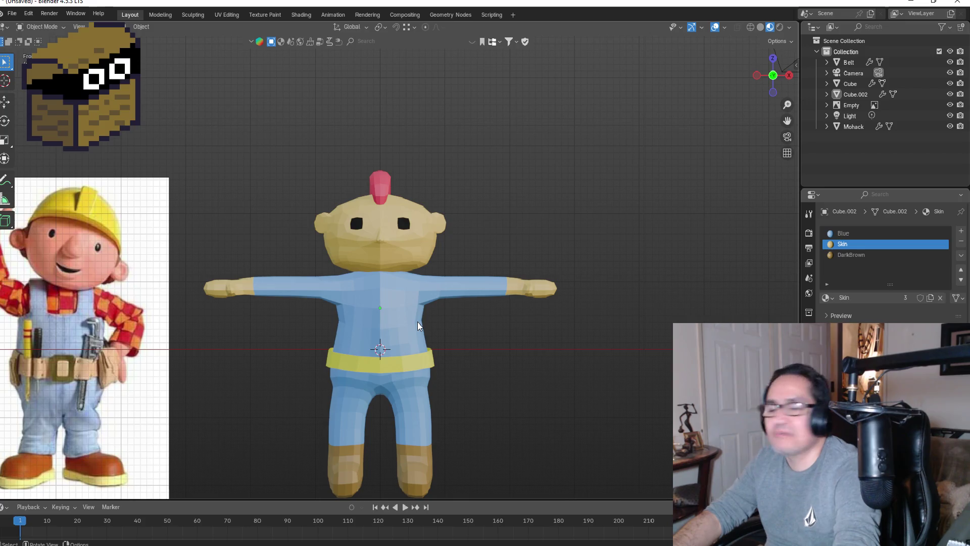
pyautogui.click(14, 17)
pyautogui.click(30, 93)
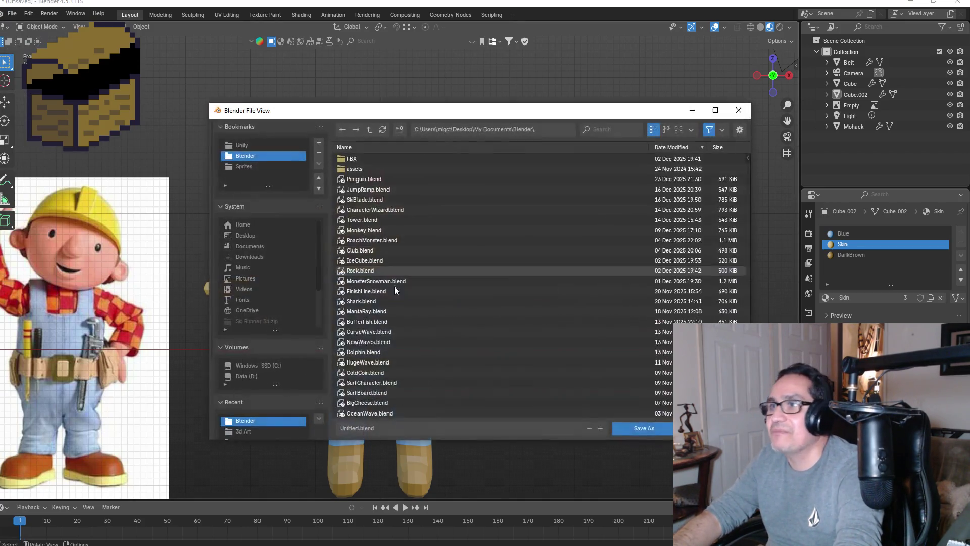
pyautogui.click(395, 426)
pyautogui.press('BackSpace')
pyautogui.write('Br')
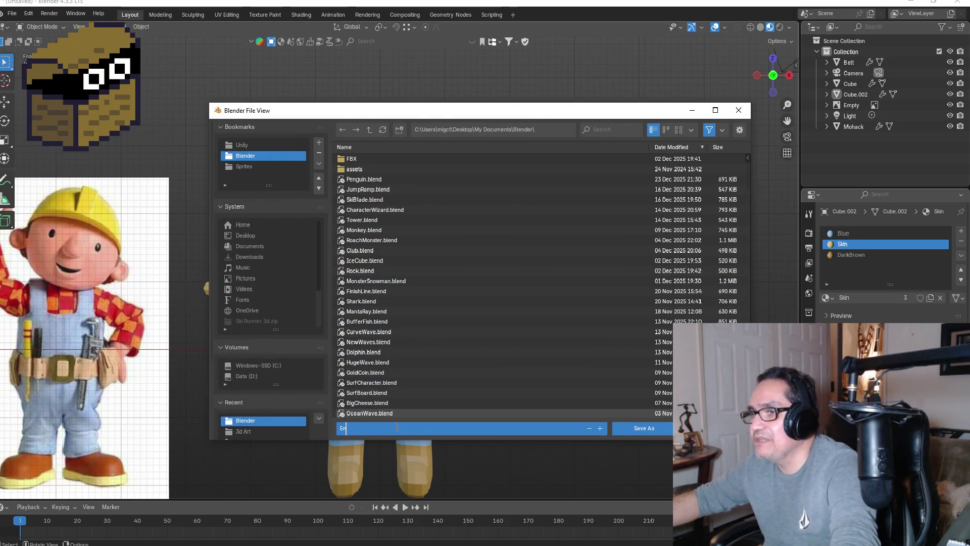
pyautogui.write('h')
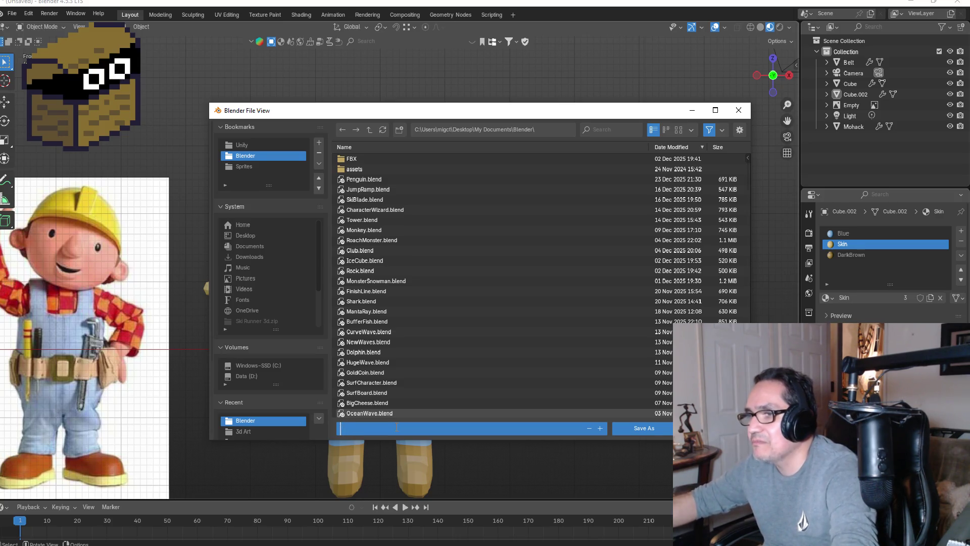
pyautogui.press('BackSpace')
pyautogui.press('BackSpace')
pyautogui.press('BackSpace')
pyautogui.write('CharacterEn')
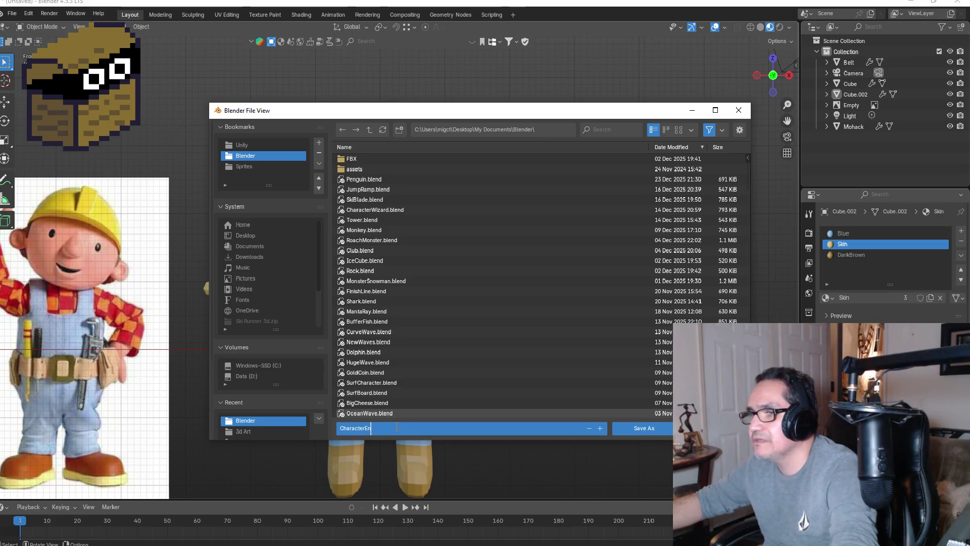
pyautogui.write('gineer')
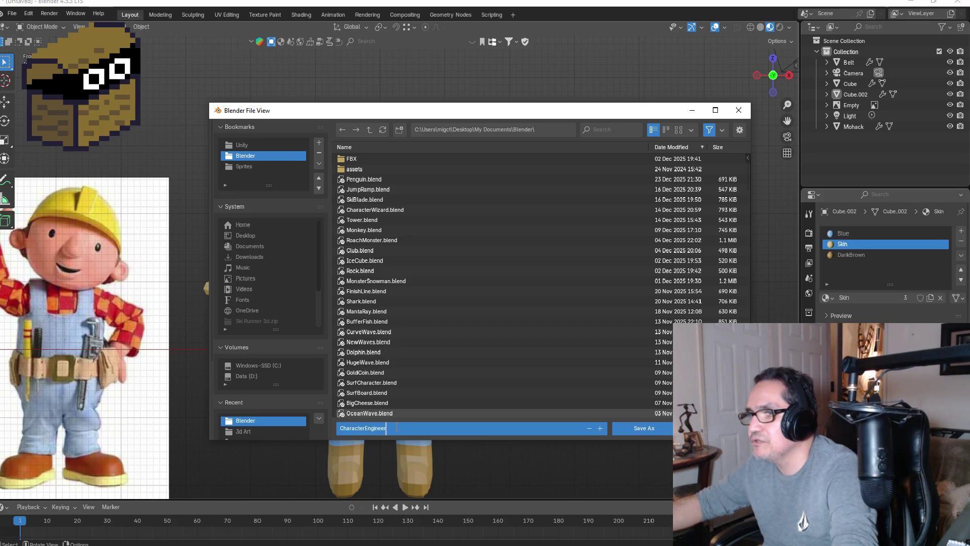
pyautogui.click(652, 430)
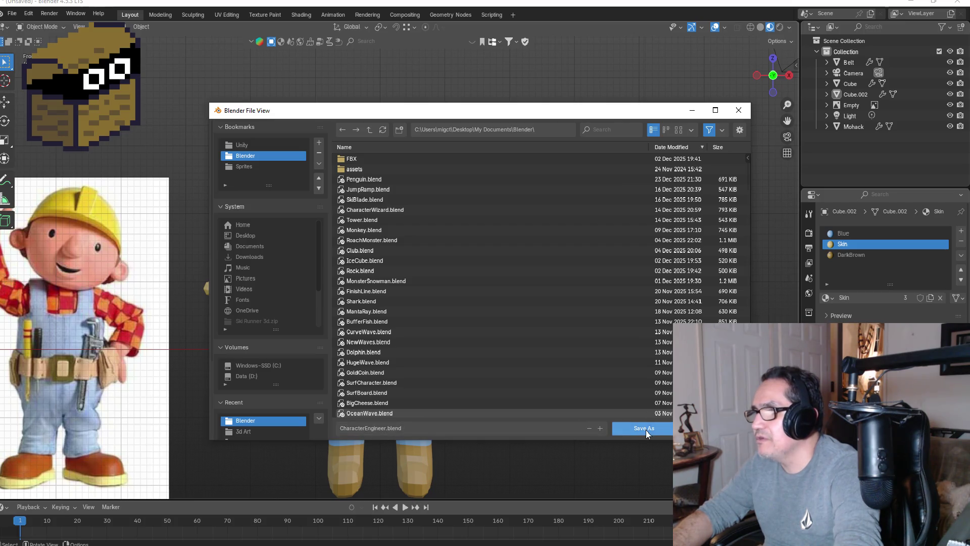
pyautogui.click(644, 429)
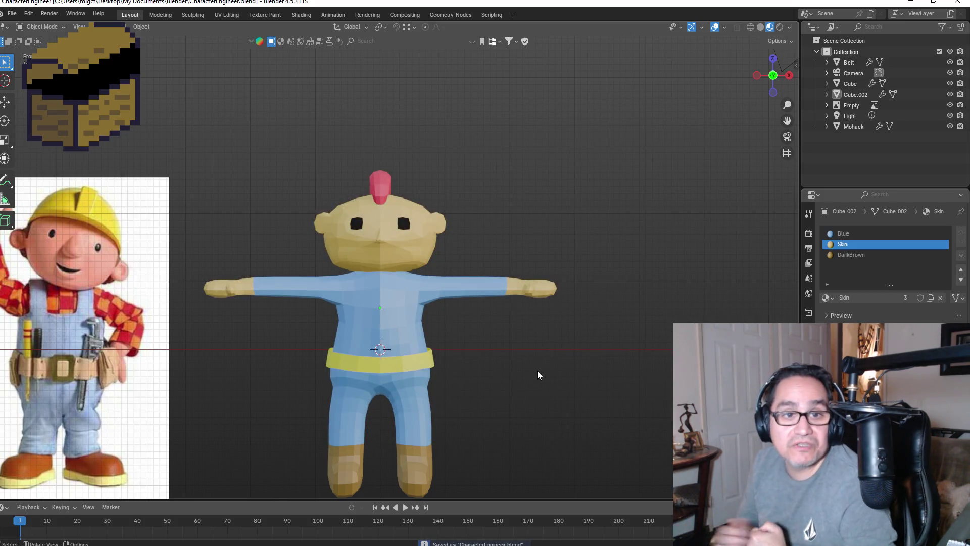
# - Select the belt and view it from the front
pyautogui.click(384, 356)
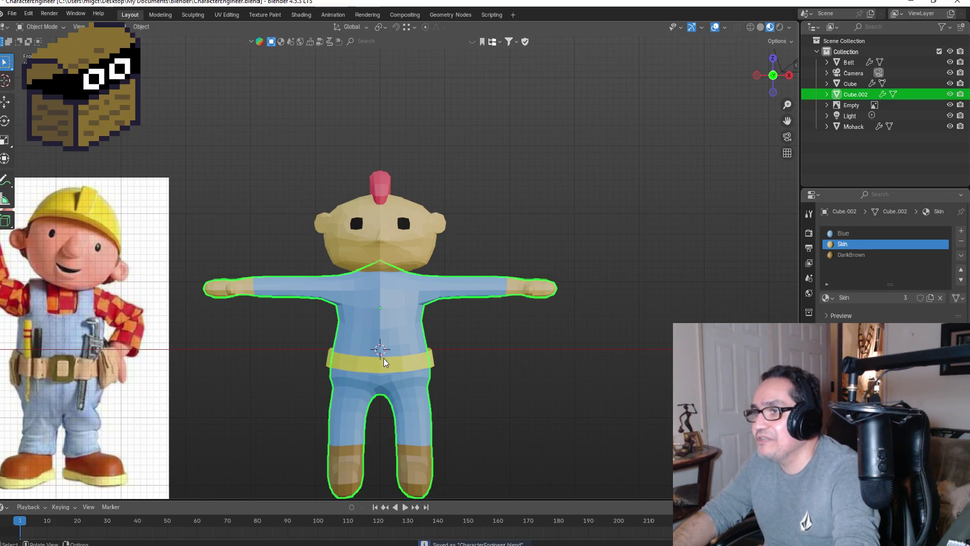
pyautogui.scroll(2, 398, 368)
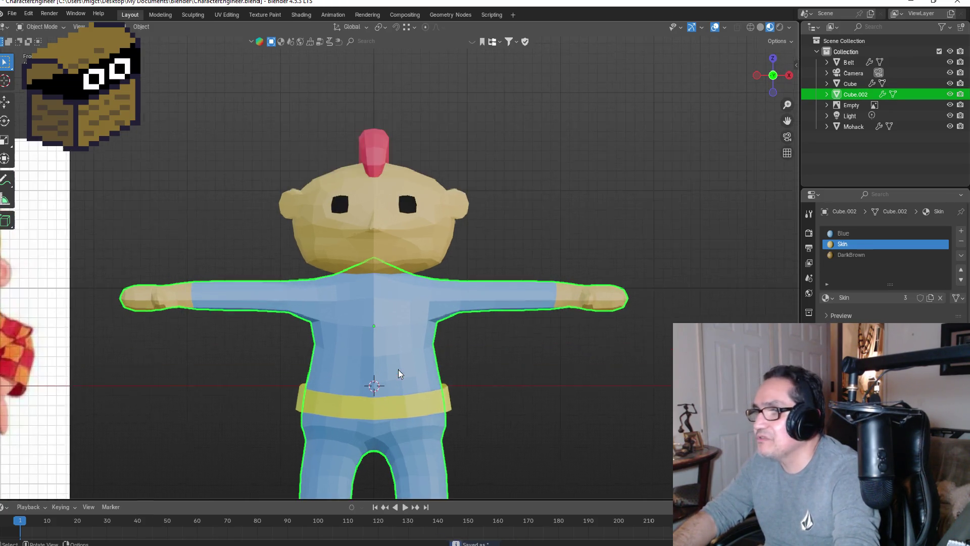
pyautogui.click(392, 407)
pyautogui.moveTo(536, 389)
pyautogui.mouseDown(button='middle')
pyautogui.moveTo(505, 375)
pyautogui.moveTo(432, 371)
pyautogui.mouseUp(button='middle')
pyautogui.press('KP_1')
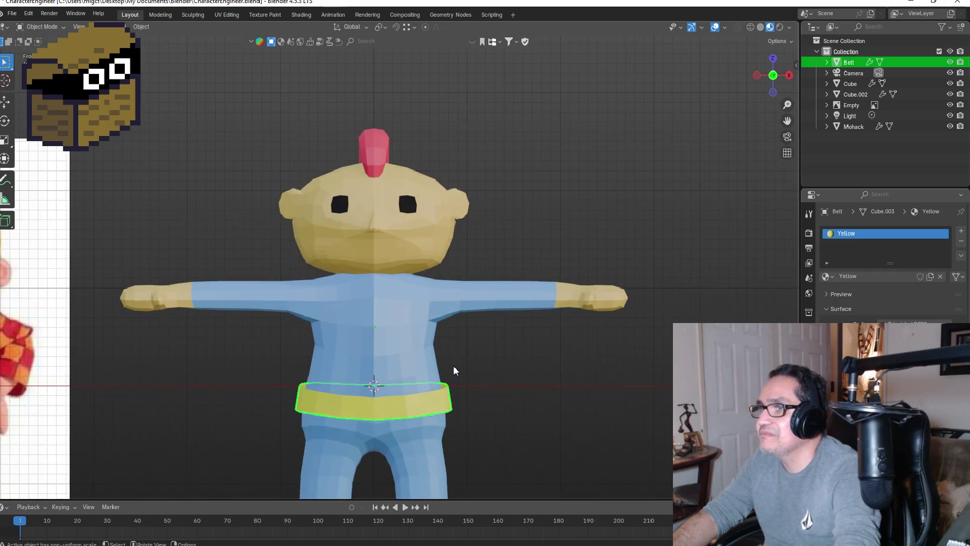
pyautogui.scroll(-2, 432, 369)
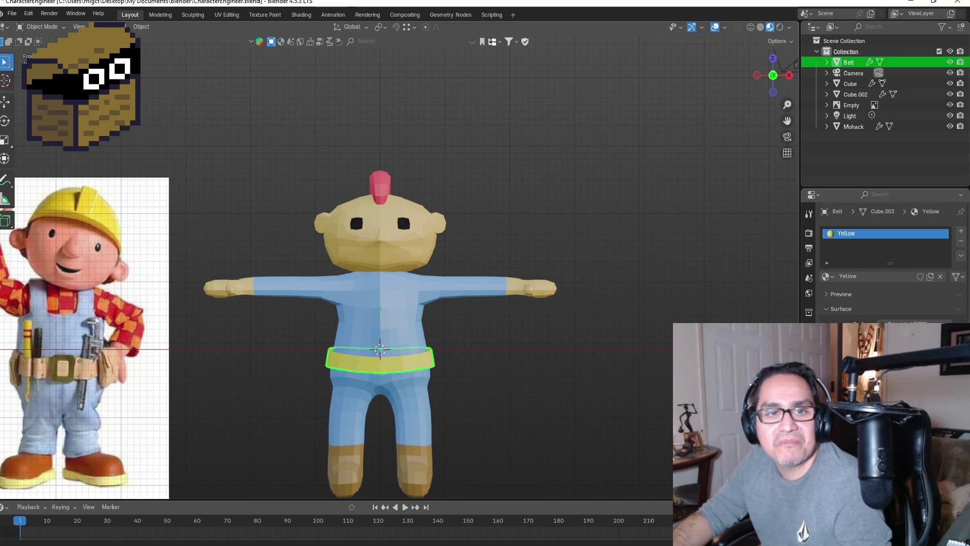
# - Reselect the belt and zoom the view out to show the whole character
pyautogui.moveTo(548, 322)
pyautogui.mouseDown(button='middle')
pyautogui.moveTo(582, 335)
pyautogui.moveTo(531, 328)
pyautogui.moveTo(540, 332)
pyautogui.mouseUp(button='middle')
pyautogui.click(498, 362)
pyautogui.moveTo(498, 362)
pyautogui.mouseDown(button='middle')
pyautogui.moveTo(537, 350)
pyautogui.moveTo(424, 328)
pyautogui.moveTo(423, 344)
pyautogui.moveTo(475, 356)
pyautogui.moveTo(408, 344)
pyautogui.moveTo(236, 346)
pyautogui.moveTo(498, 353)
pyautogui.mouseUp(button='middle')
pyautogui.scroll(3, 408, 326)
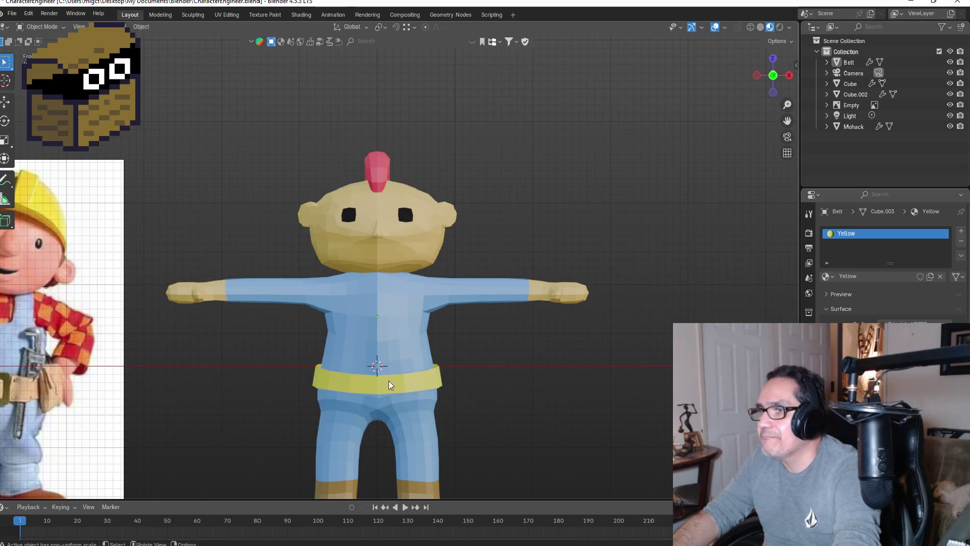
pyautogui.click(413, 379)
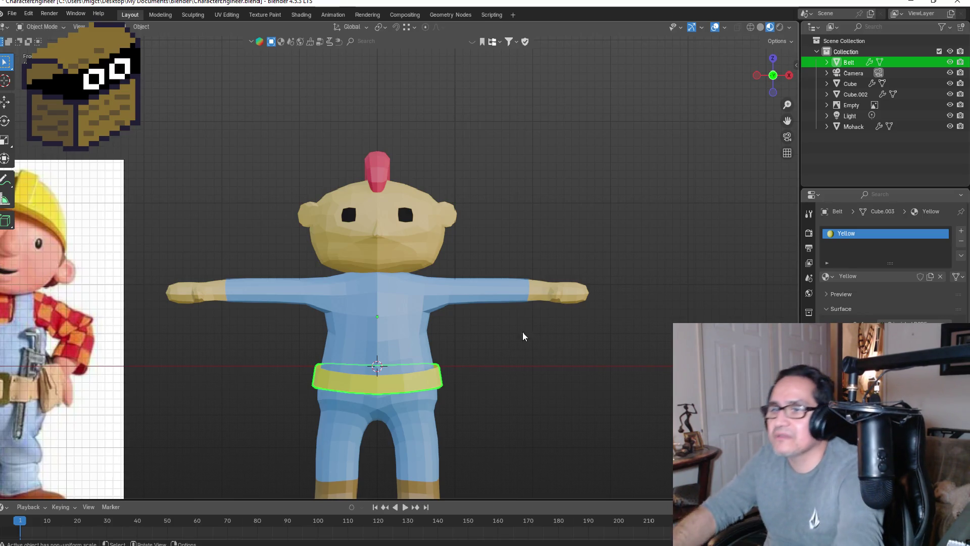
pyautogui.scroll(-4, 511, 345)
pyautogui.scroll(1, 148, 349)
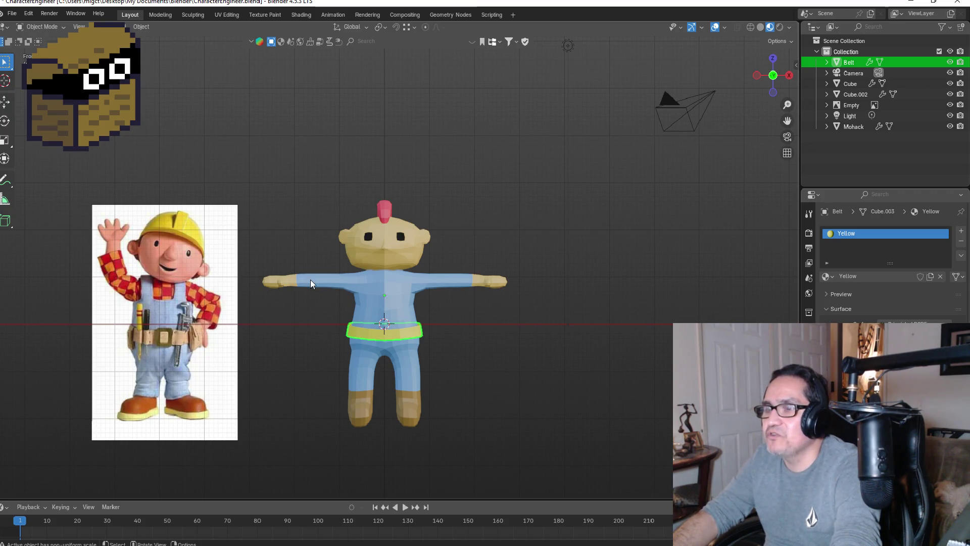
pyautogui.scroll(2, 314, 281)
pyautogui.press('Tab')
pyautogui.scroll(1, 396, 310)
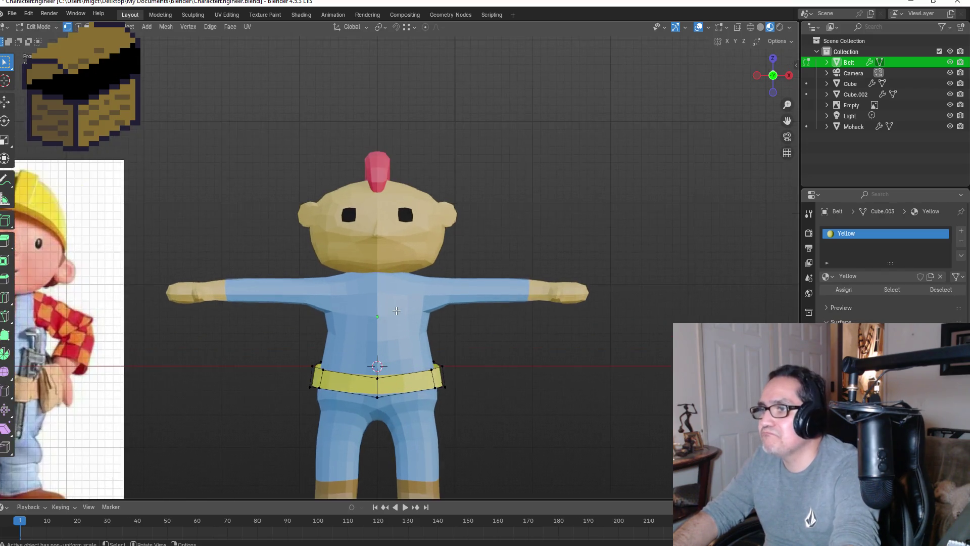
pyautogui.hotkey('alt', 'q')
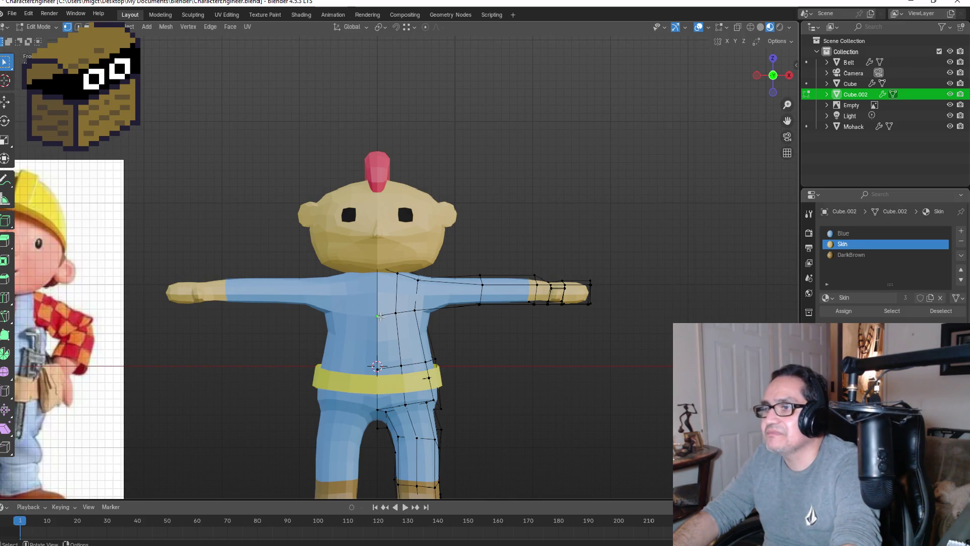
pyautogui.scroll(-1, 380, 316)
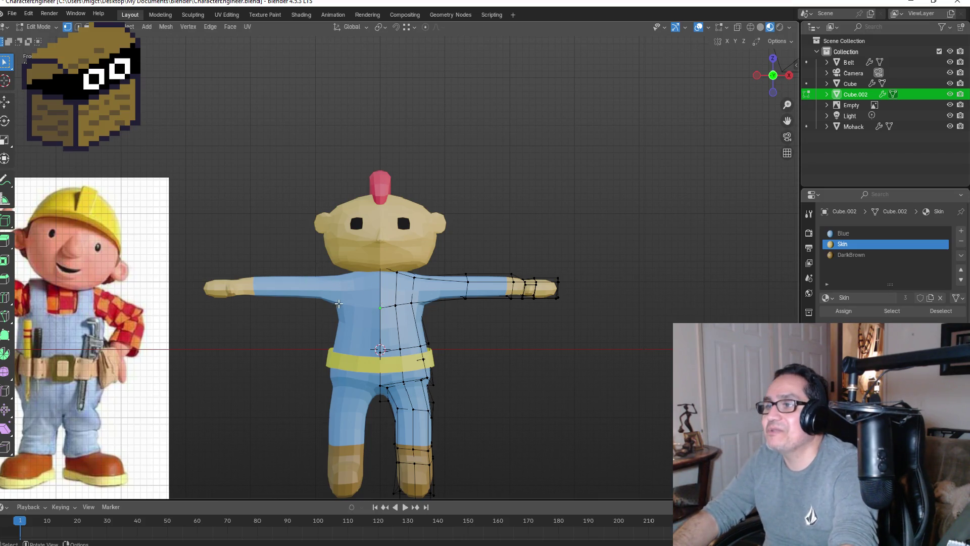
pyautogui.press('Tab')
pyautogui.click(250, 141)
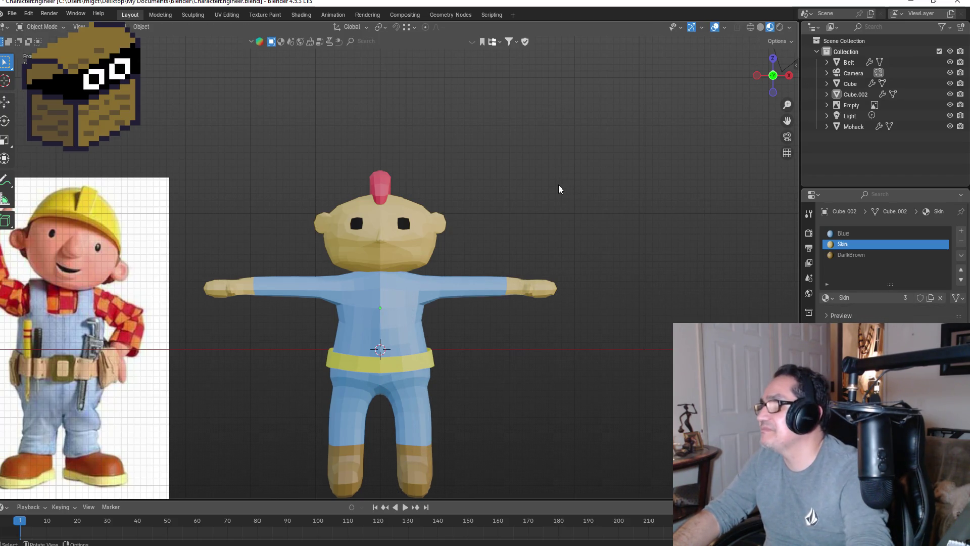
pyautogui.rightClick(559, 184)
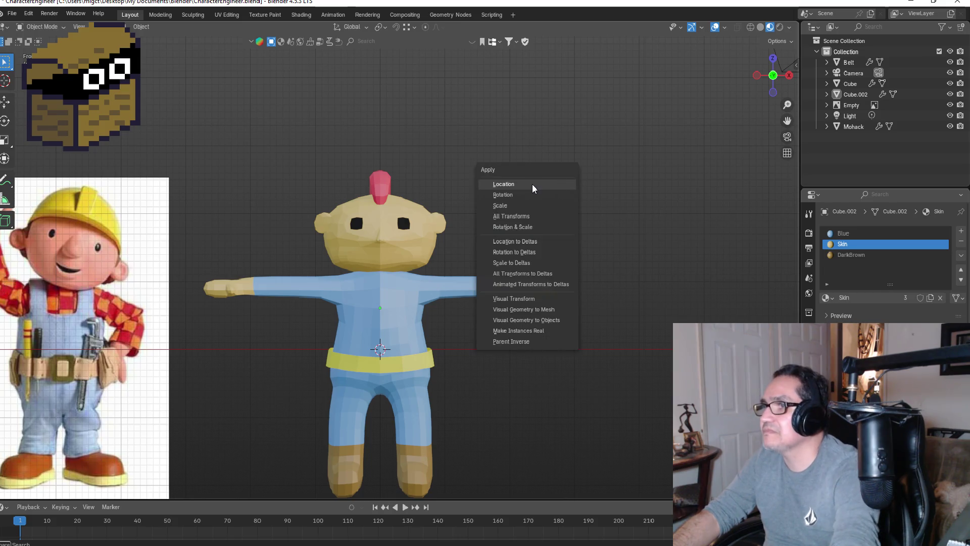
# - Add a new Text object to the scene at the character's waist
pyautogui.click(424, 303)
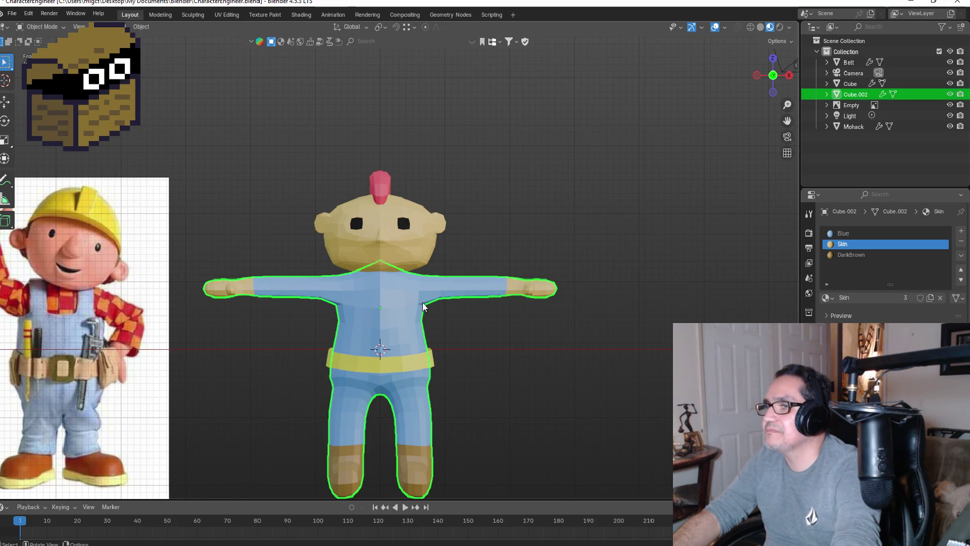
pyautogui.click(561, 188)
pyautogui.hotkey('shift', 'a')
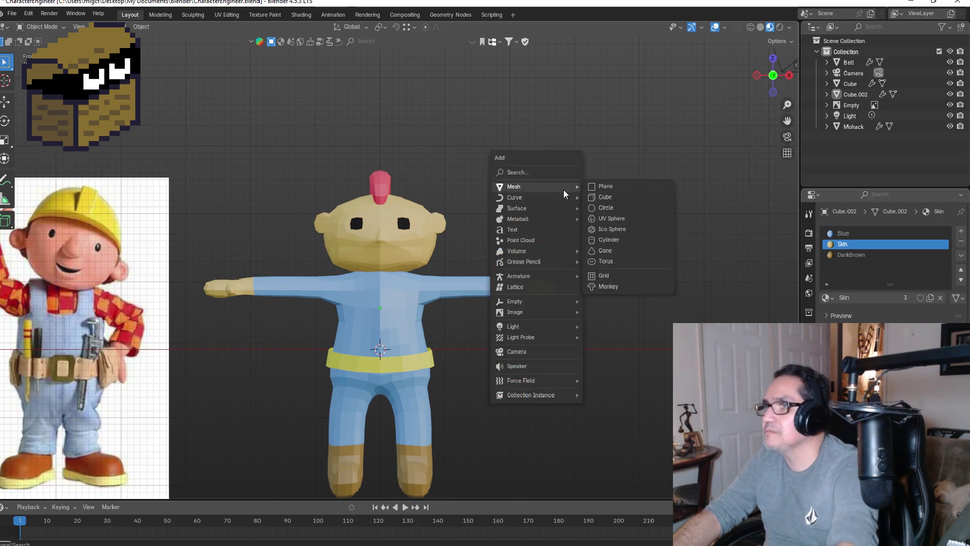
pyautogui.click(534, 234)
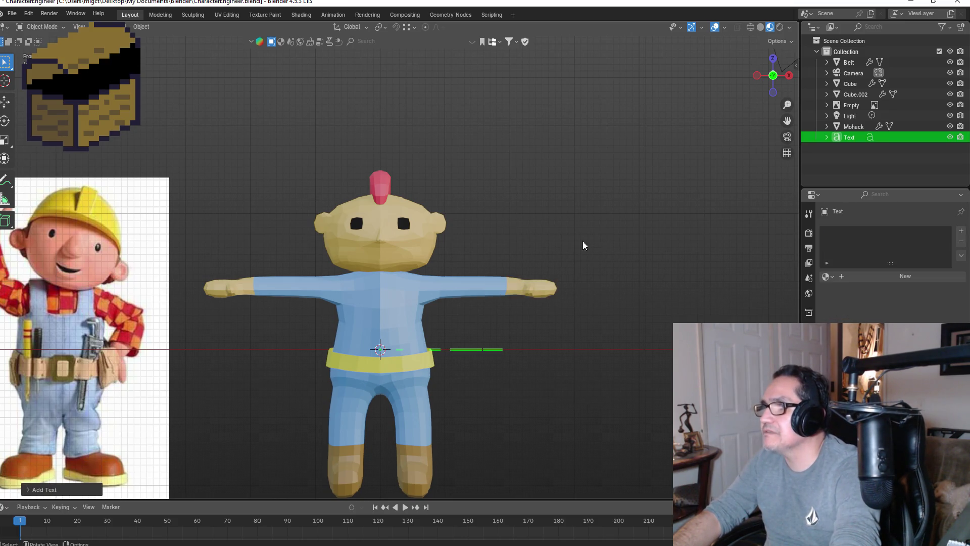
# - Rotate the text -90° so it stands upright, facing the front view
pyautogui.press('KP_3')
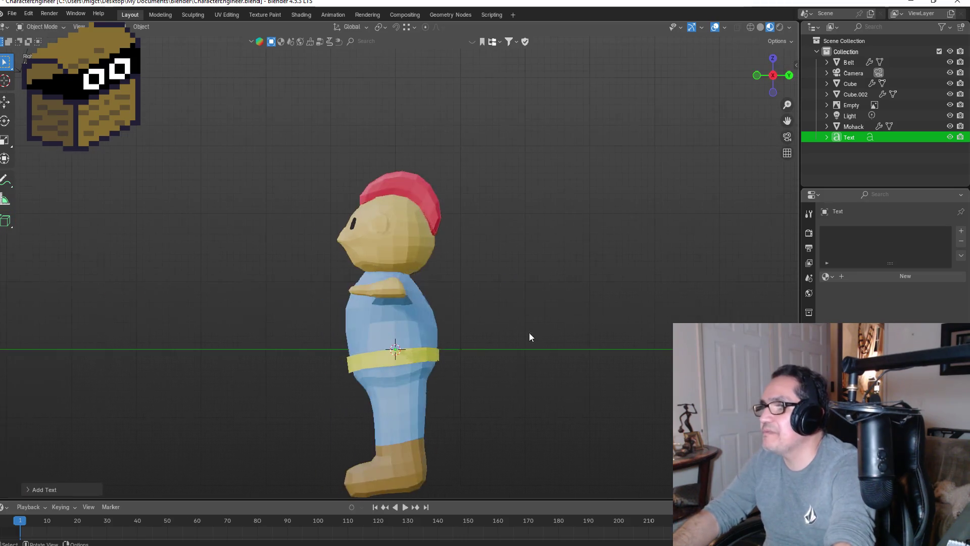
pyautogui.press('r')
pyautogui.click(408, 253)
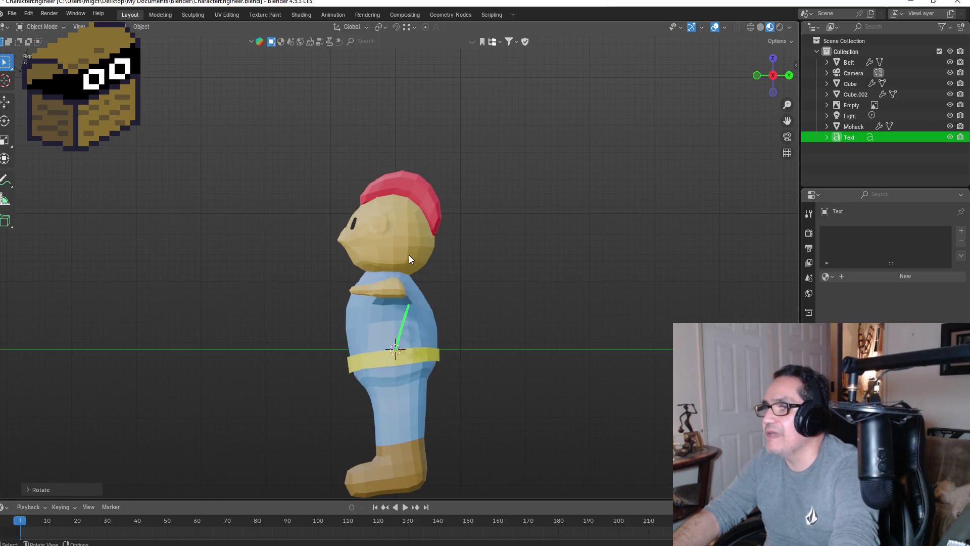
pyautogui.click(56, 489)
pyautogui.click(128, 440)
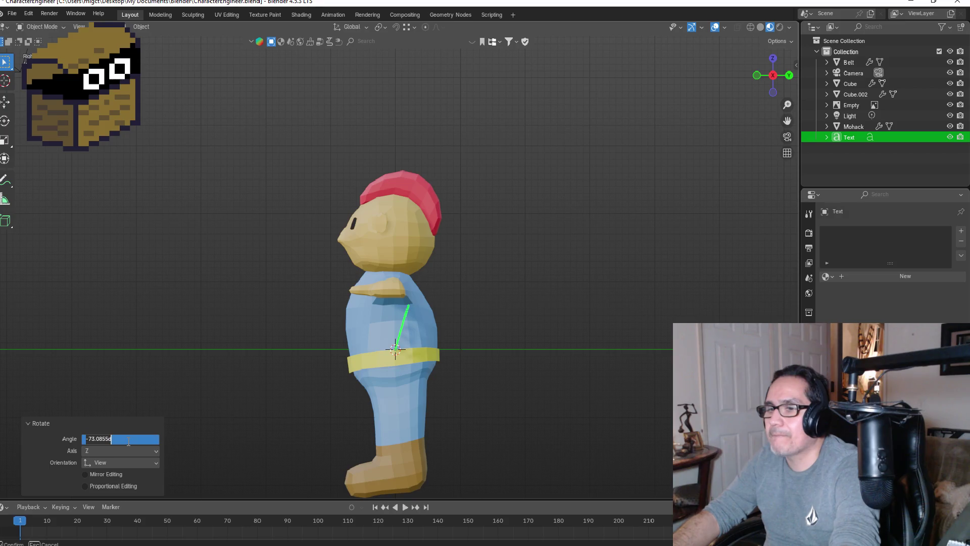
pyautogui.press('BackSpace')
pyautogui.write('90')
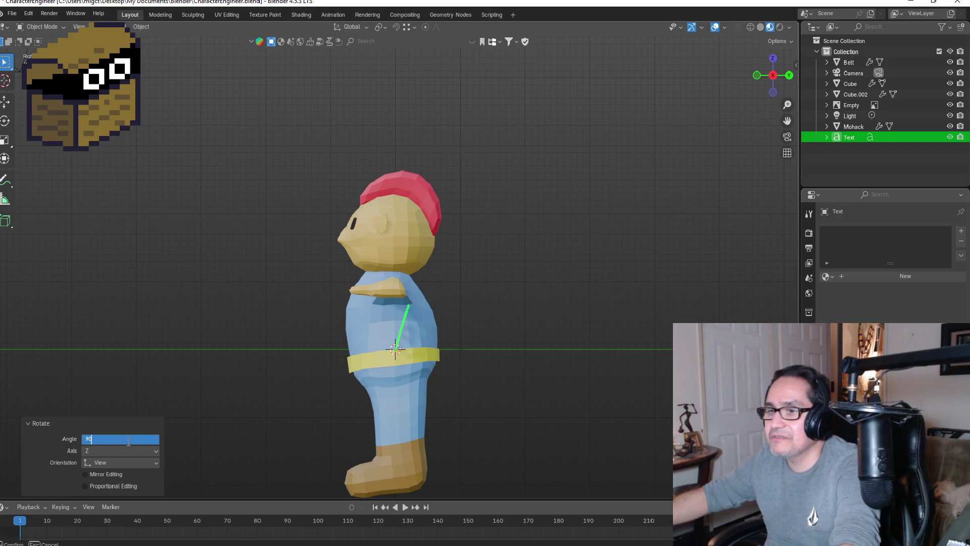
pyautogui.press('Return')
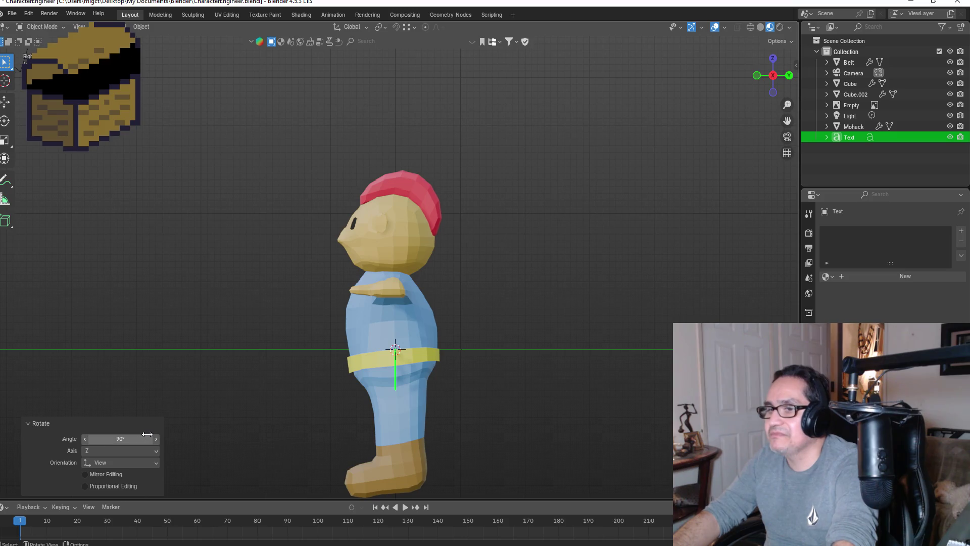
pyautogui.click(145, 437)
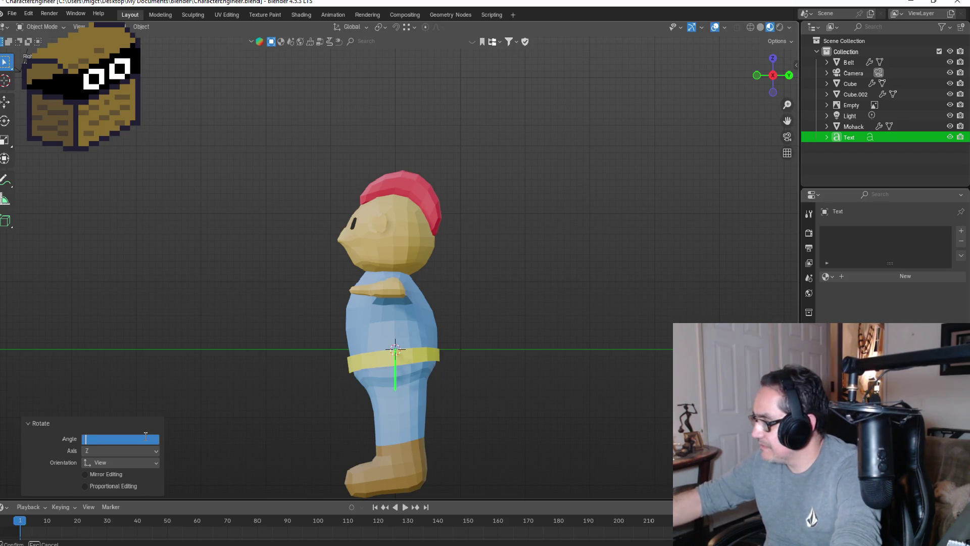
pyautogui.write('-90')
pyautogui.press('Return')
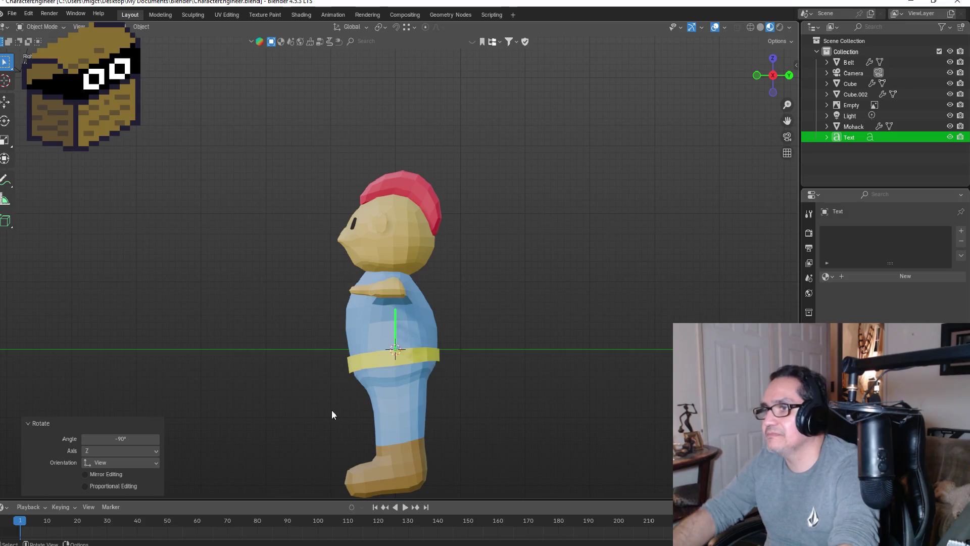
pyautogui.press('KP_1')
pyautogui.press('Tab')
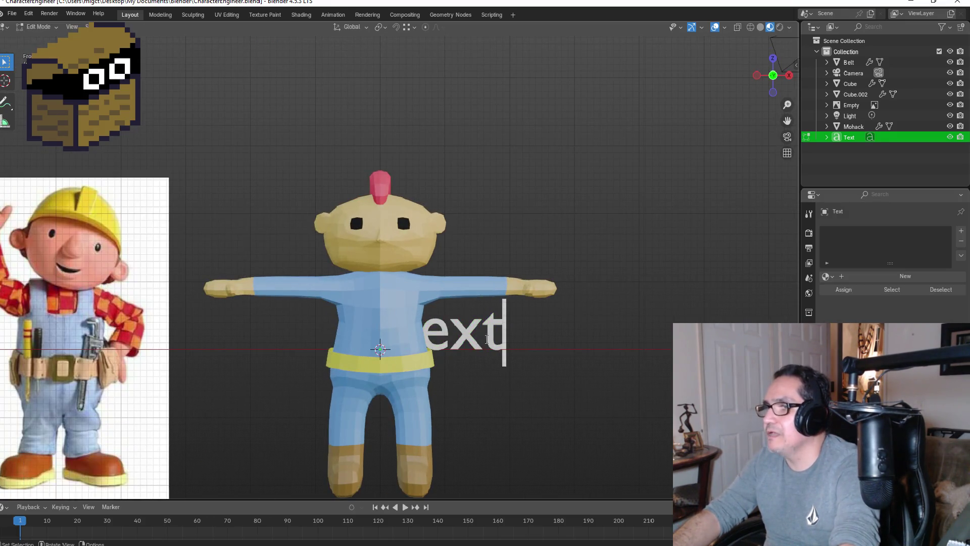
# - Replace the placeholder word with 'Mig' and shrink it to 0.292 scale
pyautogui.press('BackSpace')
pyautogui.press('BackSpace')
pyautogui.press('BackSpace')
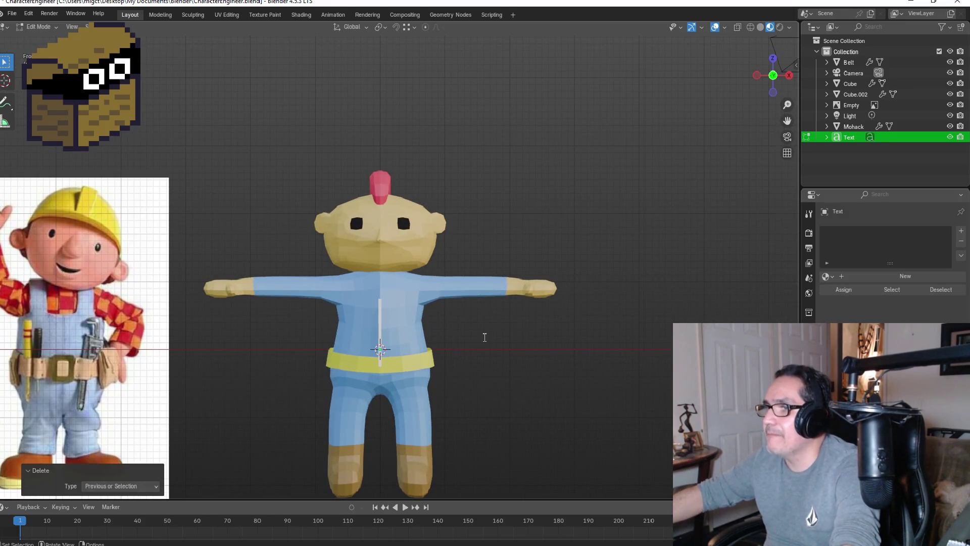
pyautogui.write('I')
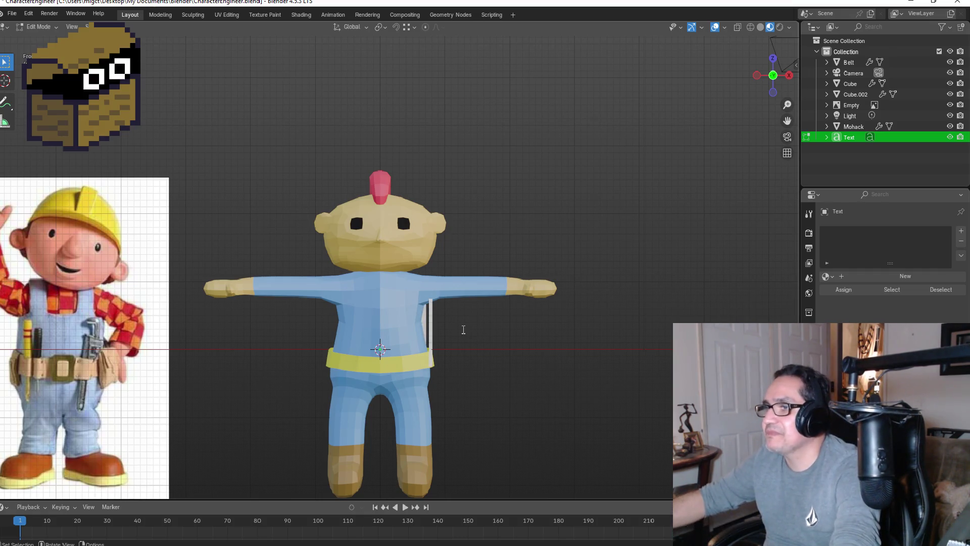
pyautogui.write('ig')
pyautogui.press('Tab')
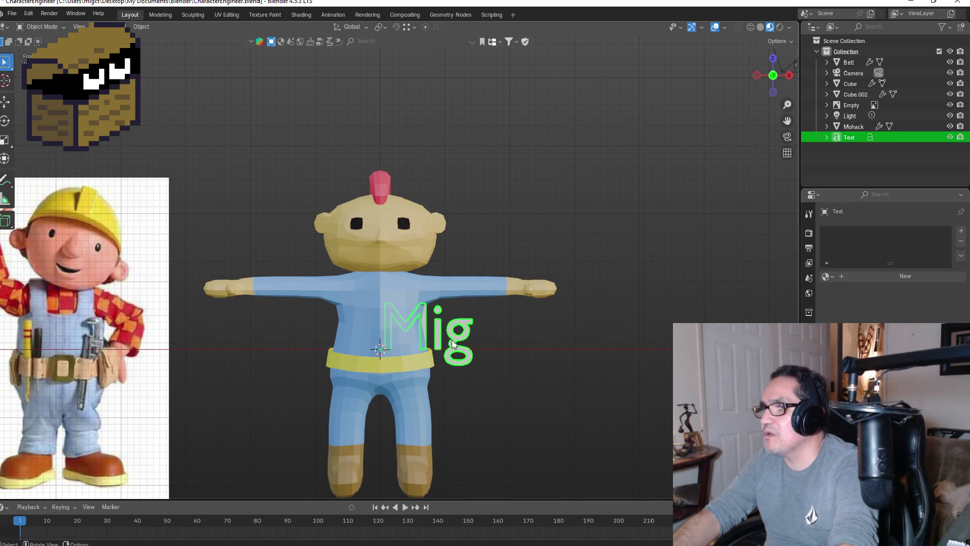
pyautogui.press('g')
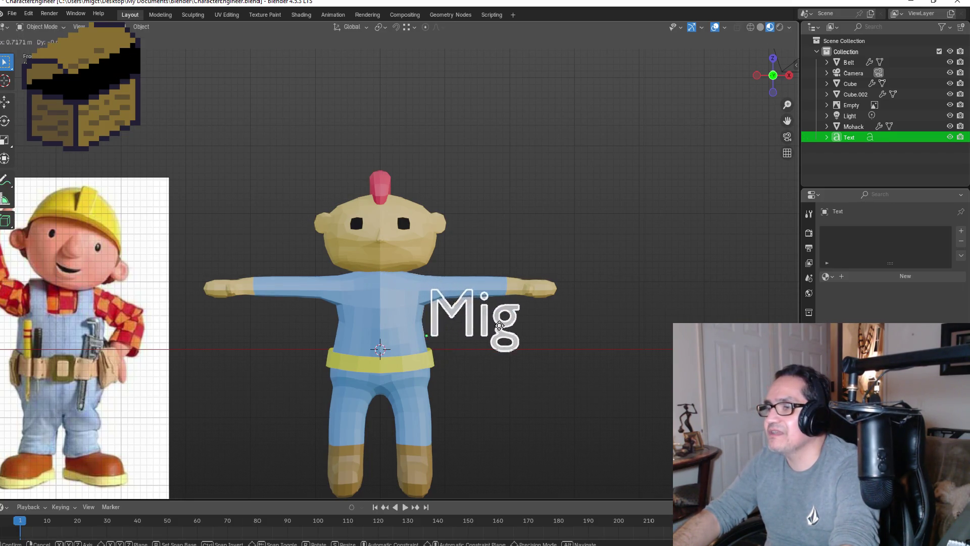
pyautogui.click(550, 352)
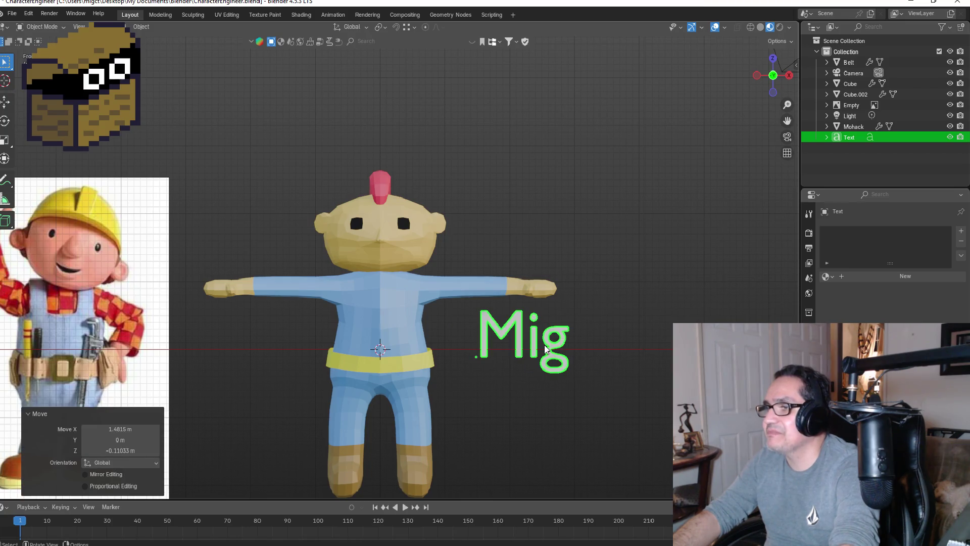
pyautogui.press('s')
pyautogui.click(500, 351)
# - Move the Mig text onto the chest, checking its depth from the side view
pyautogui.press('g')
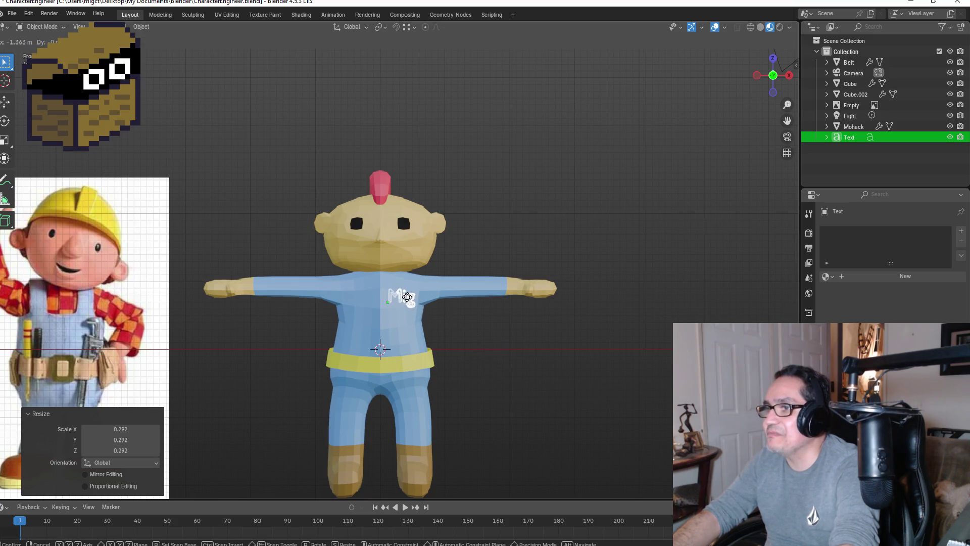
pyautogui.click(408, 297)
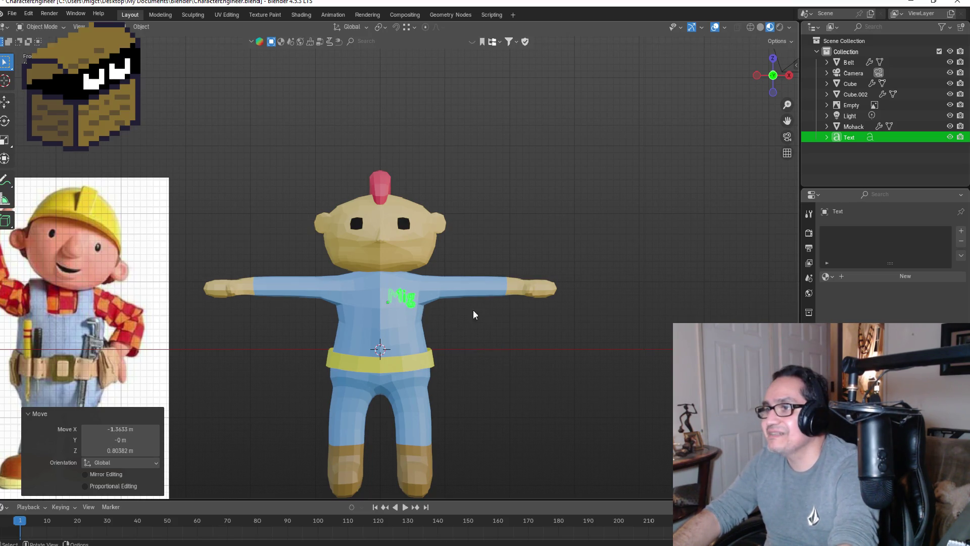
pyautogui.press('KP_3')
pyautogui.press('g')
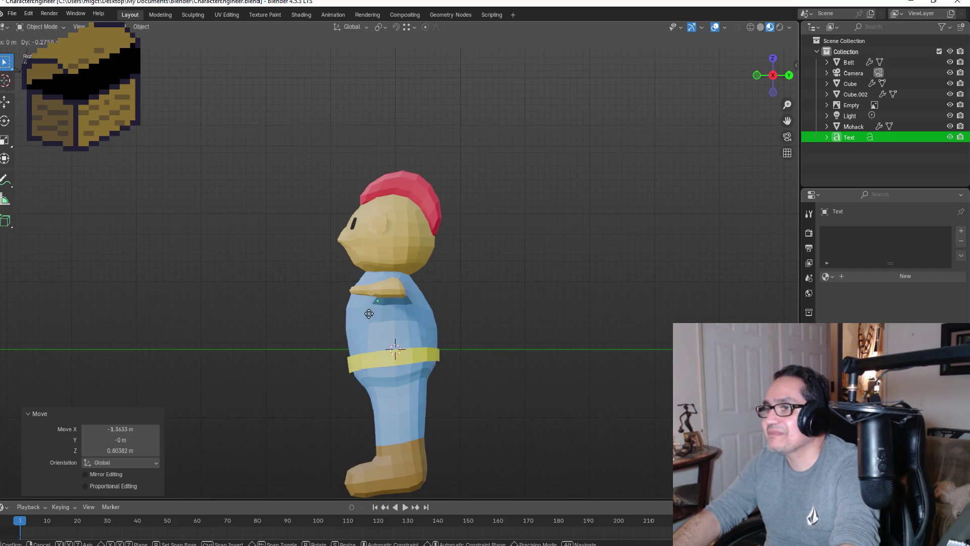
pyautogui.click(335, 313)
pyautogui.press('KP_1')
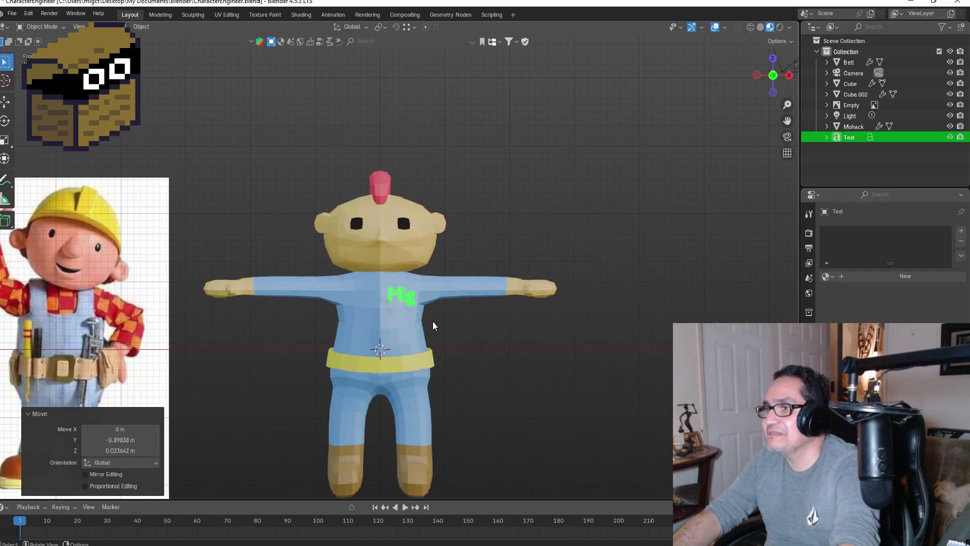
pyautogui.scroll(3, 407, 302)
# - Refine the Mig text's position on the chest and scale it to 0.771
pyautogui.click(450, 356)
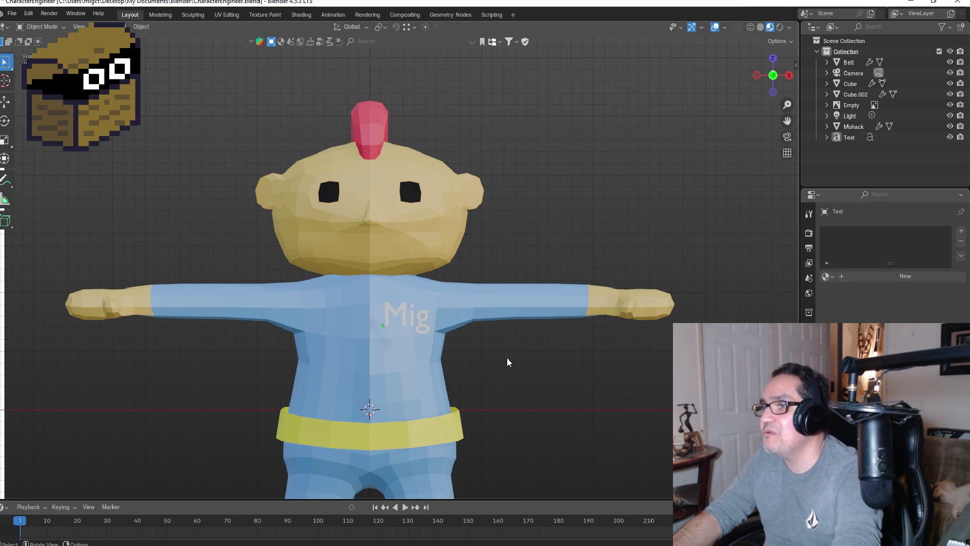
pyautogui.click(404, 317)
pyautogui.press('g')
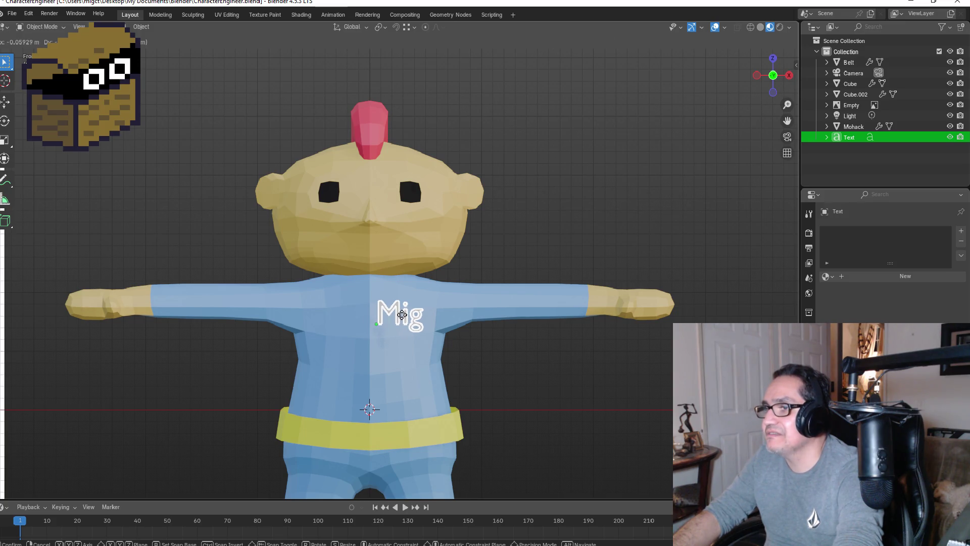
pyautogui.click(402, 314)
pyautogui.press('s')
pyautogui.click(397, 319)
pyautogui.press('g')
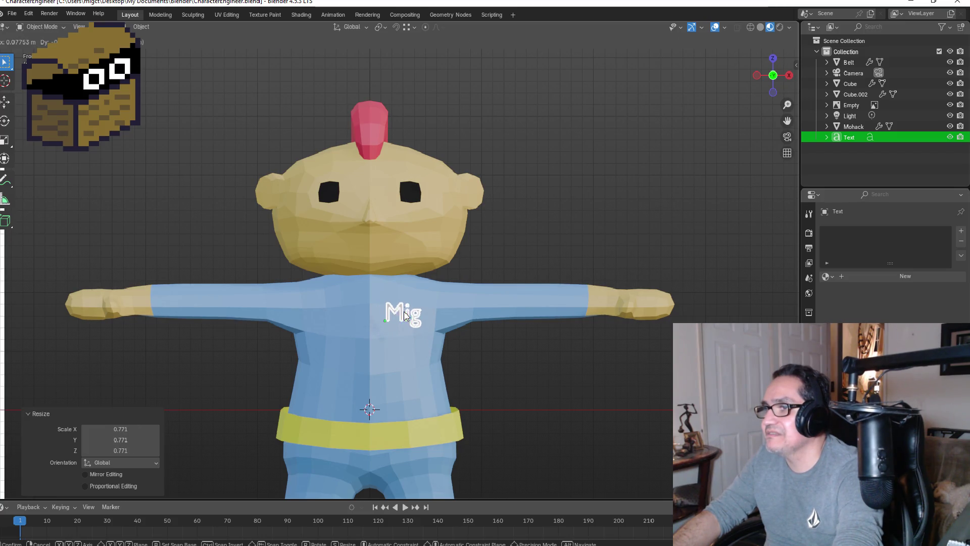
pyautogui.click(403, 312)
pyautogui.click(558, 374)
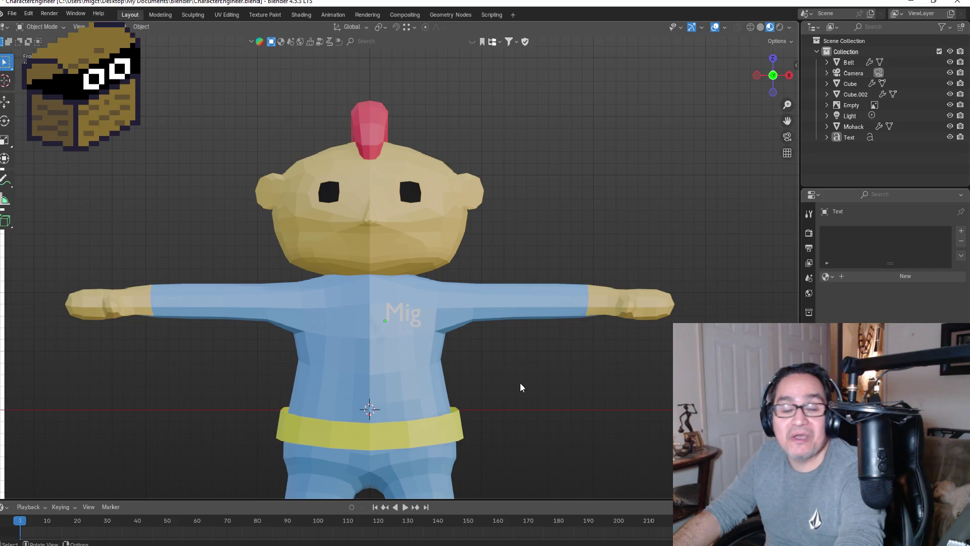
pyautogui.moveTo(502, 393)
pyautogui.mouseDown(button='middle')
pyautogui.moveTo(560, 389)
pyautogui.moveTo(471, 382)
pyautogui.moveTo(418, 327)
pyautogui.mouseUp(button='middle')
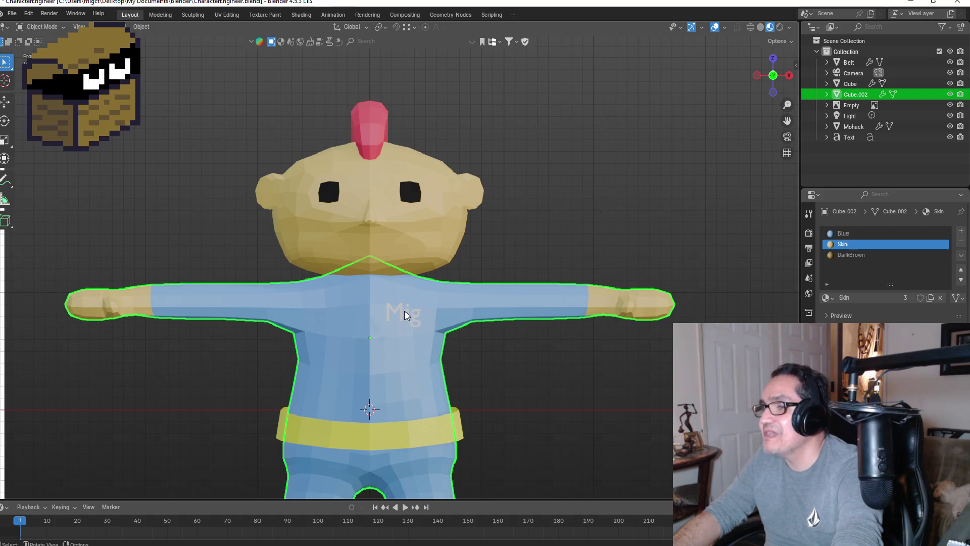
# - Cut the lettering down to a single 'M'
pyautogui.click(404, 315)
pyautogui.press('Tab')
pyautogui.press('BackSpace')
pyautogui.press('BackSpace')
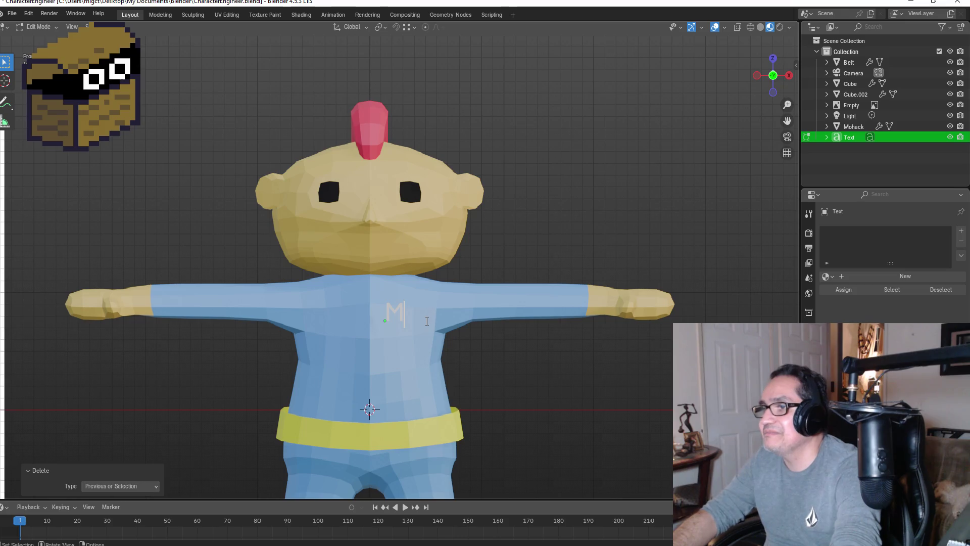
pyautogui.write('m')
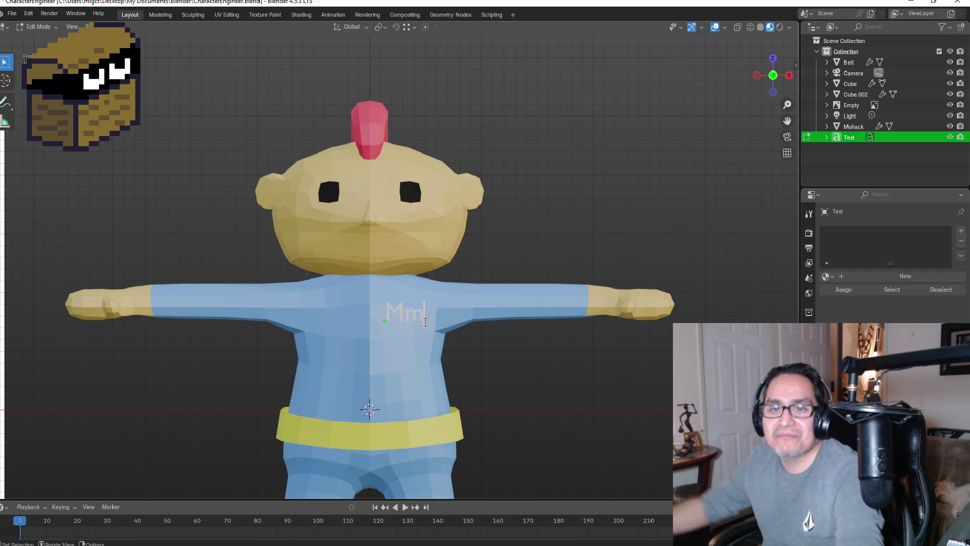
pyautogui.press('BackSpace')
pyautogui.press('Tab')
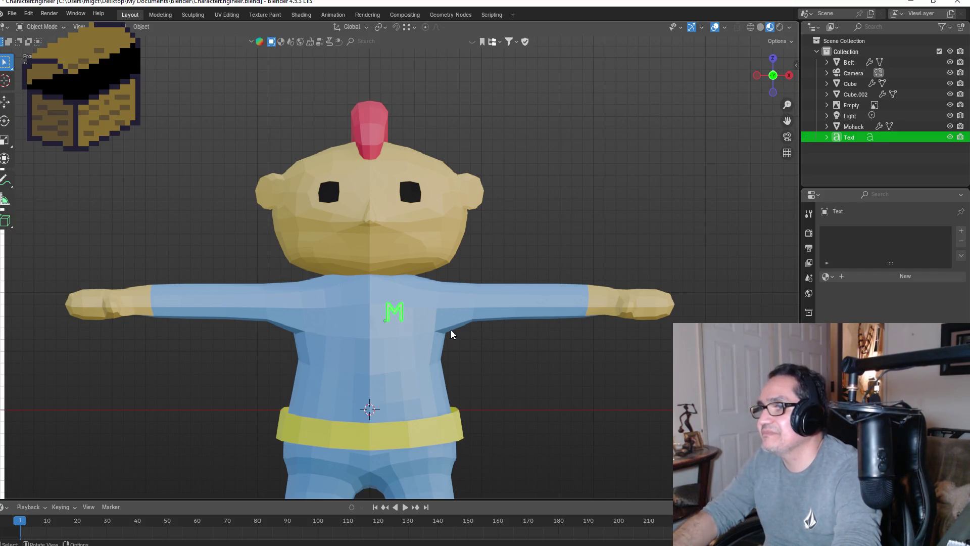
# - Enlarge the M to 1.454 scale and lower it on the chest
pyautogui.press('g')
pyautogui.click(454, 330)
pyautogui.press('s')
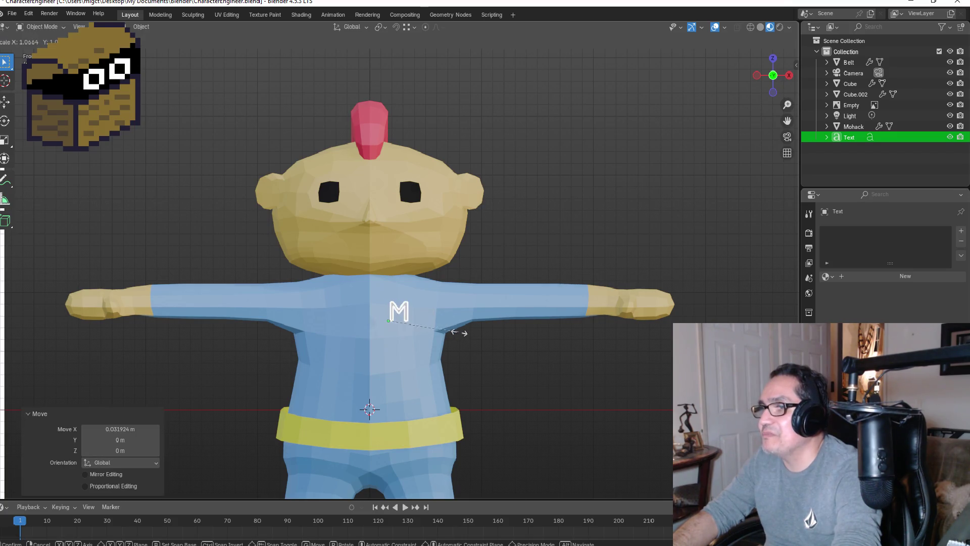
pyautogui.click(480, 346)
pyautogui.press('g')
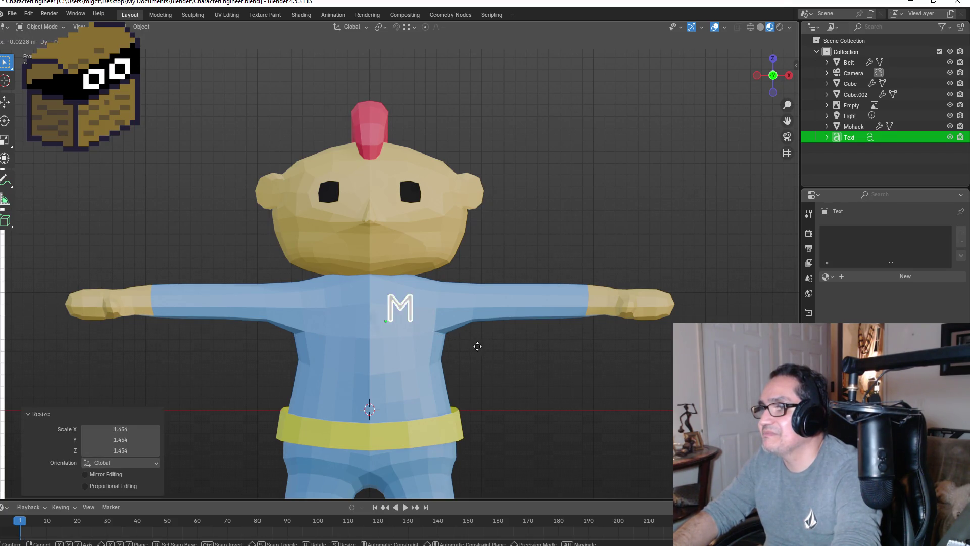
pyautogui.click(479, 355)
pyautogui.moveTo(596, 363)
pyautogui.mouseDown(button='middle')
pyautogui.moveTo(358, 350)
pyautogui.moveTo(485, 365)
pyautogui.moveTo(460, 350)
pyautogui.moveTo(463, 362)
pyautogui.mouseUp(button='middle')
# - Nudge the torso's side vertices slightly, working from the side view
pyautogui.press('KP_3')
pyautogui.click(455, 361)
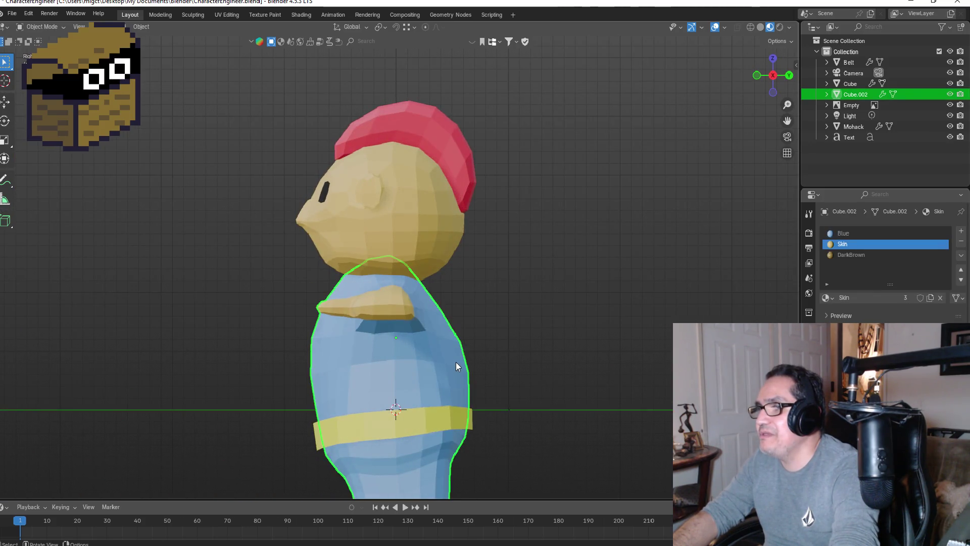
pyautogui.press('Tab')
pyautogui.moveTo(457, 332); pyautogui.dragTo(514, 407)
pyautogui.press('g')
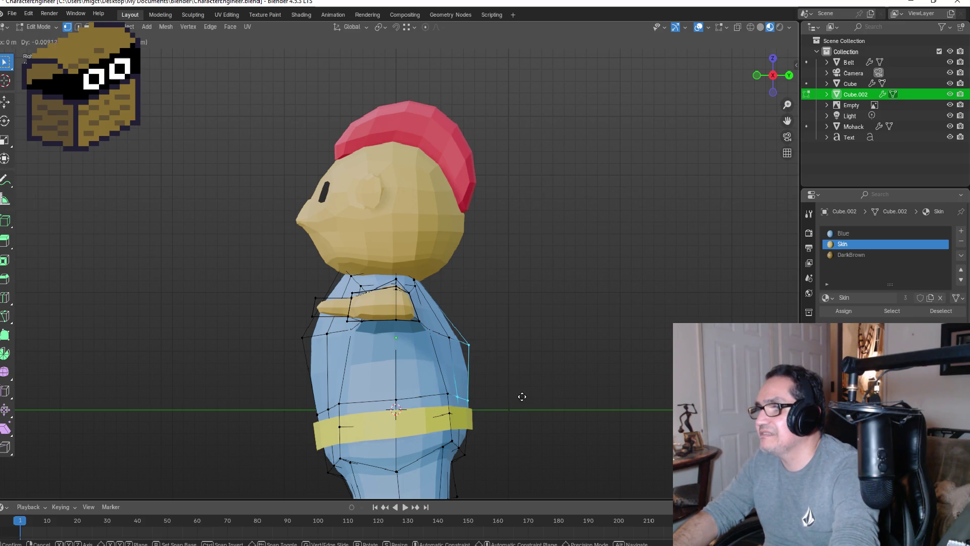
pyautogui.click(512, 396)
pyautogui.press('KP_1')
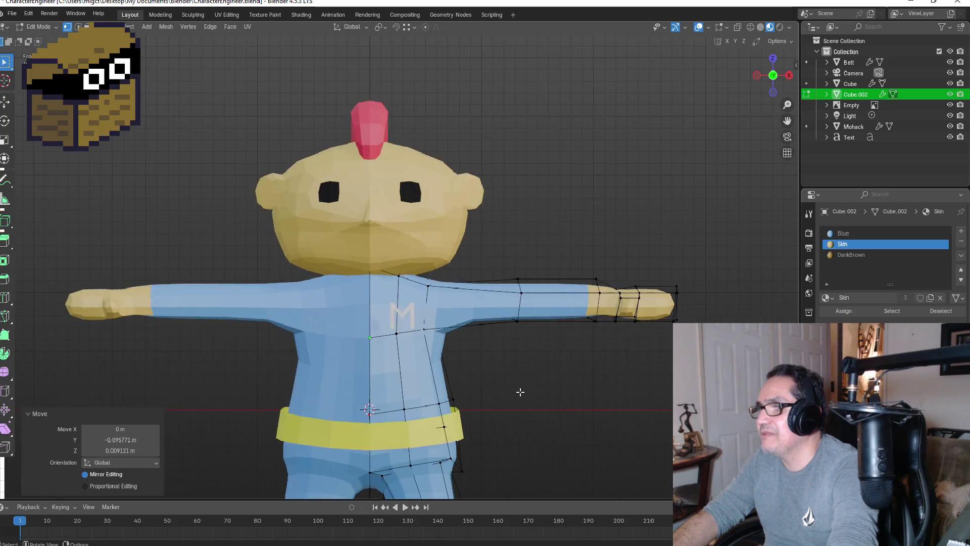
pyautogui.press('Tab')
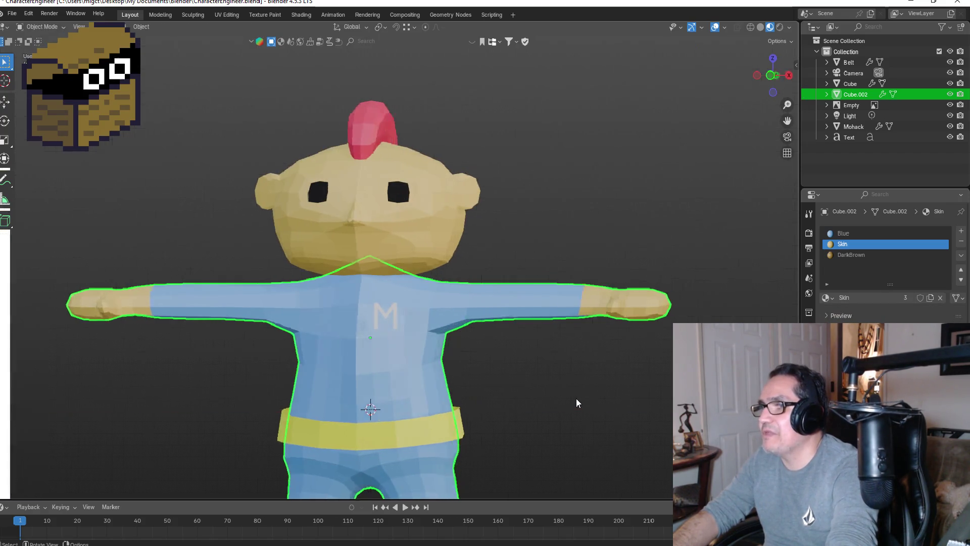
pyautogui.press('KP_3')
pyautogui.moveTo(583, 396)
pyautogui.mouseDown(button='middle')
pyautogui.moveTo(479, 377)
pyautogui.moveTo(626, 386)
pyautogui.mouseUp(button='middle')
pyautogui.press('KP_1')
# - Rename the body mesh from Cube.002 to 'Body'
pyautogui.click(413, 325)
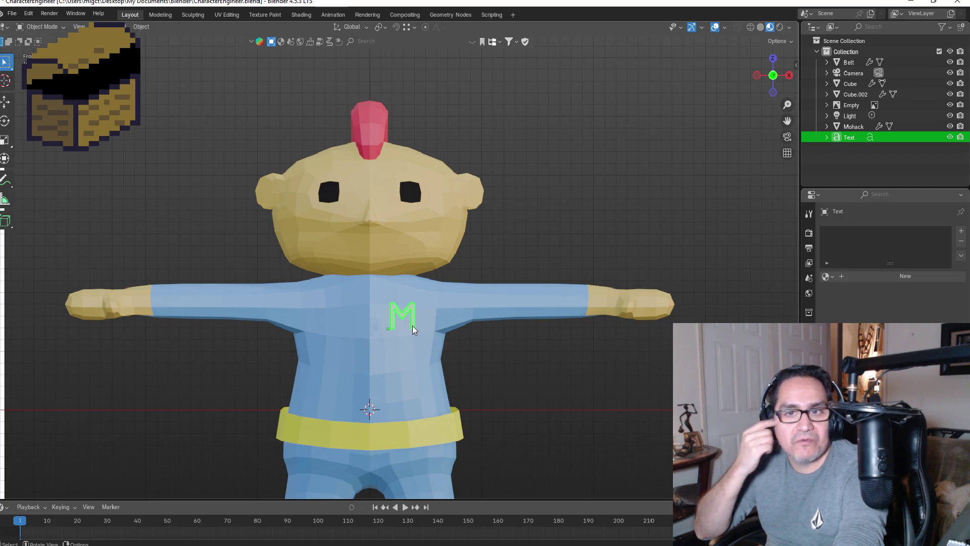
pyautogui.click(576, 371)
pyautogui.click(462, 298)
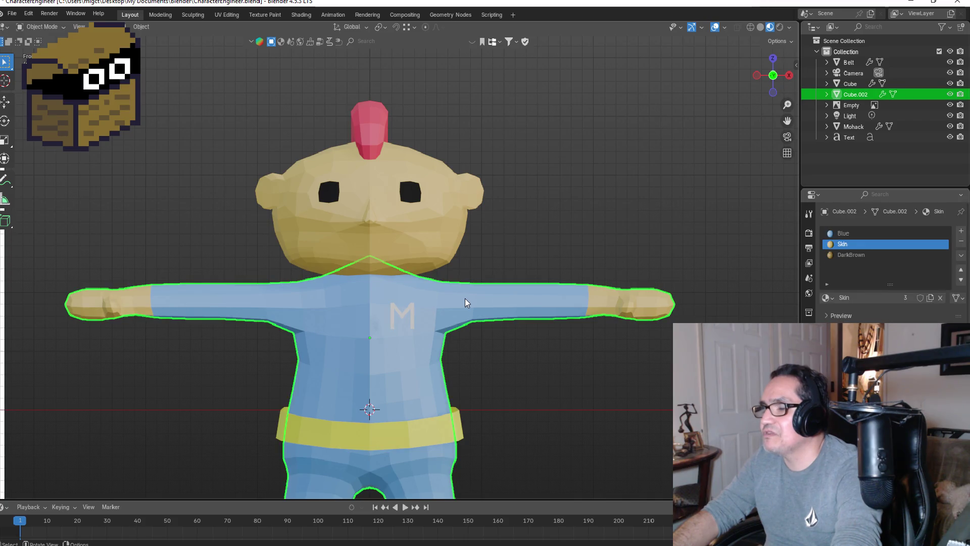
pyautogui.doubleClick(857, 96)
pyautogui.write('Body')
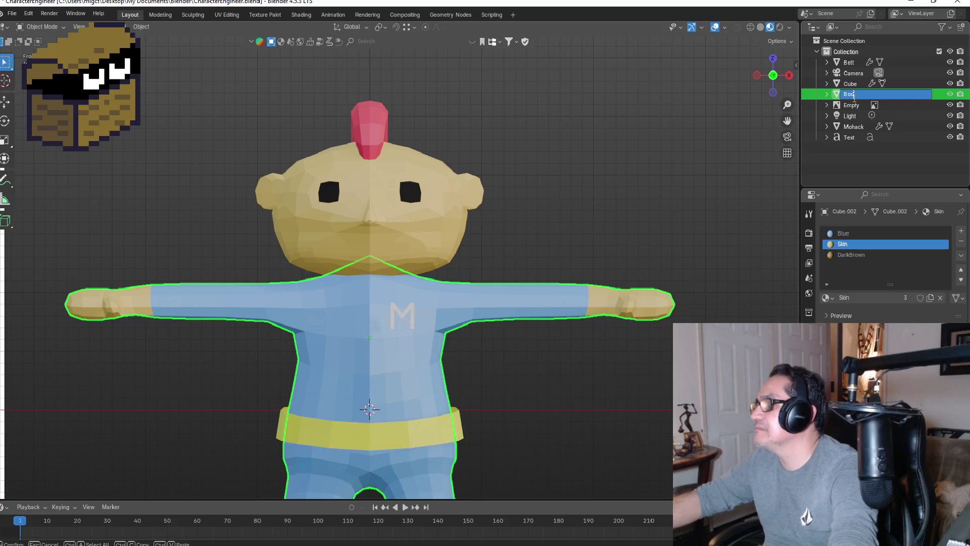
pyautogui.press('Return')
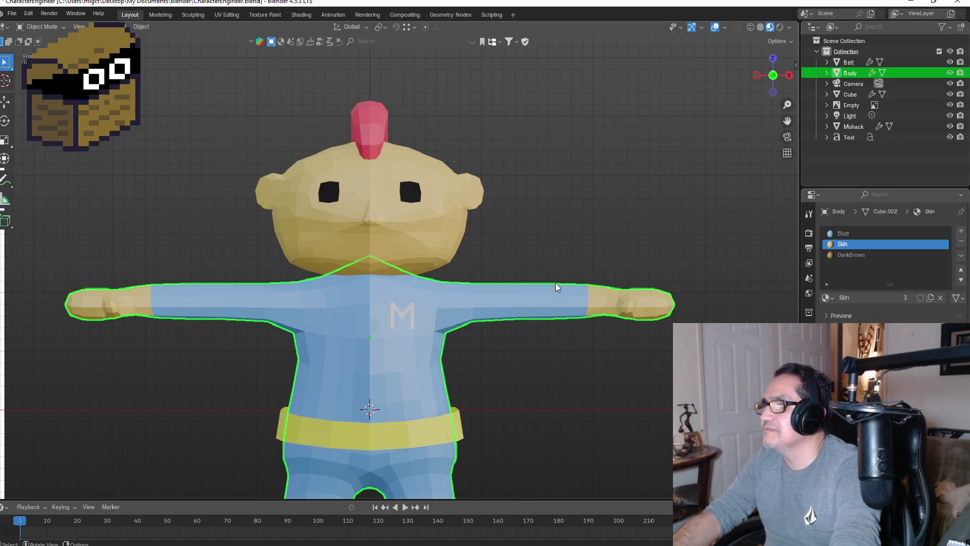
pyautogui.press('Tab')
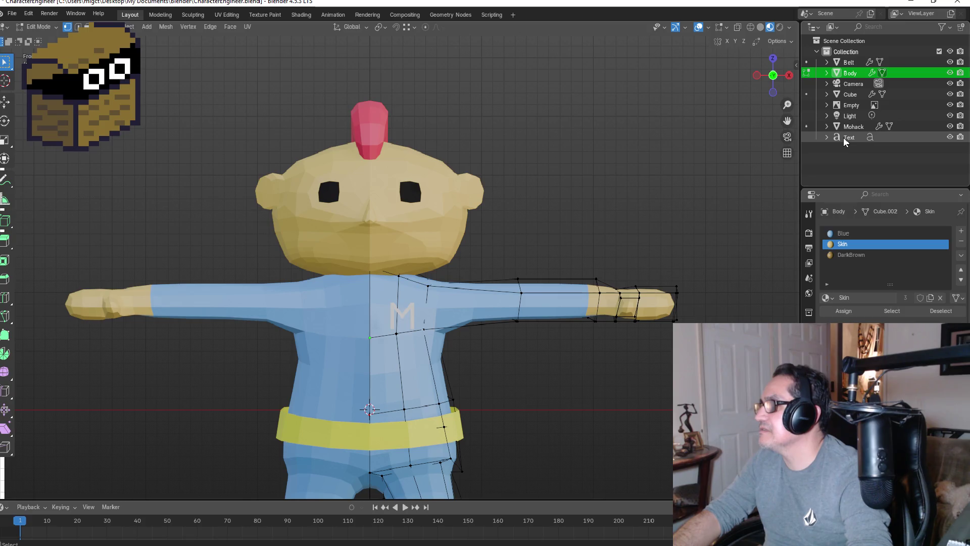
# - Knife-project the M text's outline into the Body mesh and hide the text object
pyautogui.keyDown('ctrl'); pyautogui.click(844, 141); pyautogui.keyUp('ctrl')
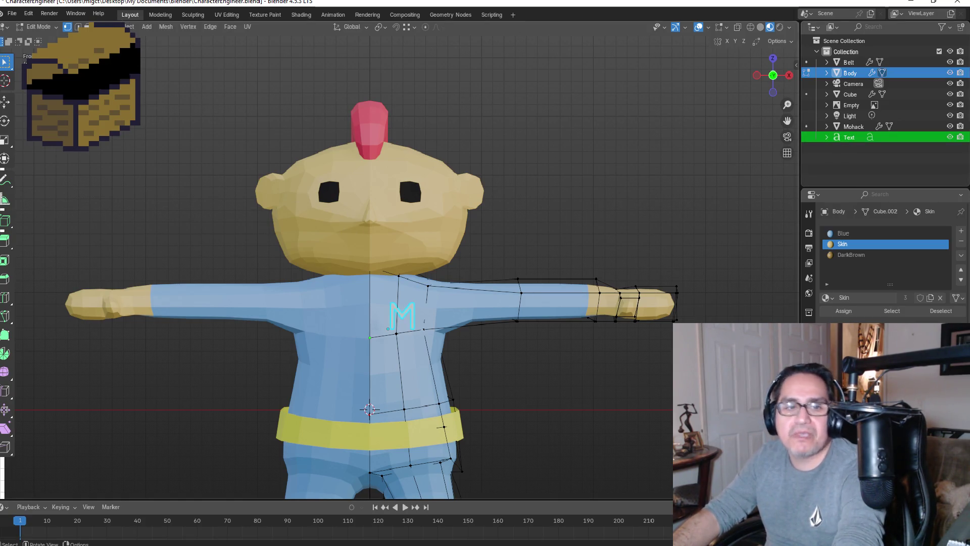
pyautogui.click(168, 29)
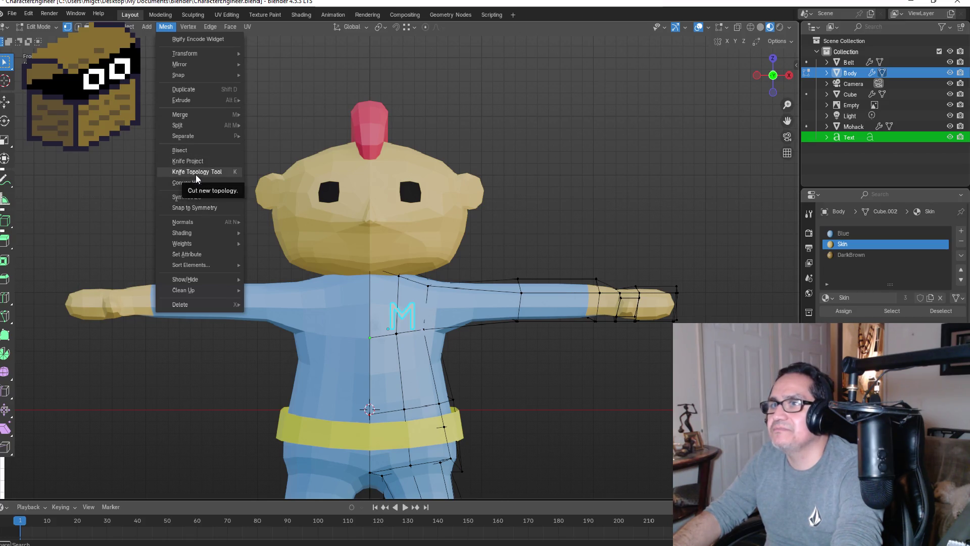
pyautogui.click(195, 161)
pyautogui.press('Tab')
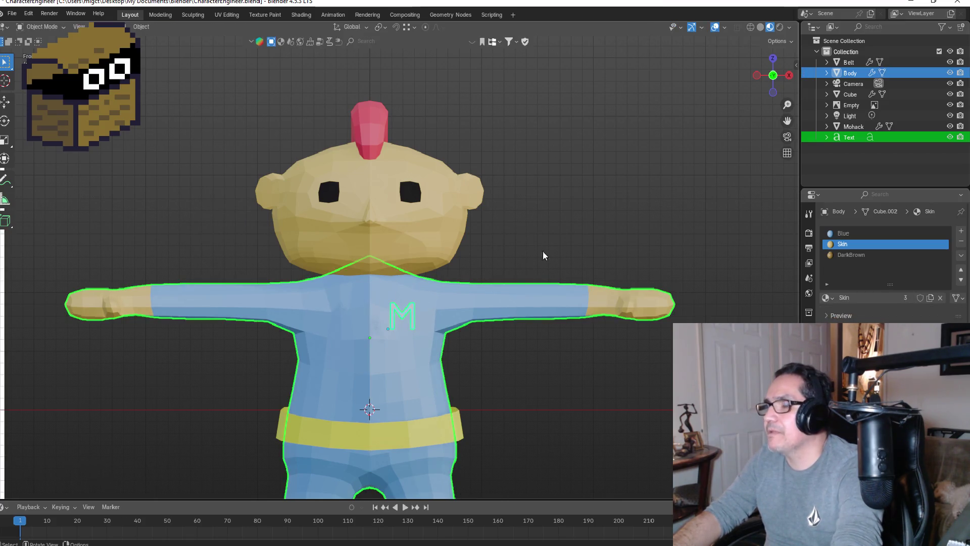
pyautogui.click(949, 137)
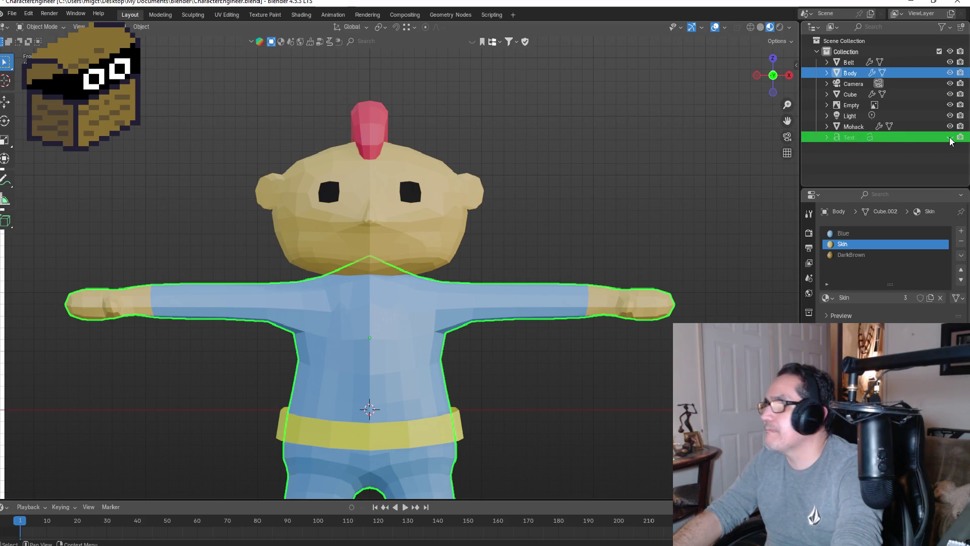
# - Try extruding the cut M faces outward by 0.043731 m, then undo it
pyautogui.press('Tab')
pyautogui.scroll(4, 422, 357)
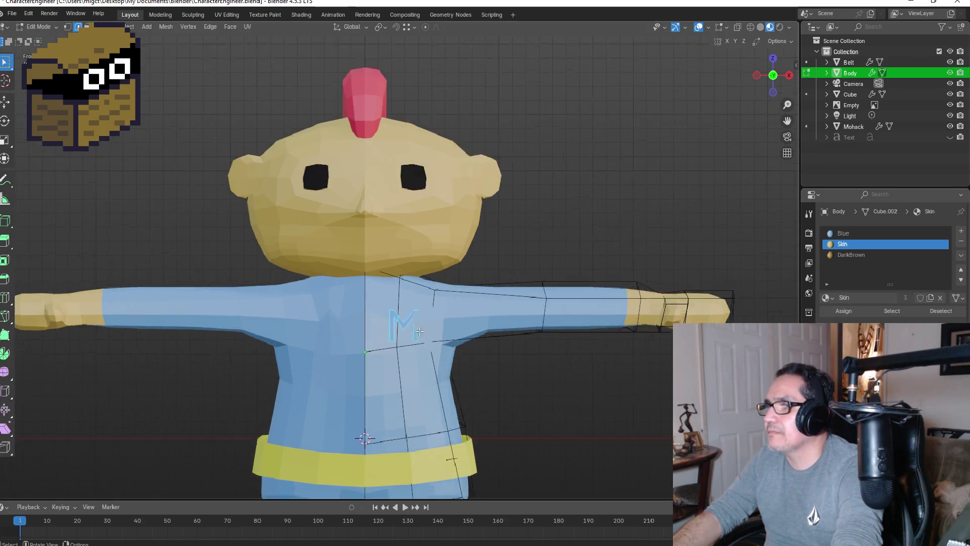
pyautogui.moveTo(433, 328); pyautogui.dragTo(424, 351, button='middle')
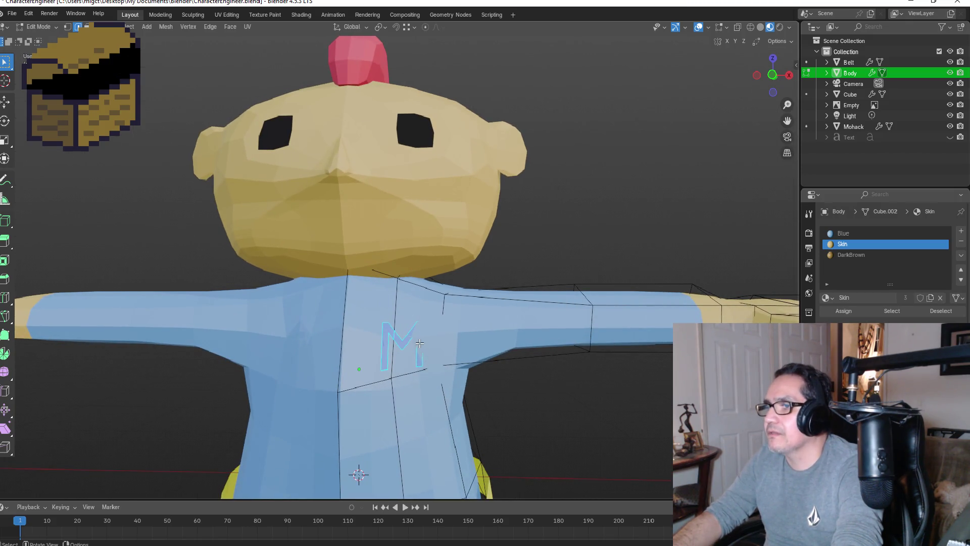
pyautogui.press('g')
pyautogui.press('z')
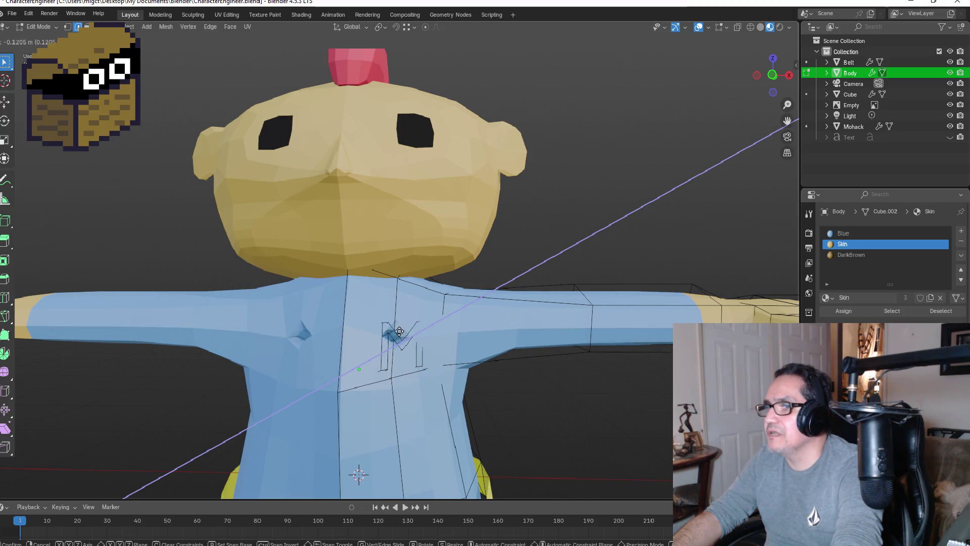
pyautogui.press('Escape')
pyautogui.moveTo(397, 331)
pyautogui.mouseDown(button='middle')
pyautogui.moveTo(479, 323)
pyautogui.moveTo(356, 336)
pyautogui.mouseUp(button='middle')
pyautogui.press('e')
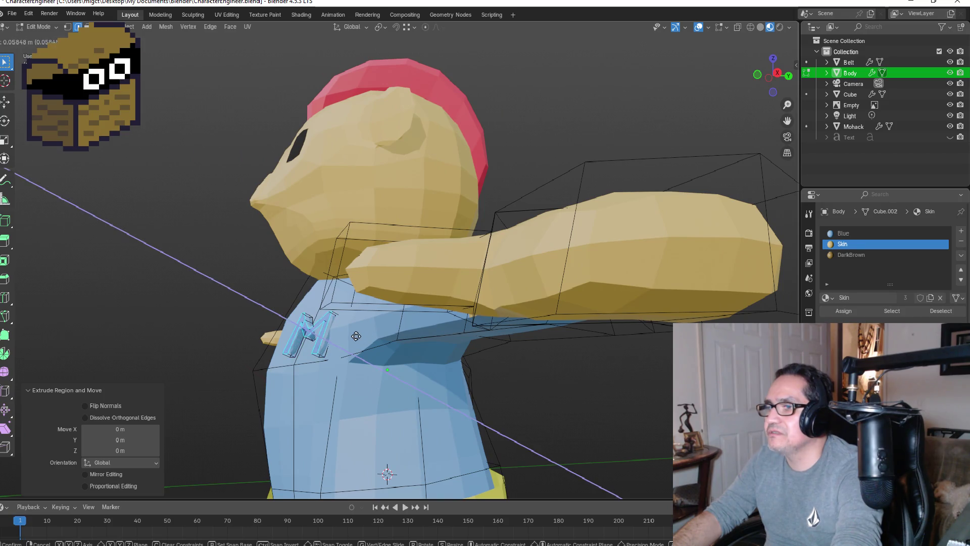
pyautogui.click(357, 337)
pyautogui.moveTo(358, 337); pyautogui.dragTo(488, 336, button='middle')
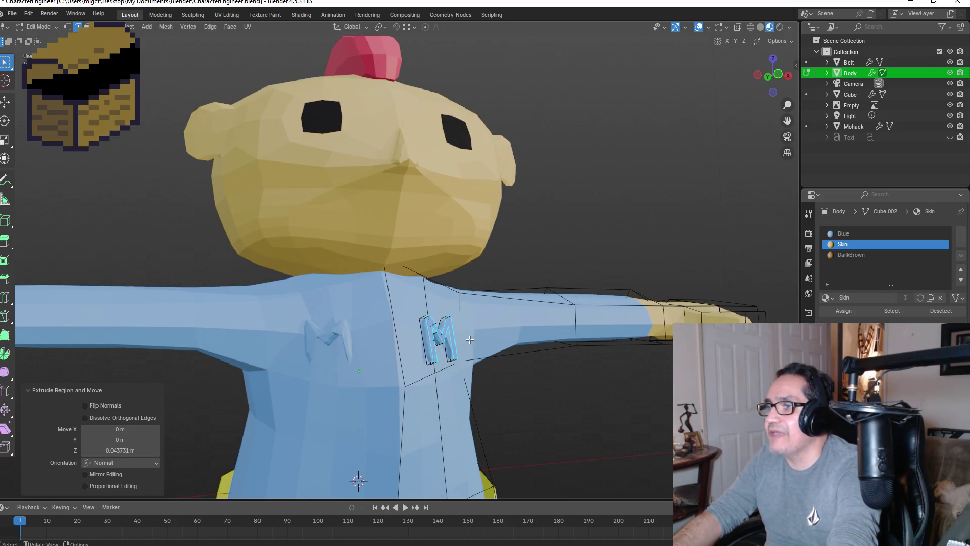
pyautogui.press('KP_1')
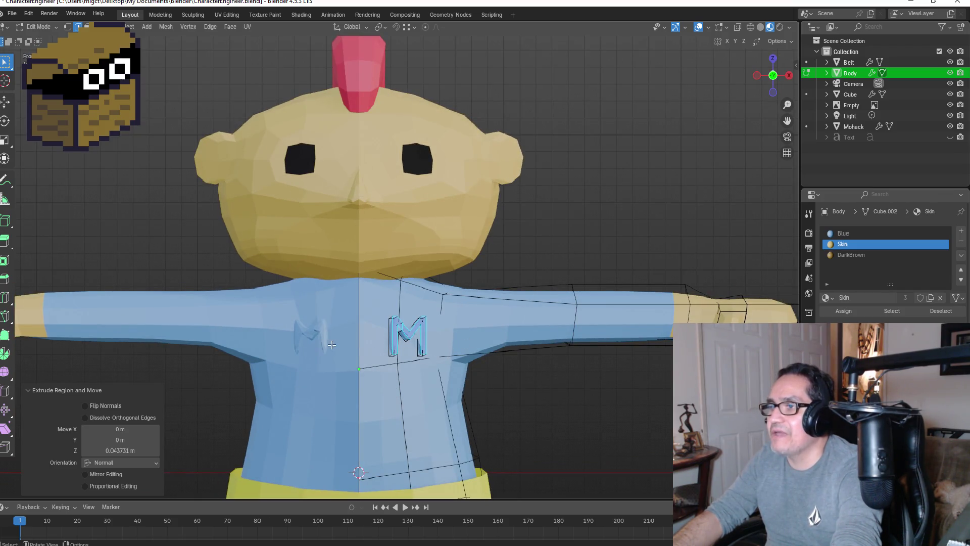
pyautogui.moveTo(442, 360); pyautogui.dragTo(444, 353, button='middle')
pyautogui.hotkey('ctrl', 'z')
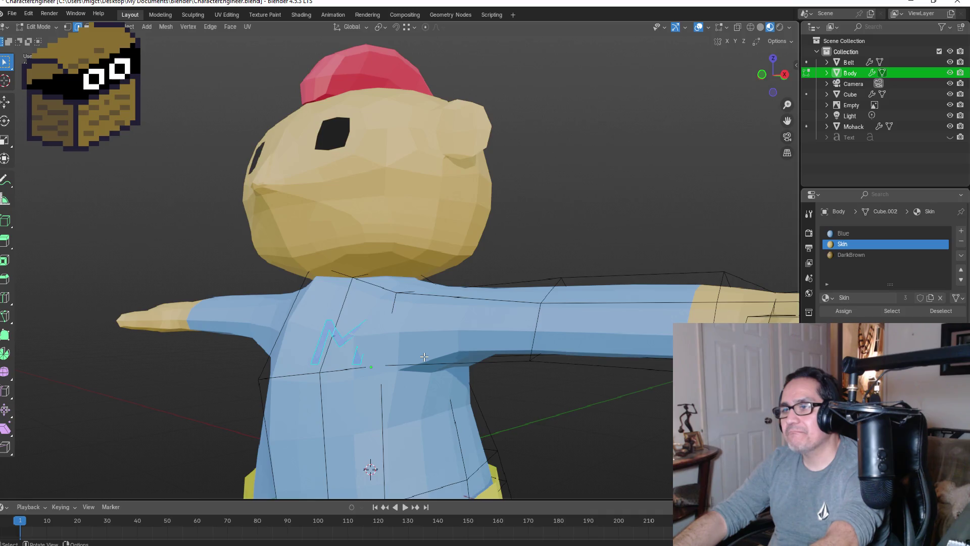
pyautogui.press('KP_1')
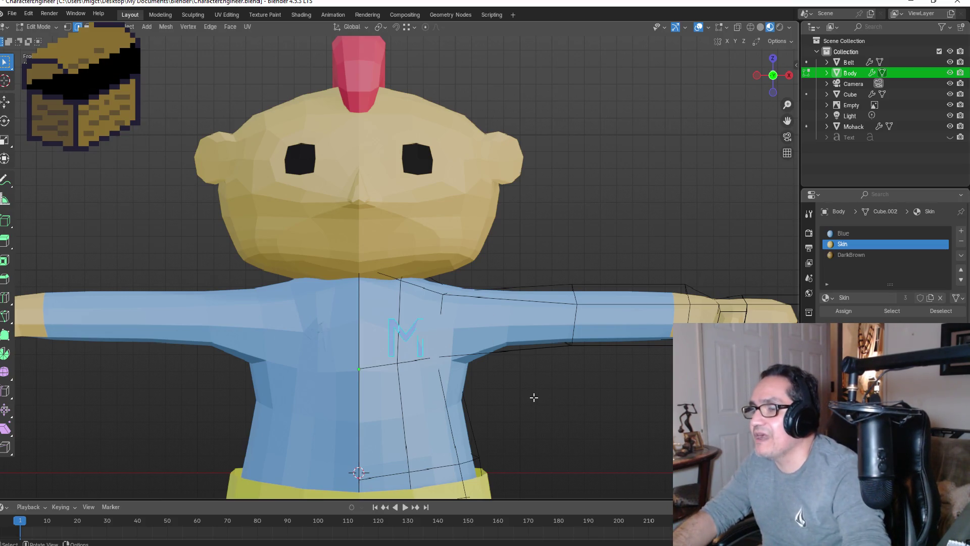
pyautogui.press('Tab')
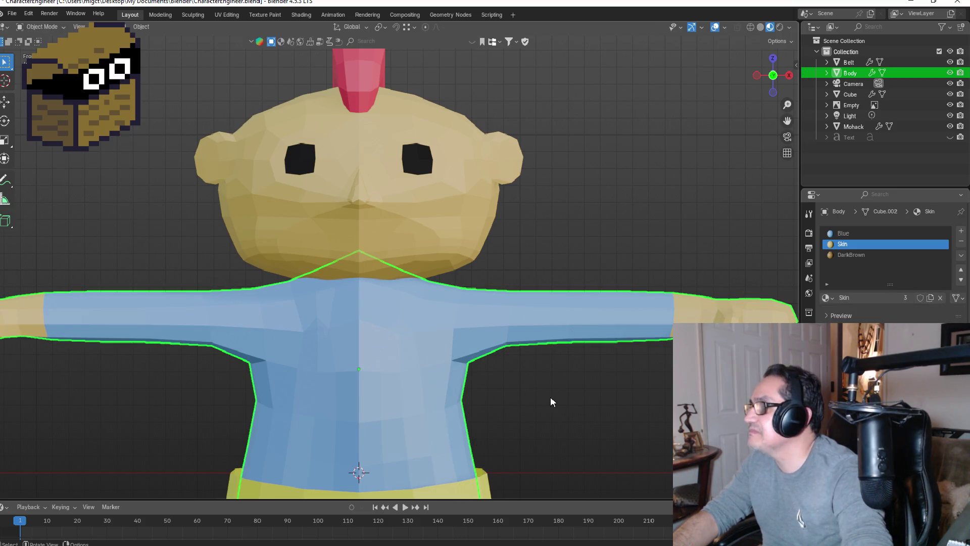
# - Unhide the M letter and reselect the Body mesh
pyautogui.hotkey('alt', 'h')
pyautogui.press('Tab')
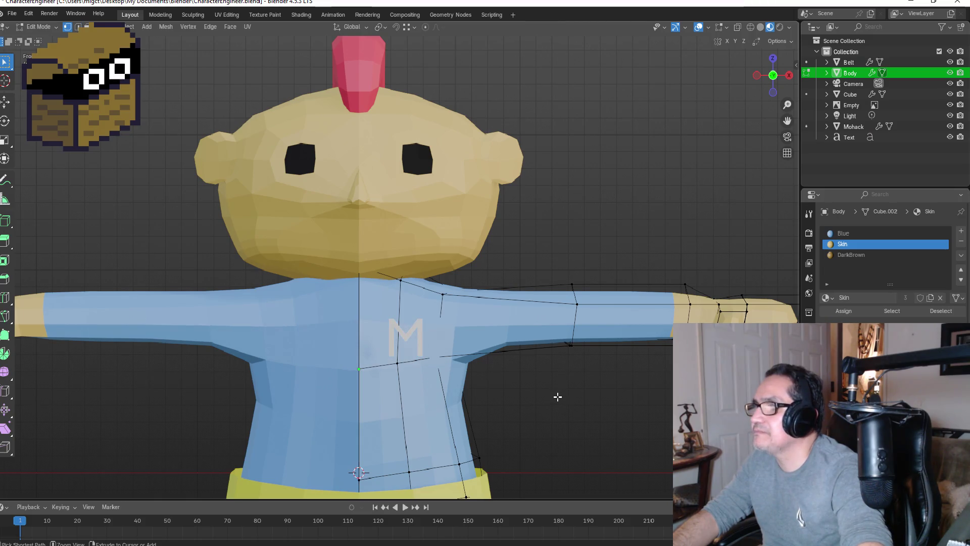
pyautogui.press('Tab')
pyautogui.click(587, 229)
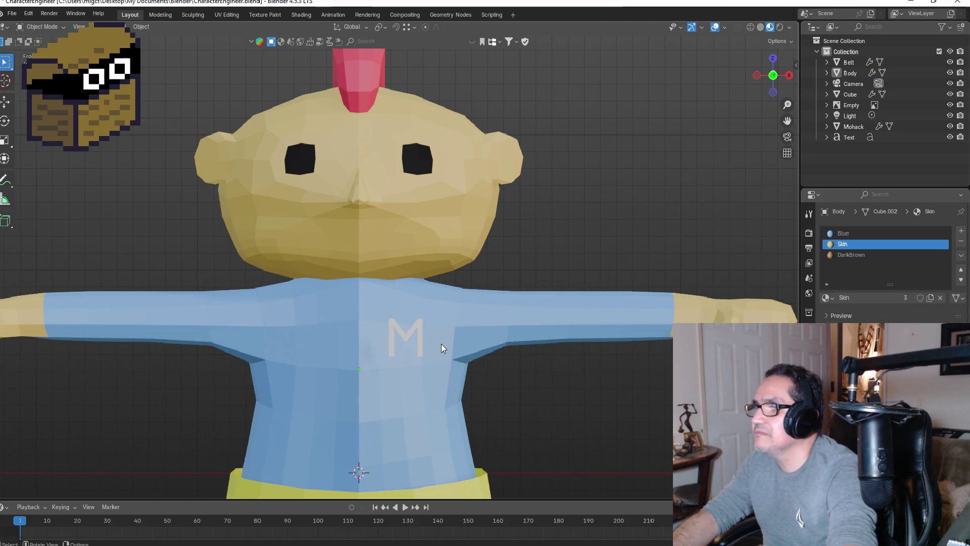
pyautogui.click(414, 327)
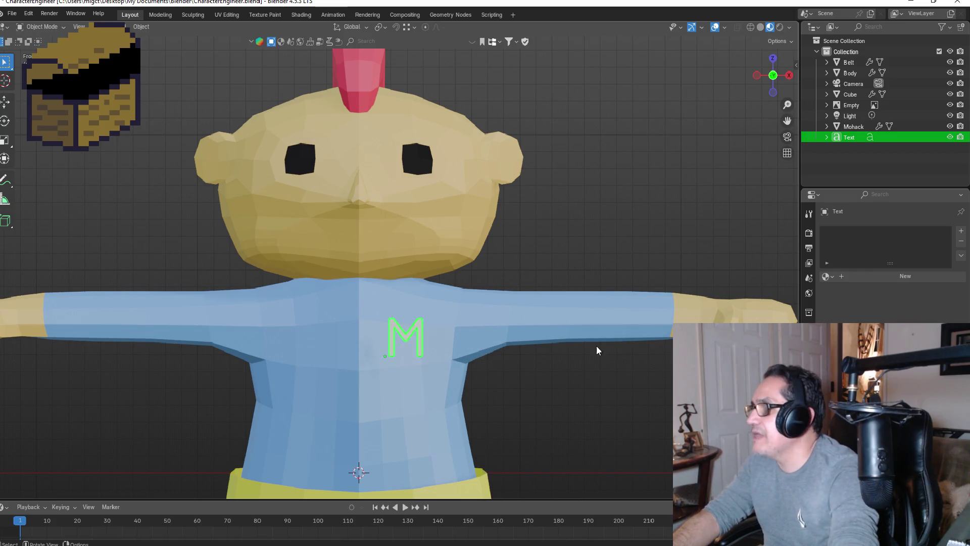
pyautogui.click(571, 319)
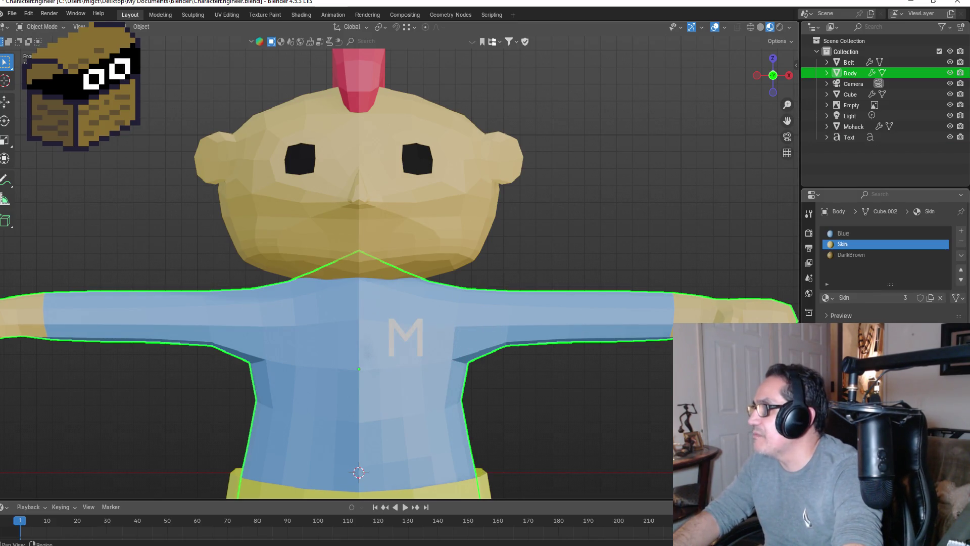
# - Apply the Body's Mirror modifier, leaving only Subdivision
pyautogui.click(809, 342)
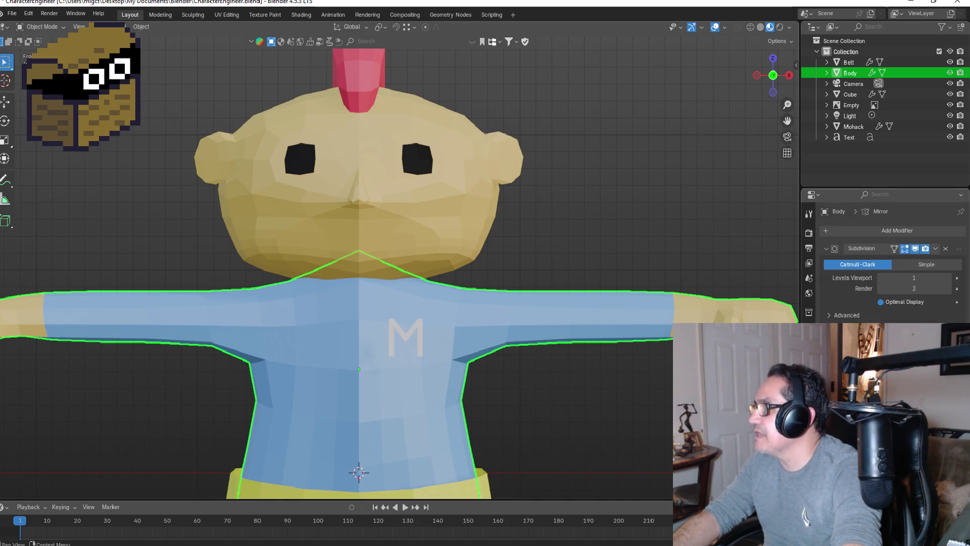
pyautogui.moveTo(596, 223)
pyautogui.mouseDown(button='middle')
pyautogui.moveTo(653, 215)
pyautogui.moveTo(465, 227)
pyautogui.moveTo(385, 208)
pyautogui.moveTo(305, 298)
pyautogui.moveTo(477, 274)
pyautogui.moveTo(474, 262)
pyautogui.moveTo(444, 254)
pyautogui.moveTo(437, 260)
pyautogui.moveTo(458, 265)
pyautogui.moveTo(534, 239)
pyautogui.moveTo(659, 228)
pyautogui.moveTo(644, 302)
pyautogui.mouseUp(button='middle')
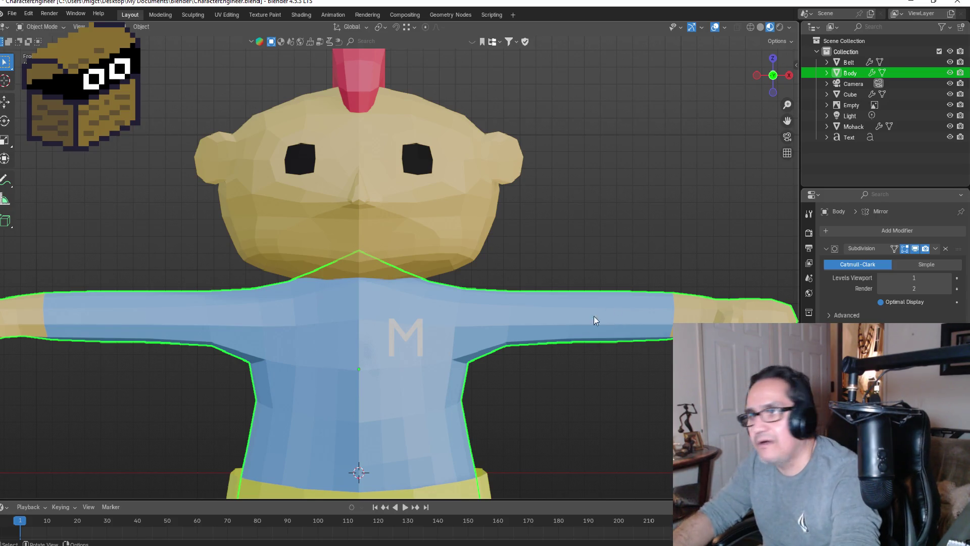
pyautogui.scroll(-4, 602, 318)
pyautogui.moveTo(556, 354)
pyautogui.mouseDown(button='middle')
pyautogui.moveTo(525, 344)
pyautogui.moveTo(520, 398)
pyautogui.moveTo(522, 374)
pyautogui.mouseUp(button='middle')
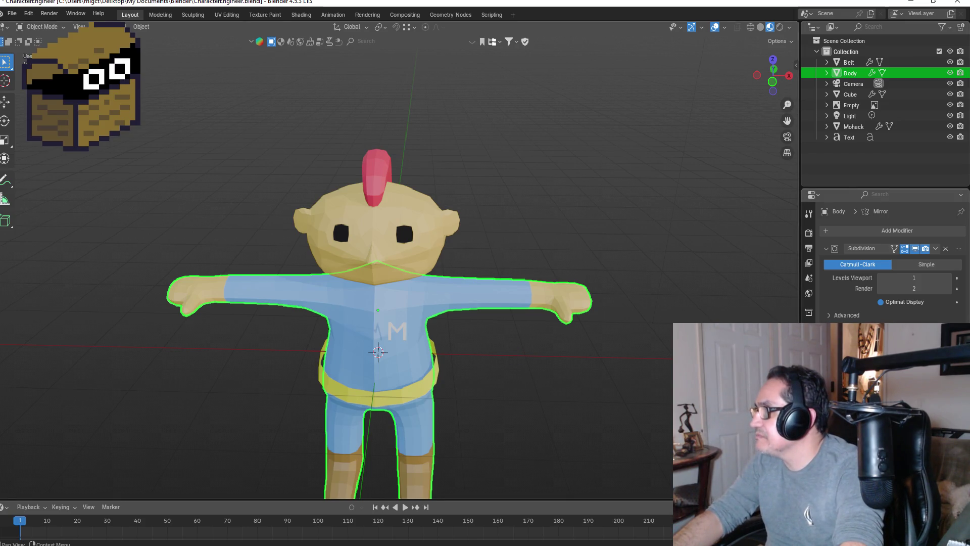
pyautogui.hotkey('ctrl', 'a')
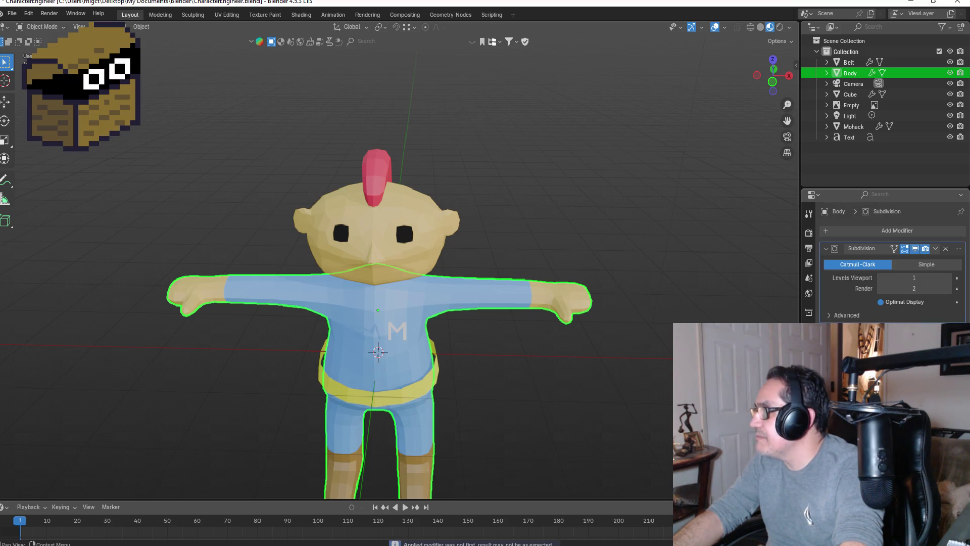
pyautogui.press('KP_1')
pyautogui.scroll(3, 386, 306)
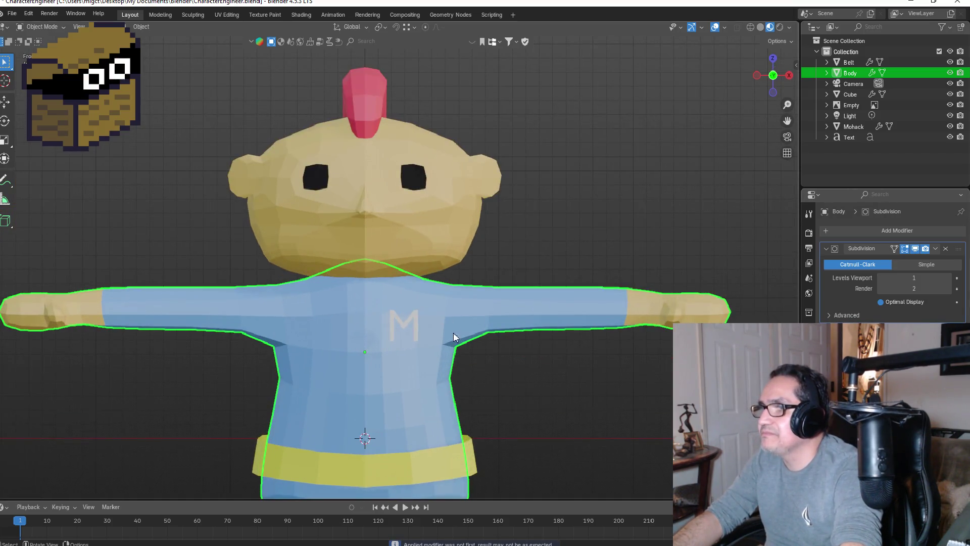
pyautogui.press('Tab')
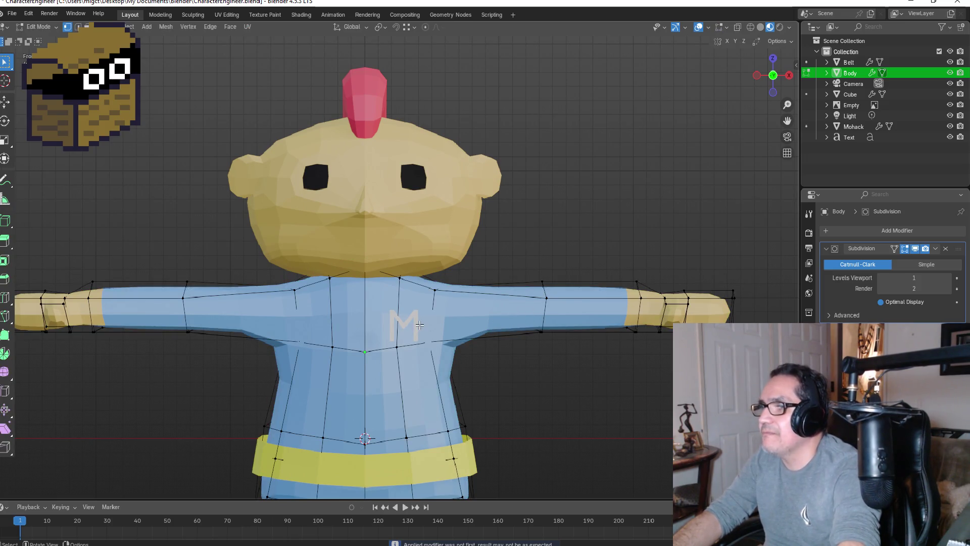
pyautogui.keyDown('ctrl'); pyautogui.click(851, 136); pyautogui.keyUp('ctrl')
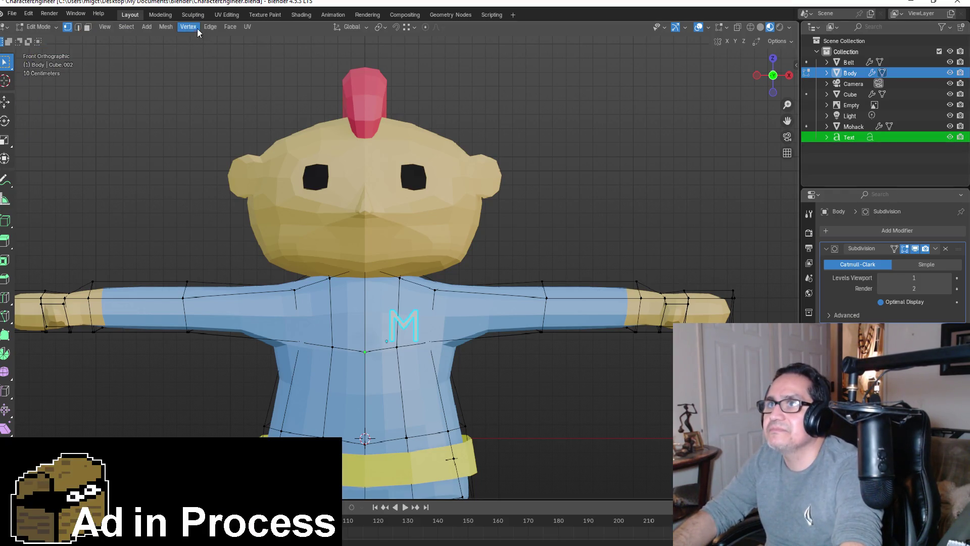
# - Open the Mesh menu in Blender's edit mode
pyautogui.click(146, 27)
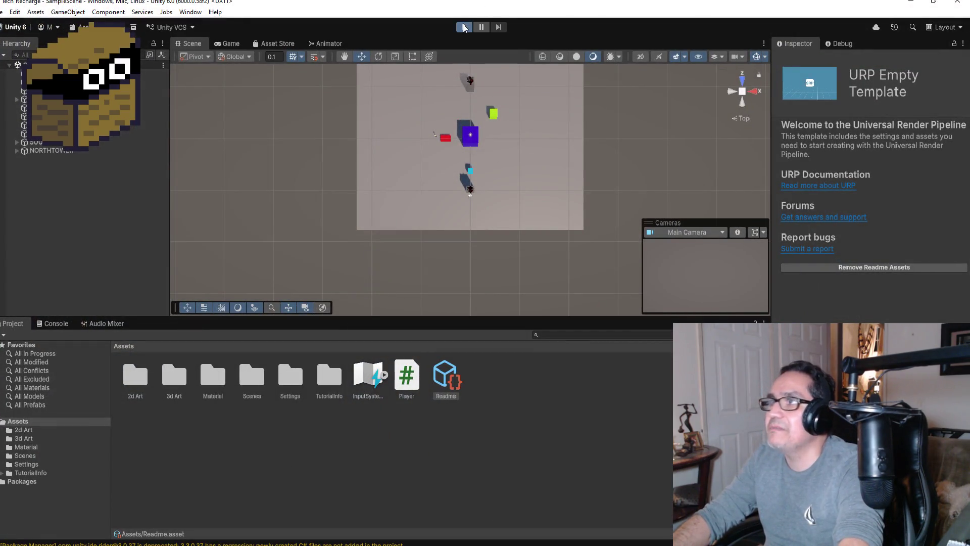
# - Enter Play mode to run the sample scene
pyautogui.click(464, 27)
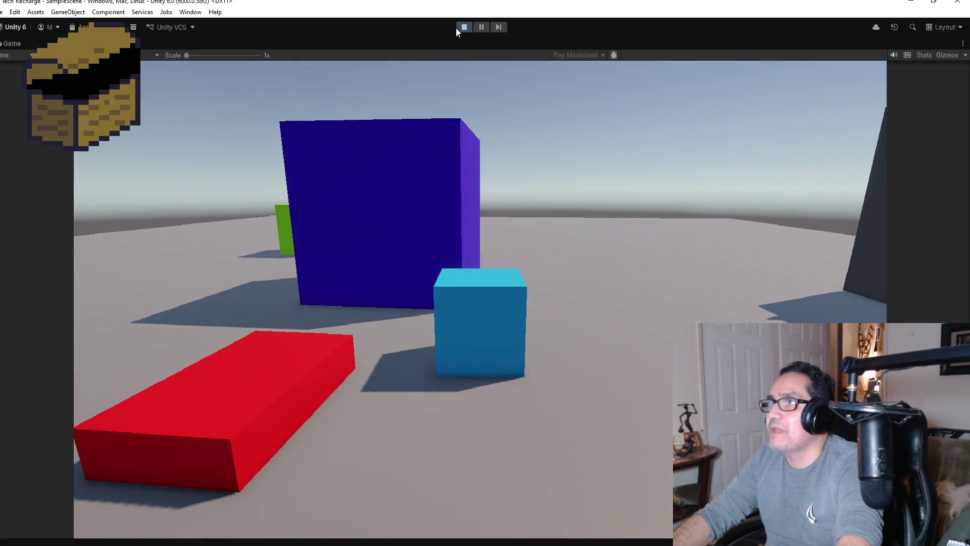
# - Exit Play mode to stop the running game
pyautogui.click(462, 27)
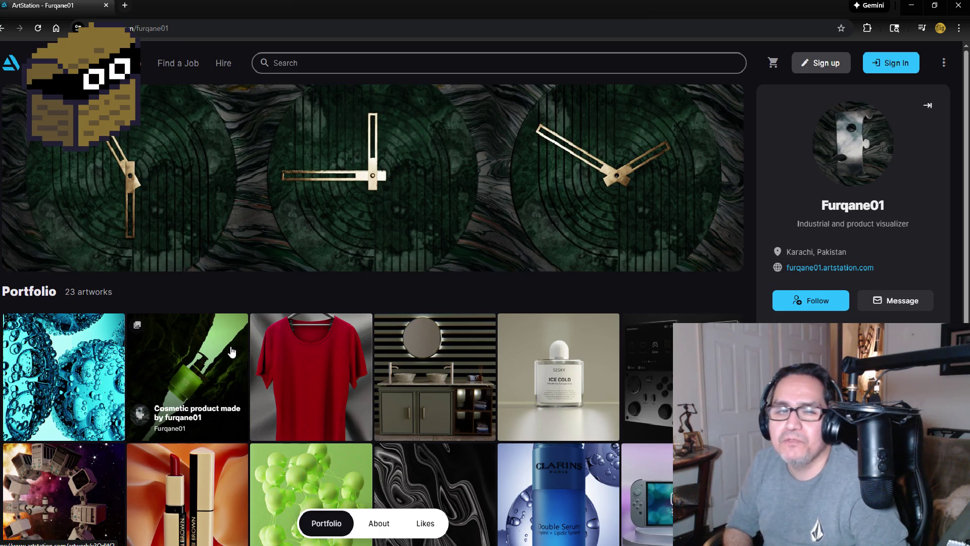
pyautogui.scroll(-2, 273, 378)
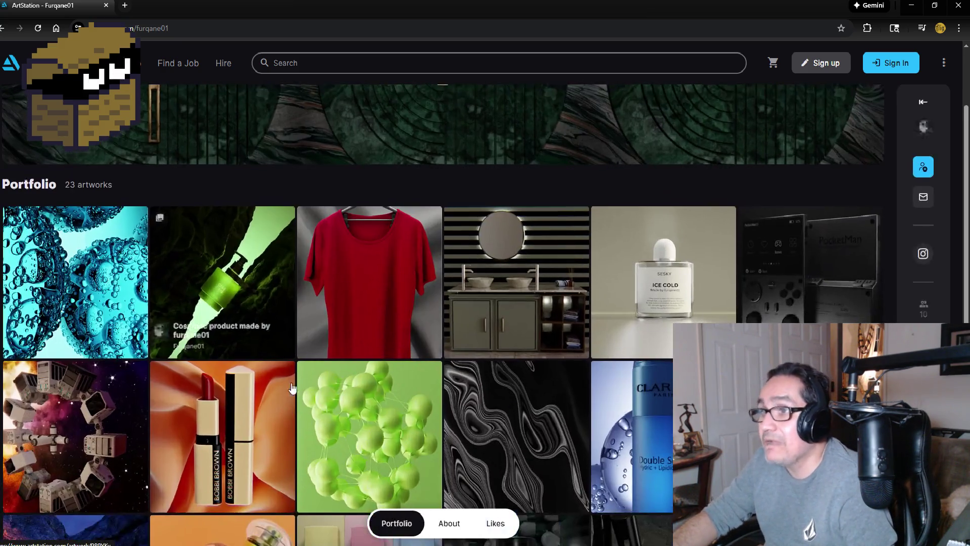
pyautogui.click(385, 283)
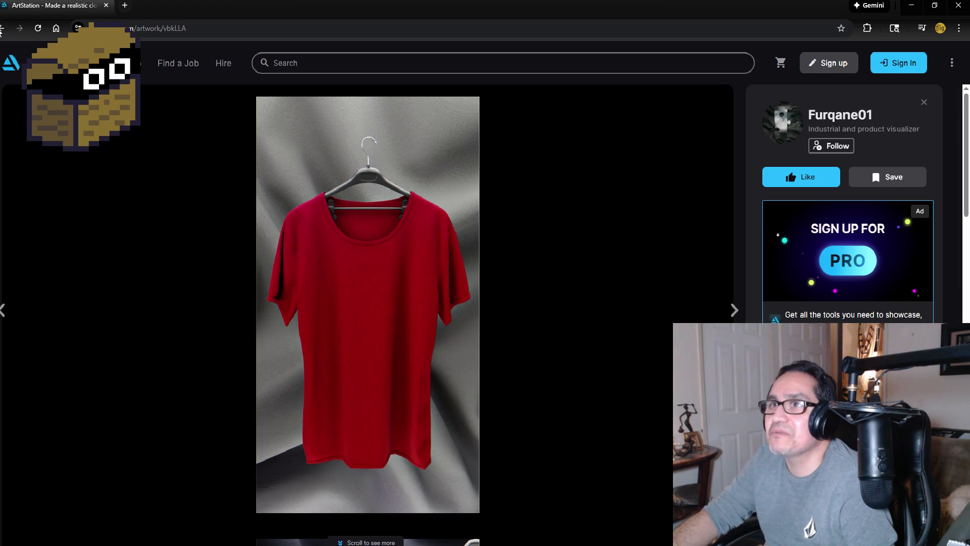
pyautogui.click(2, 28)
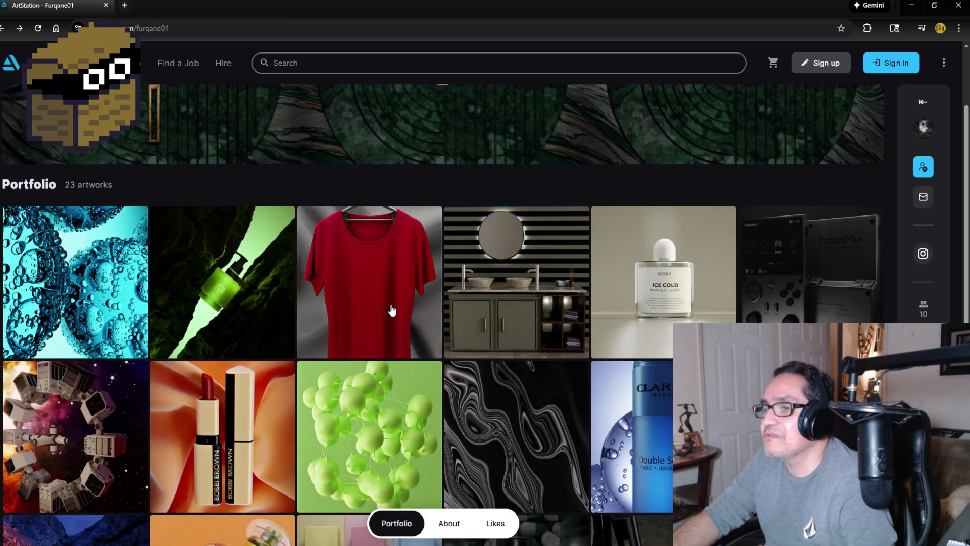
pyautogui.scroll(-2, 391, 324)
pyautogui.scroll(-2, 384, 391)
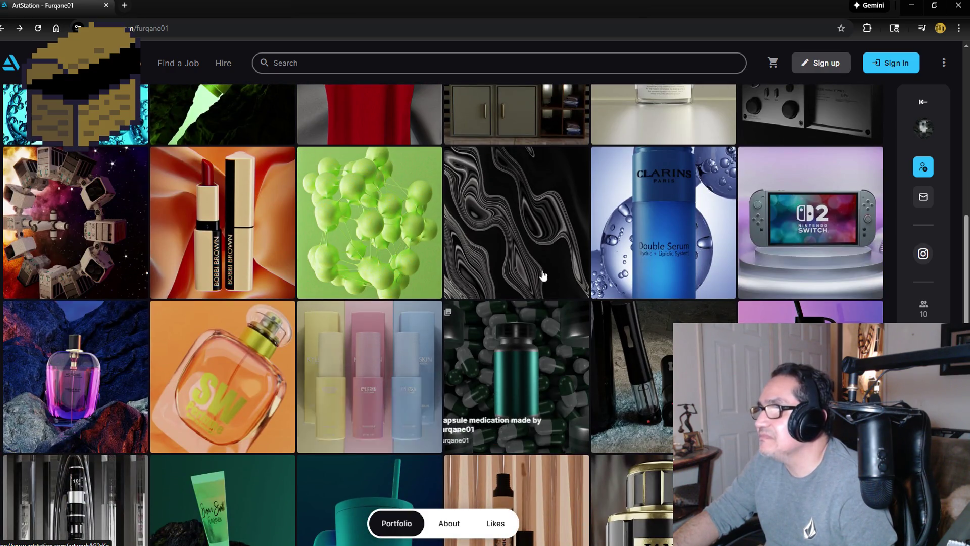
pyautogui.click(685, 196)
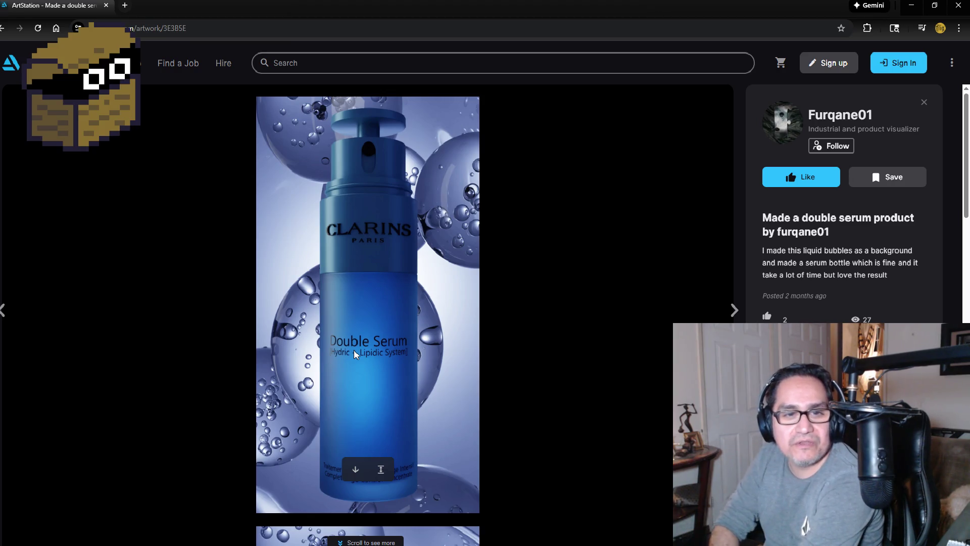
pyautogui.scroll(-1, 376, 275)
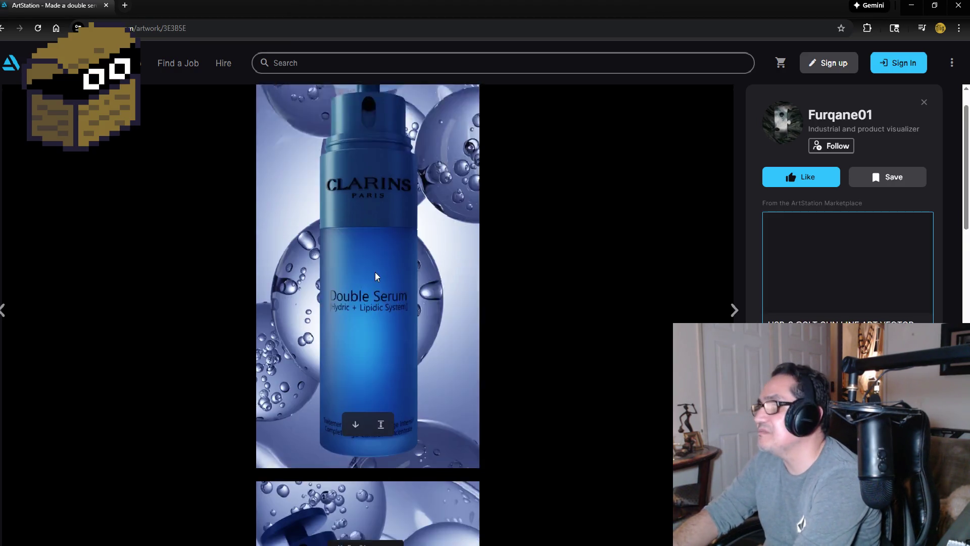
pyautogui.scroll(-10, 375, 273)
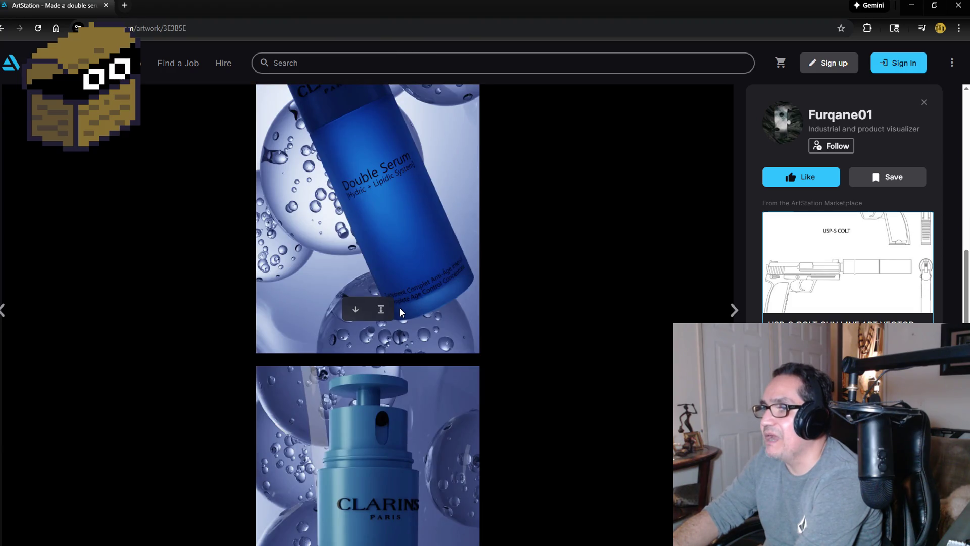
pyautogui.scroll(-8, 399, 308)
pyautogui.scroll(-2, 434, 343)
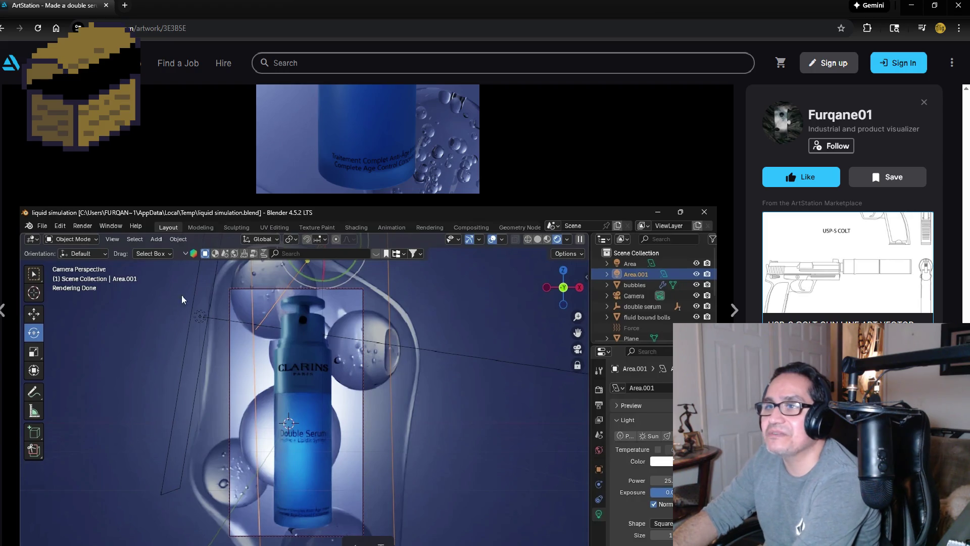
pyautogui.scroll(-1, 298, 310)
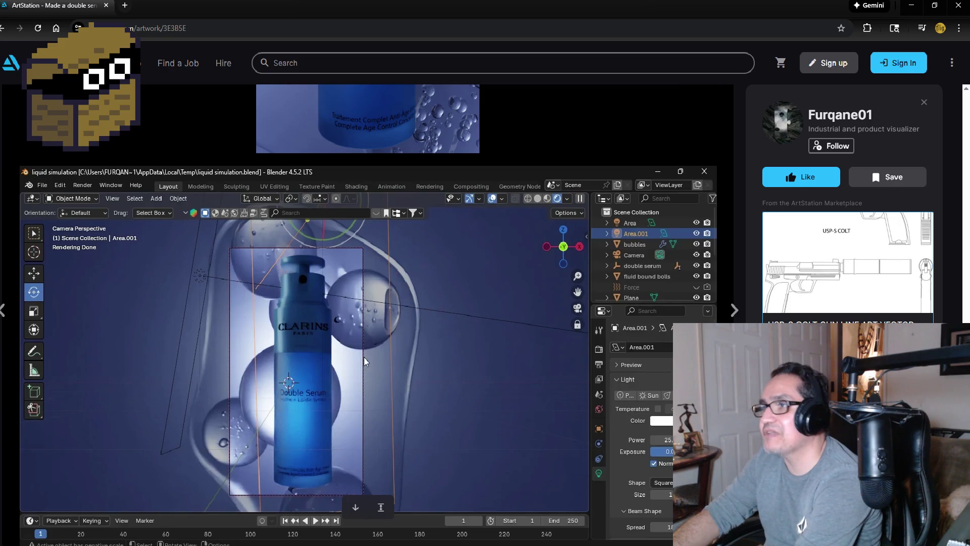
pyautogui.click(5, 31)
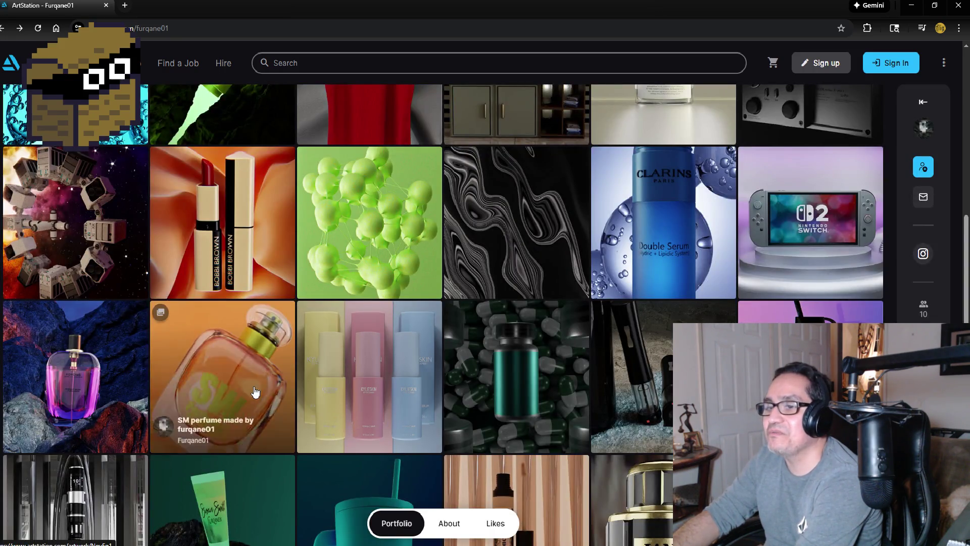
# - Open the JANAN Gold perfume bottle artwork and scroll through its images
pyautogui.scroll(-2, 254, 392)
pyautogui.scroll(-1, 267, 394)
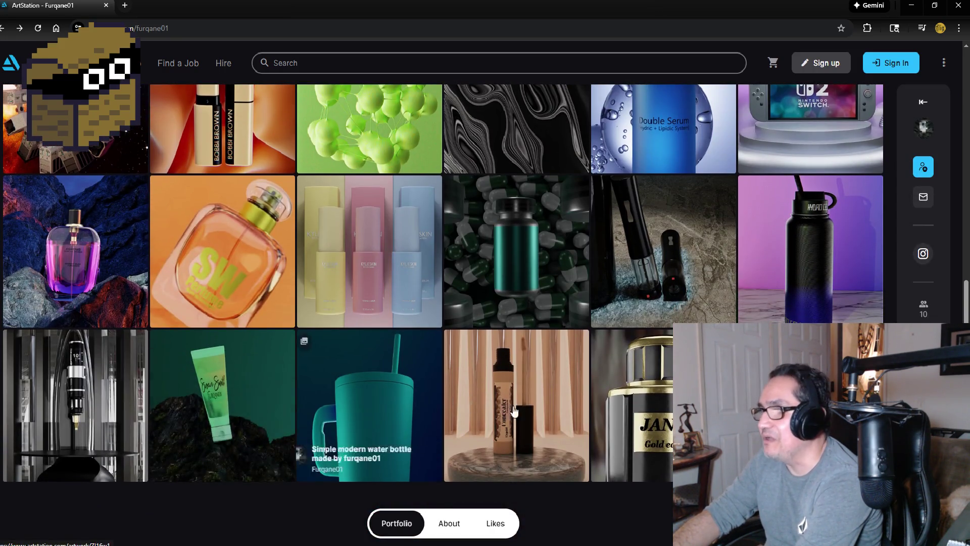
pyautogui.click(603, 384)
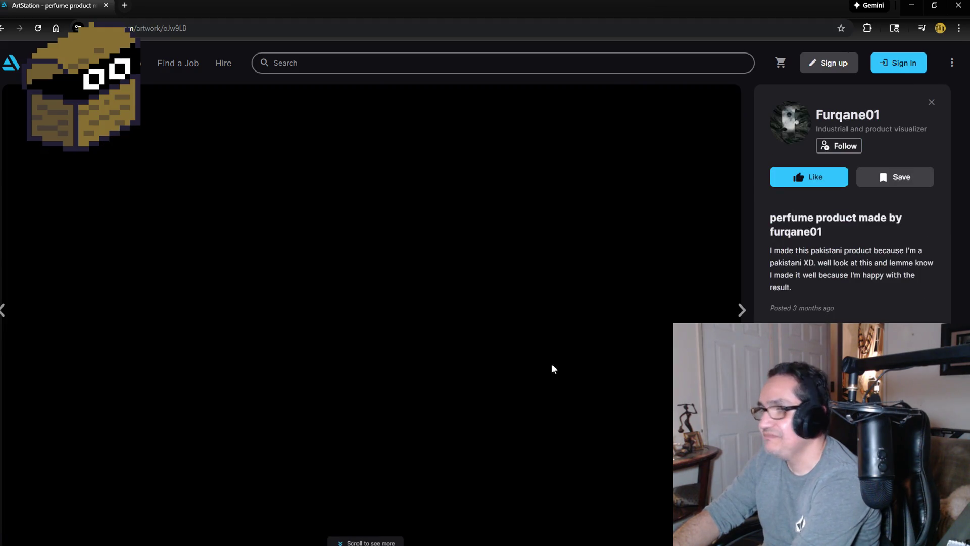
pyautogui.scroll(-5, 463, 348)
pyautogui.scroll(-3, 503, 380)
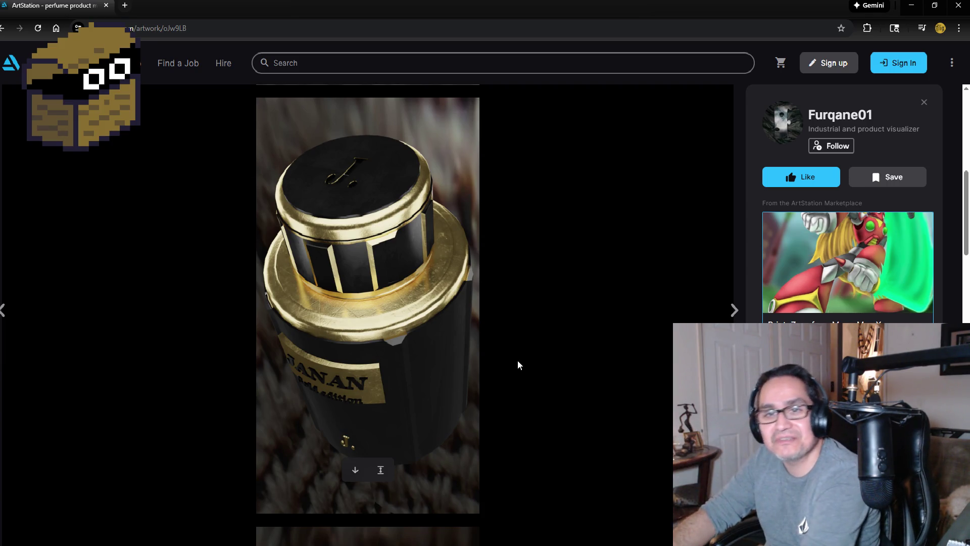
pyautogui.scroll(-7, 528, 376)
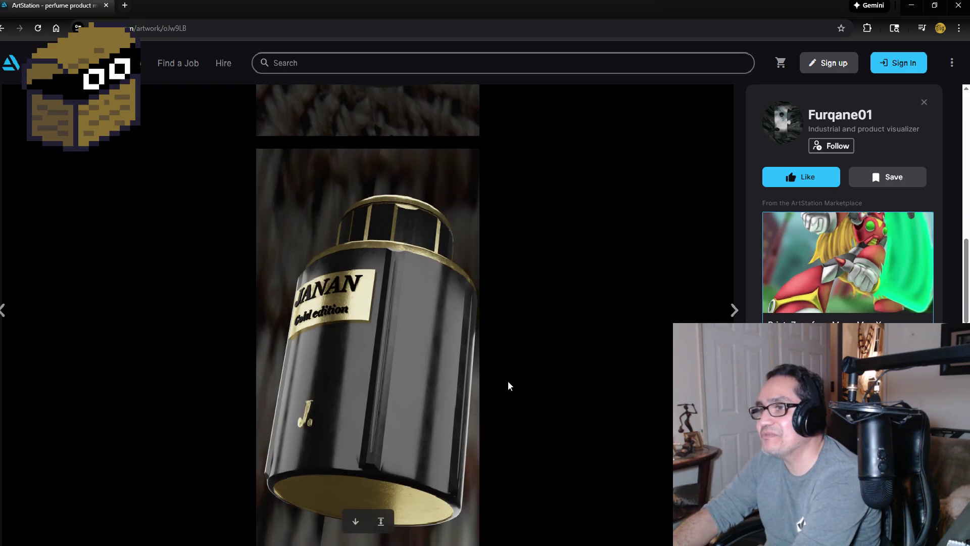
pyautogui.scroll(-15, 507, 385)
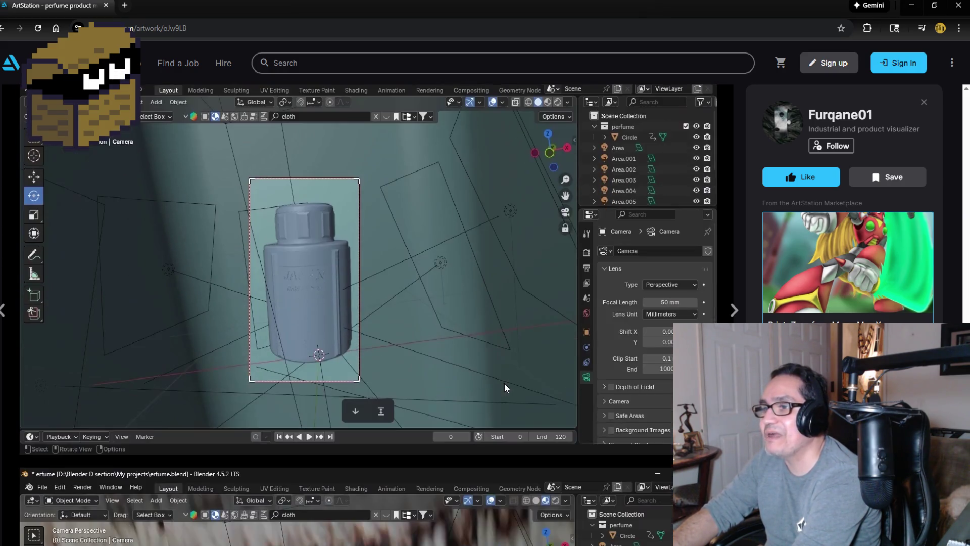
pyautogui.scroll(2, 502, 377)
pyautogui.scroll(1, 484, 362)
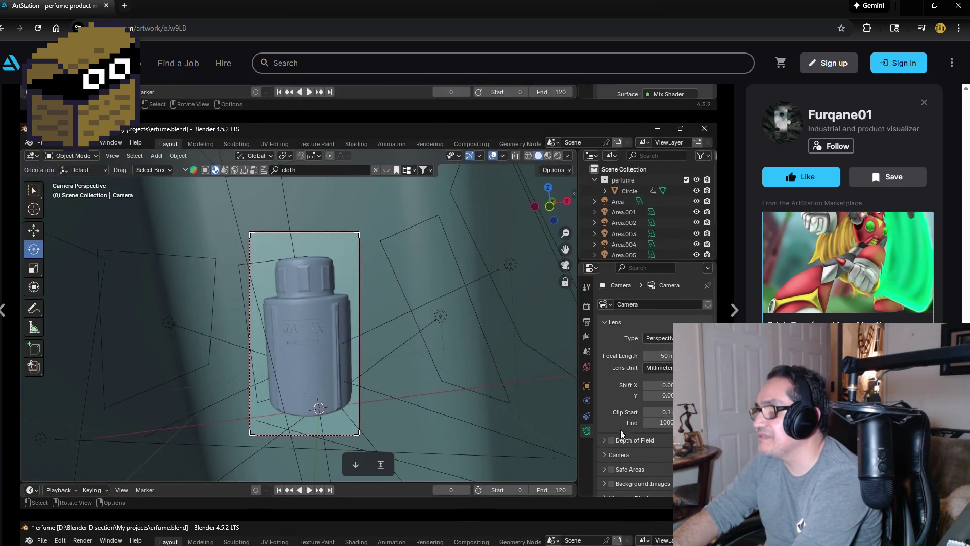
pyautogui.scroll(6, 471, 398)
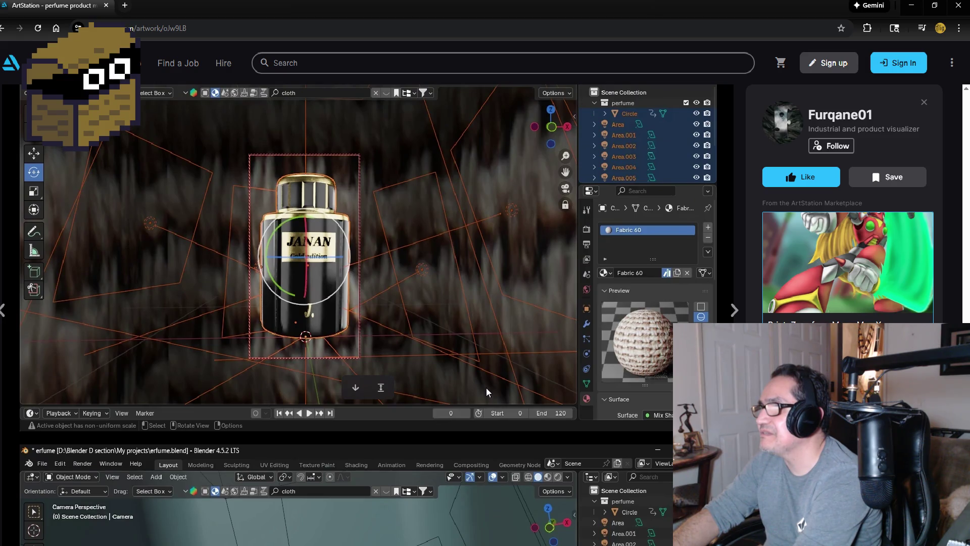
pyautogui.scroll(-5, 409, 341)
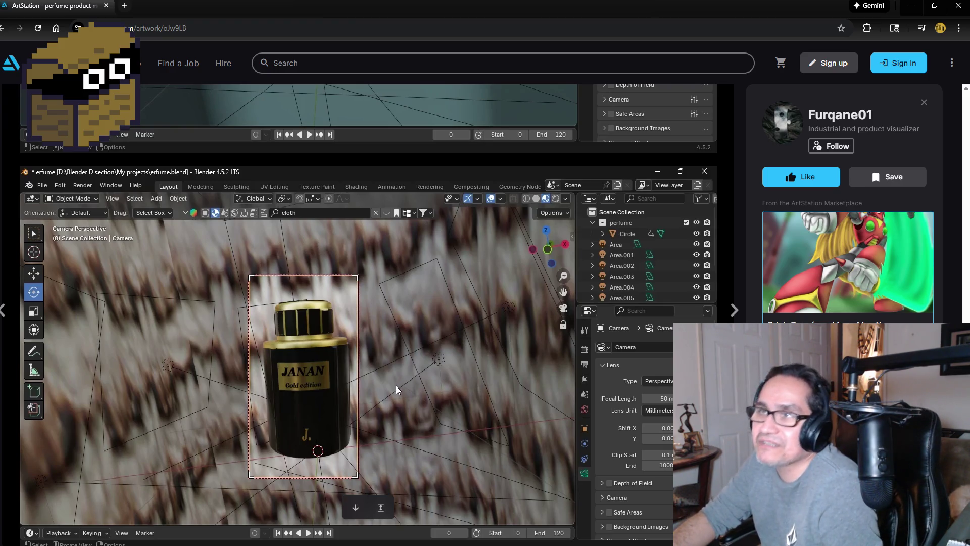
pyautogui.scroll(1, 395, 359)
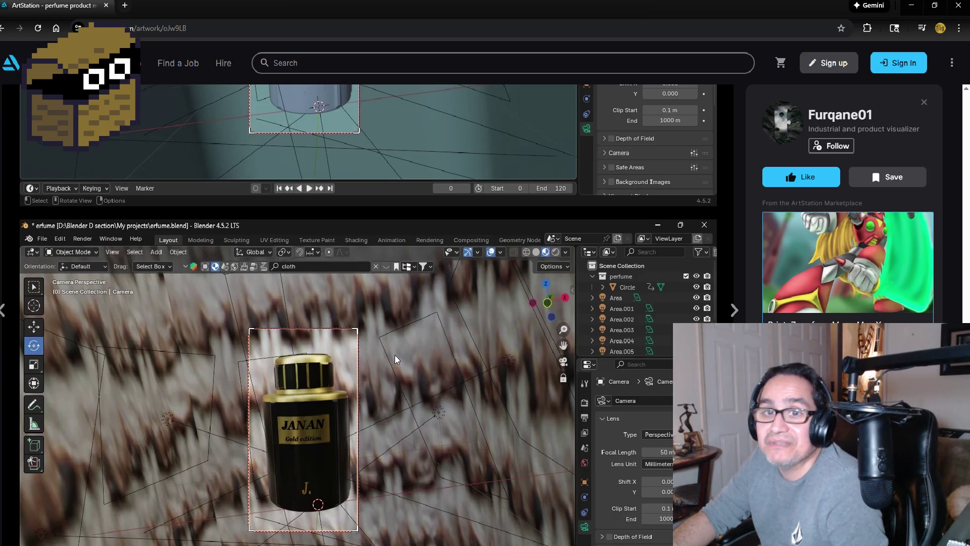
pyautogui.scroll(4, 395, 351)
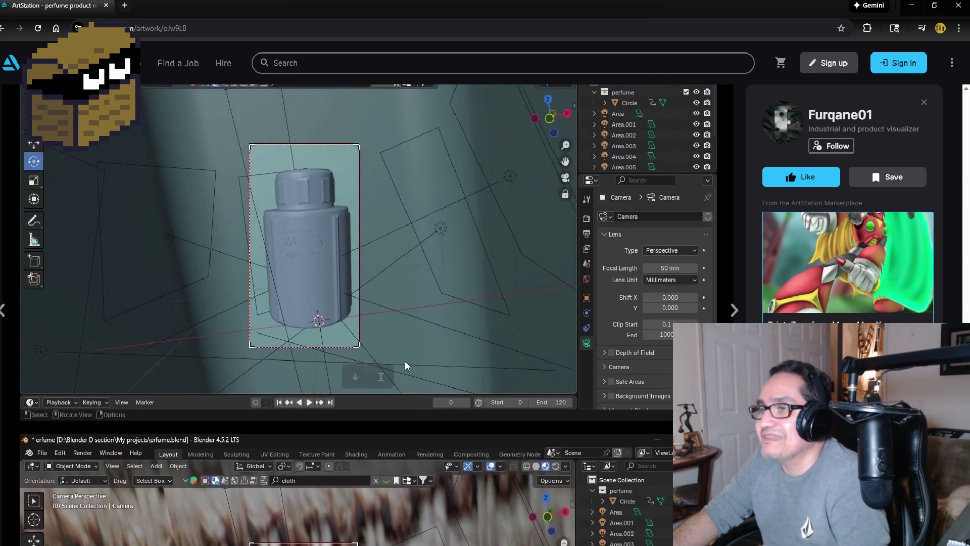
pyautogui.scroll(-4, 405, 360)
pyautogui.scroll(-1, 404, 369)
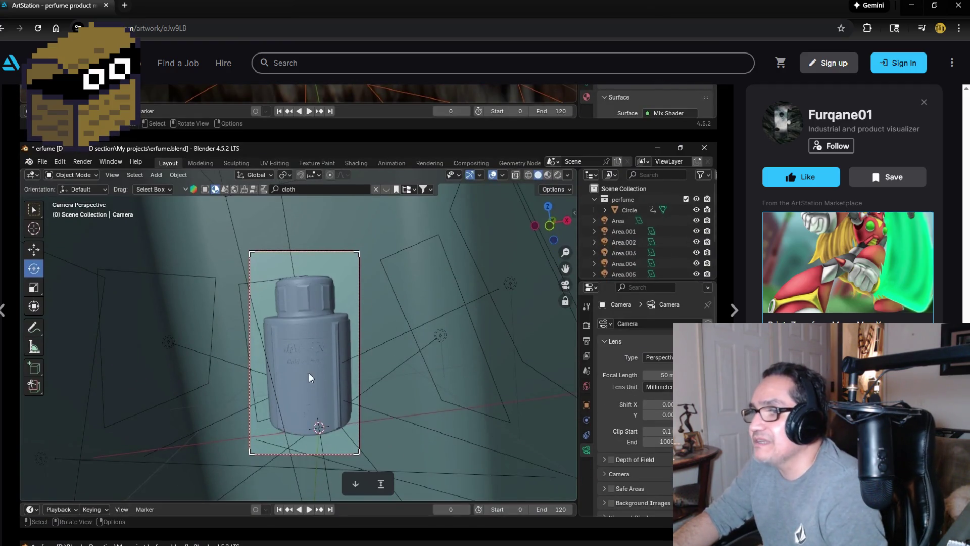
pyautogui.scroll(3, 390, 378)
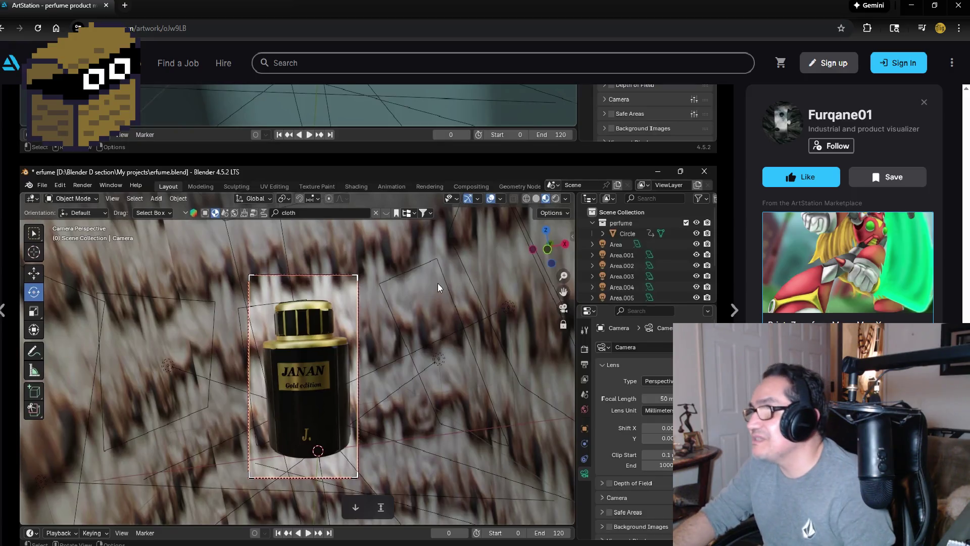
pyautogui.scroll(-1, 417, 274)
pyautogui.scroll(5, 418, 270)
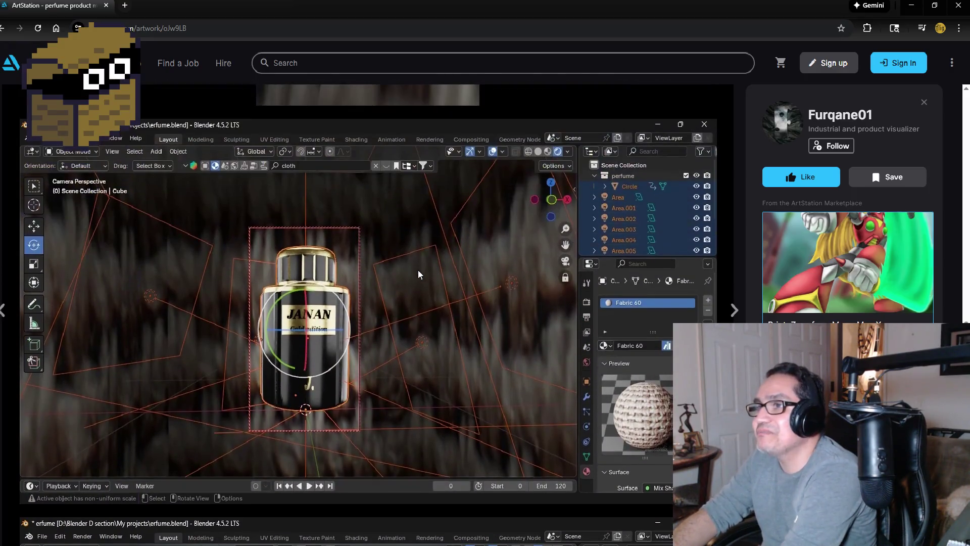
pyautogui.scroll(3, 394, 304)
pyautogui.scroll(4, 389, 319)
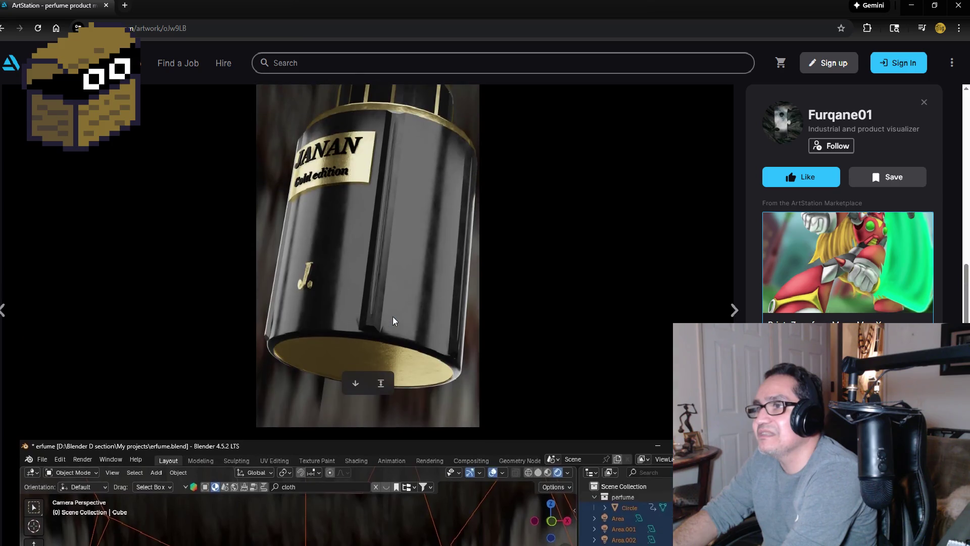
pyautogui.scroll(3, 372, 324)
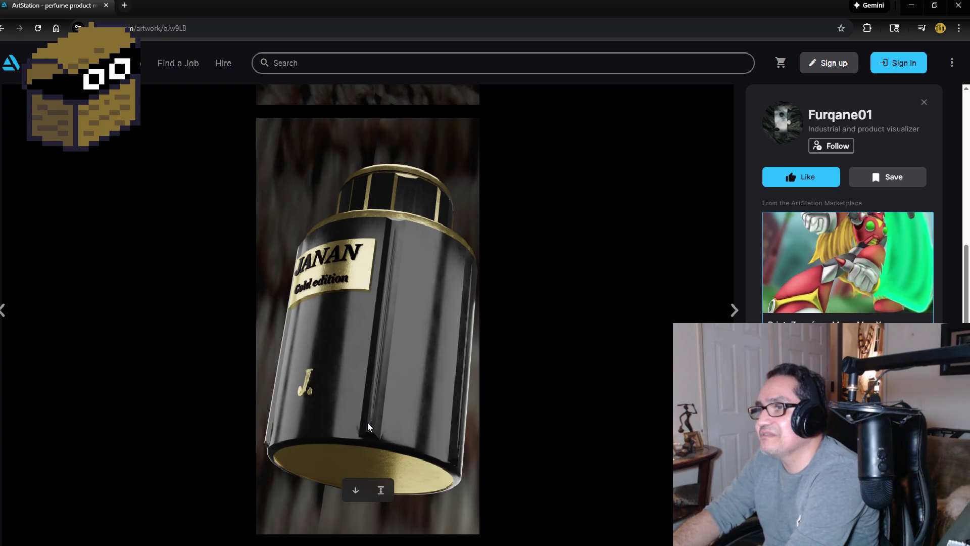
pyautogui.scroll(-2, 368, 423)
pyautogui.scroll(4, 376, 394)
pyautogui.scroll(5, 382, 358)
# - Return to the portfolio grid and open the SW perfume artwork
pyautogui.moveTo(116, 62)
pyautogui.hotkey('alt', 'Left')
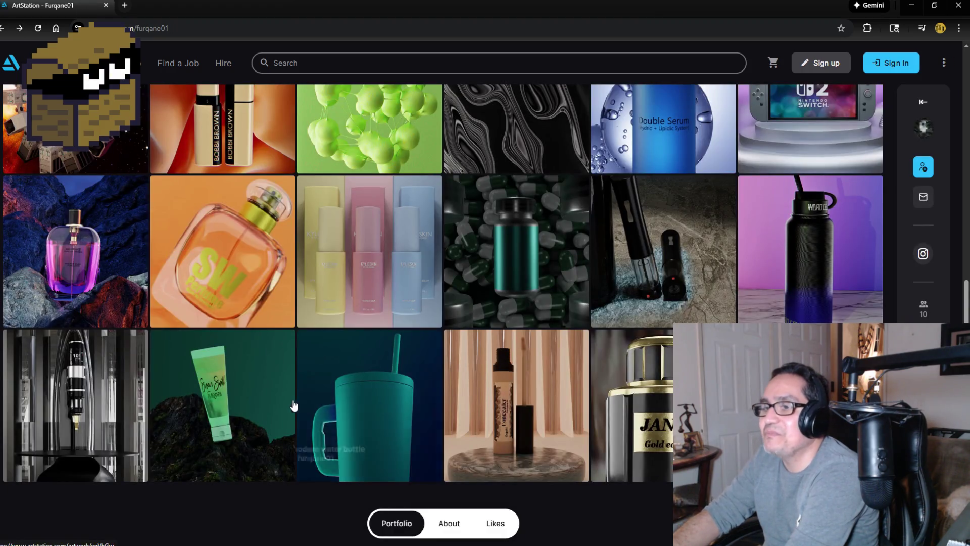
pyautogui.click(240, 259)
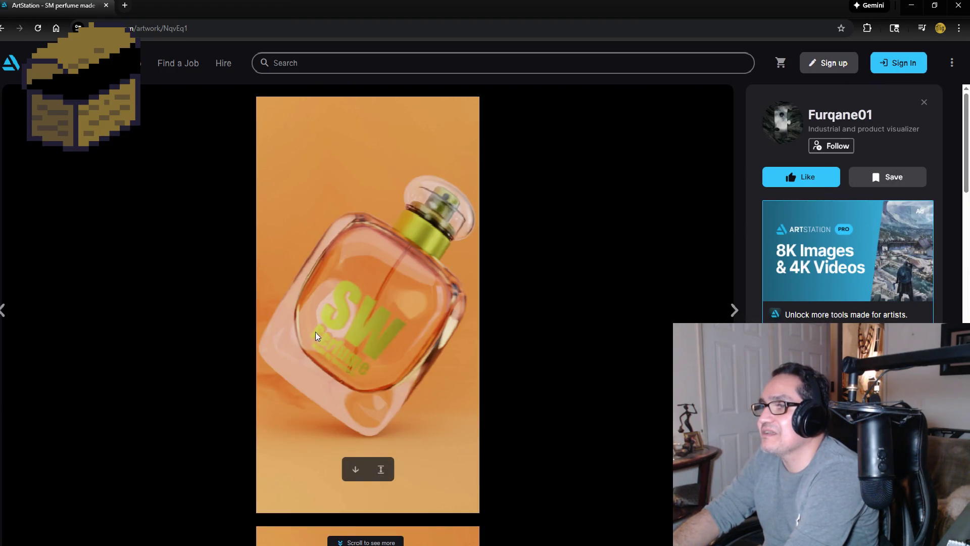
pyautogui.scroll(-13, 273, 365)
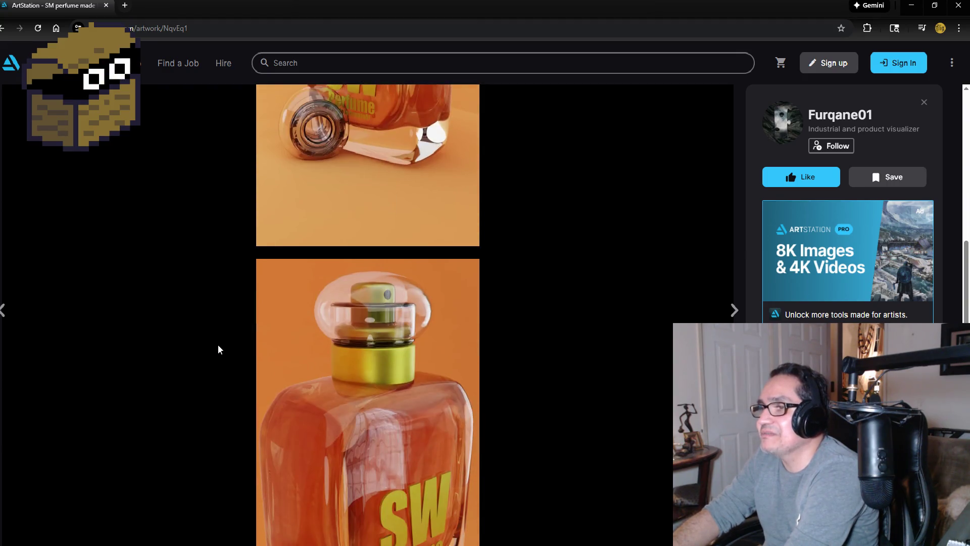
pyautogui.scroll(-12, 217, 339)
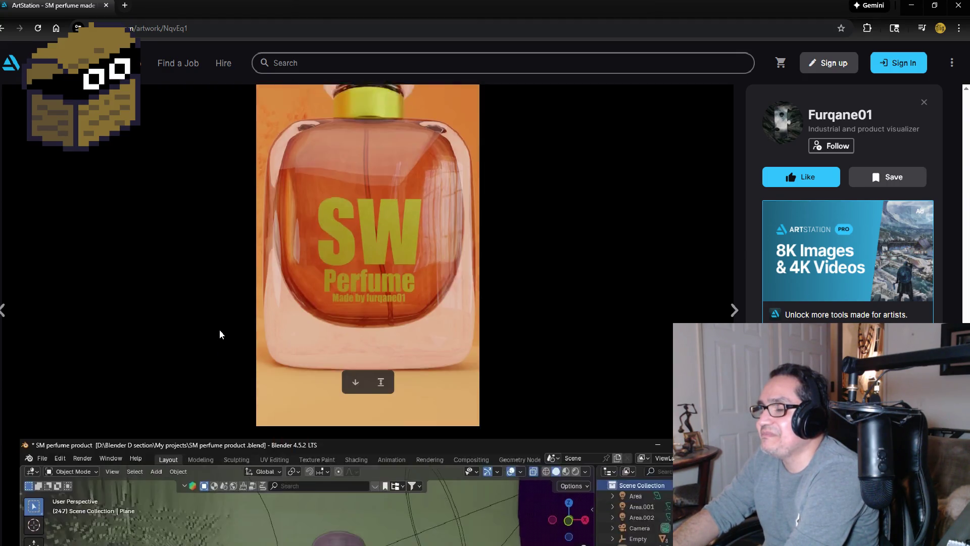
pyautogui.scroll(-5, 219, 329)
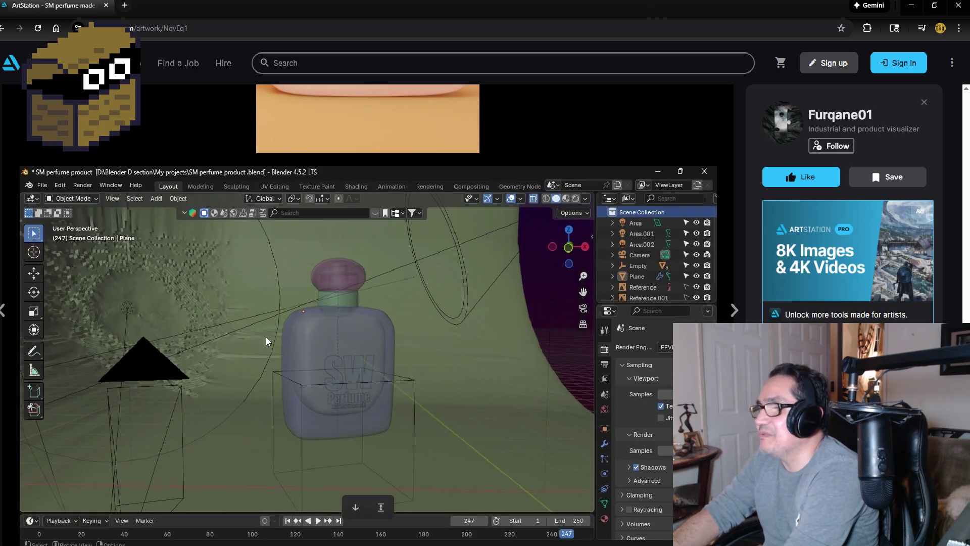
pyautogui.scroll(6, 265, 336)
pyautogui.hotkey('alt', 'Left')
pyautogui.scroll(3, 333, 289)
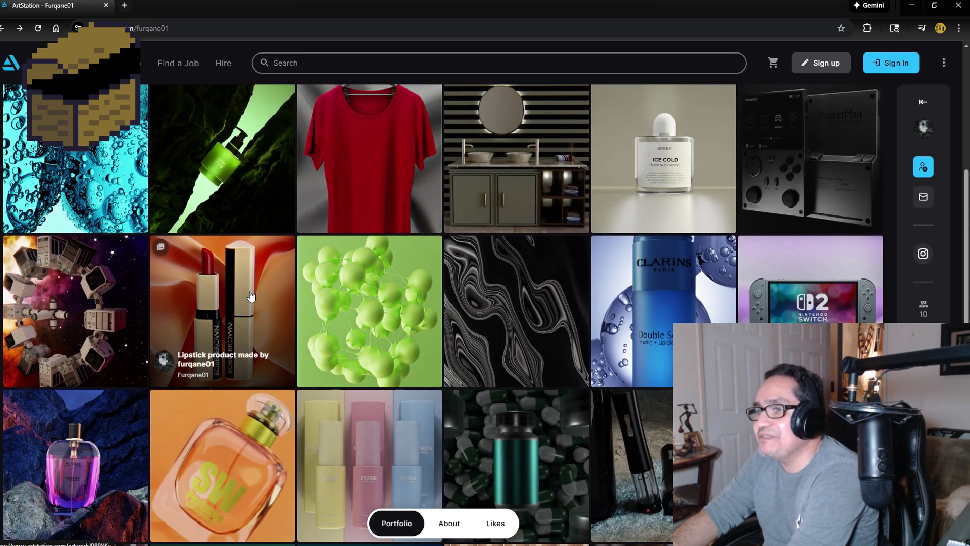
pyautogui.click(251, 296)
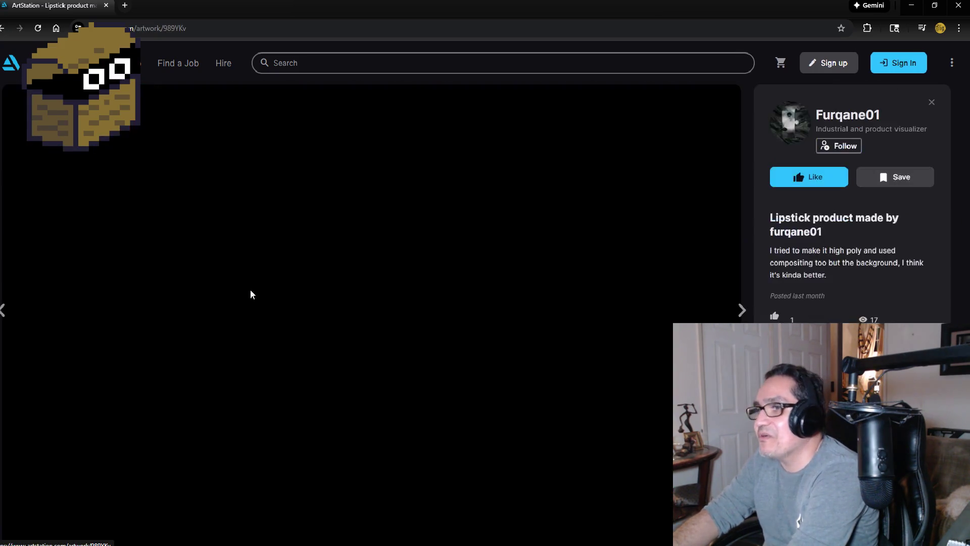
pyautogui.scroll(-15, 370, 356)
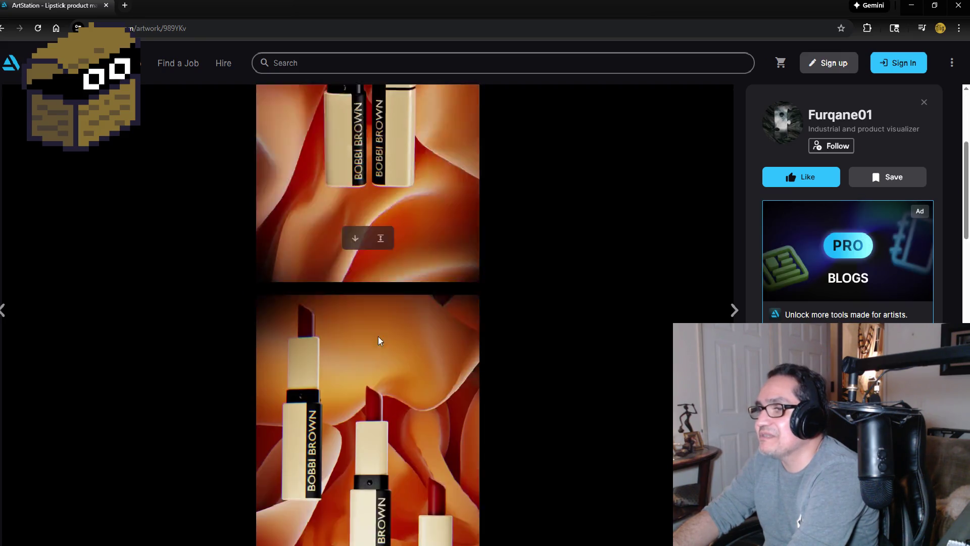
pyautogui.scroll(-12, 384, 329)
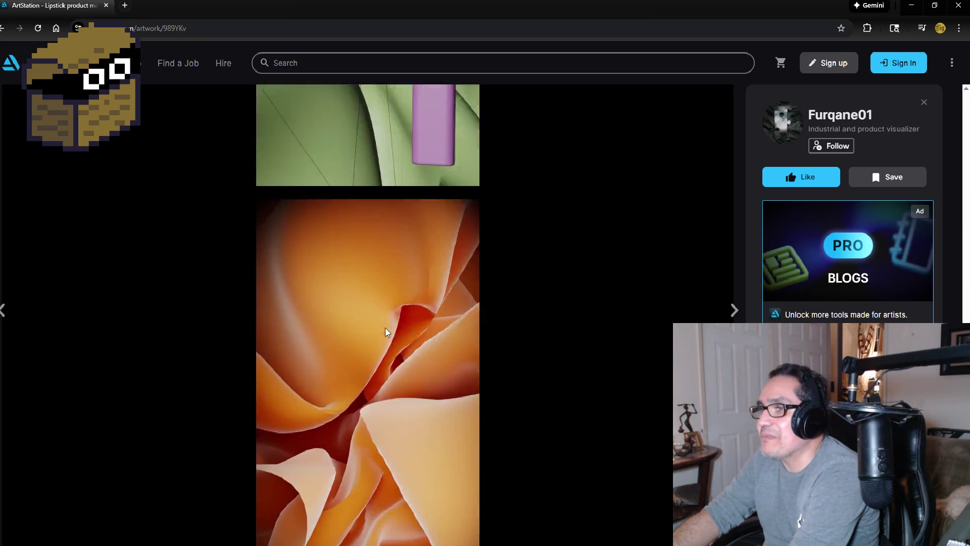
pyautogui.scroll(4, 397, 329)
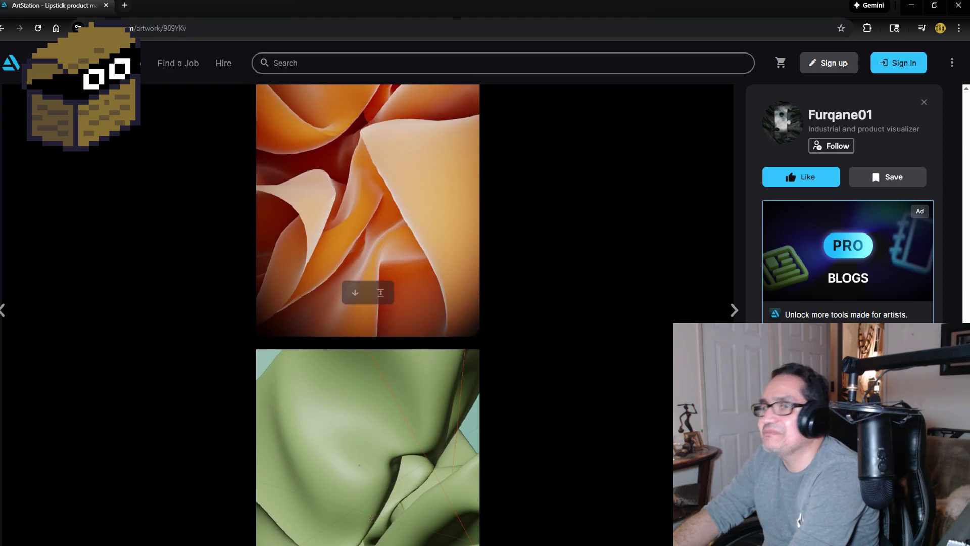
pyautogui.click(3, 29)
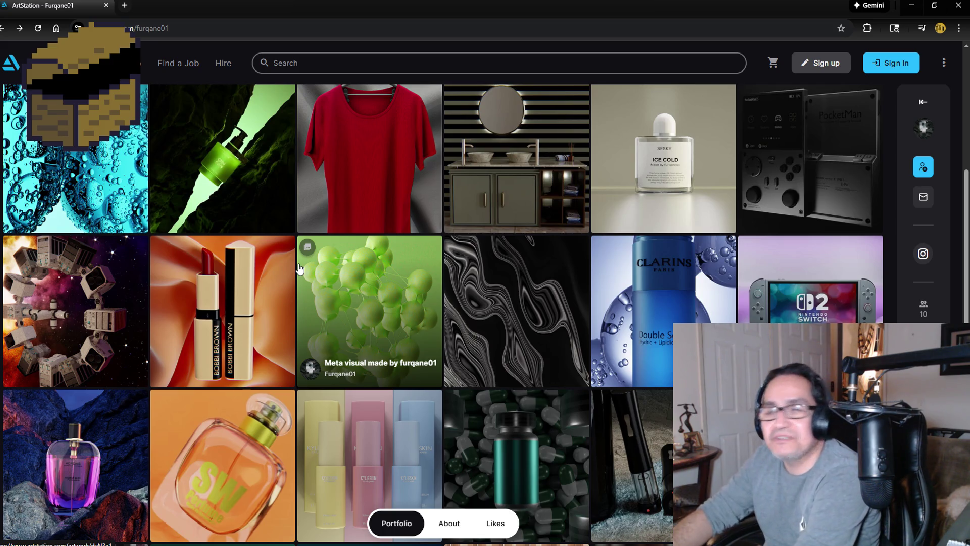
pyautogui.scroll(5, 303, 257)
pyautogui.scroll(-2, 378, 293)
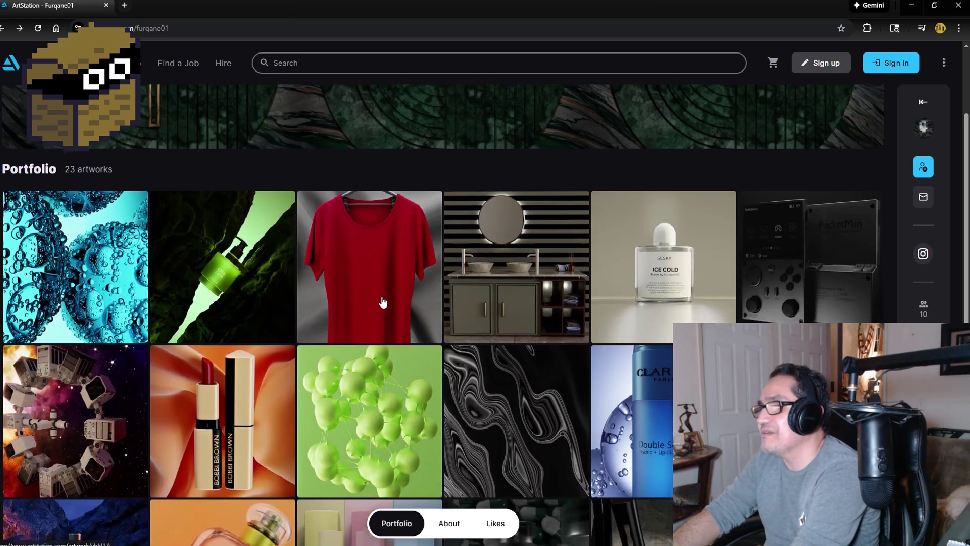
pyautogui.click(679, 260)
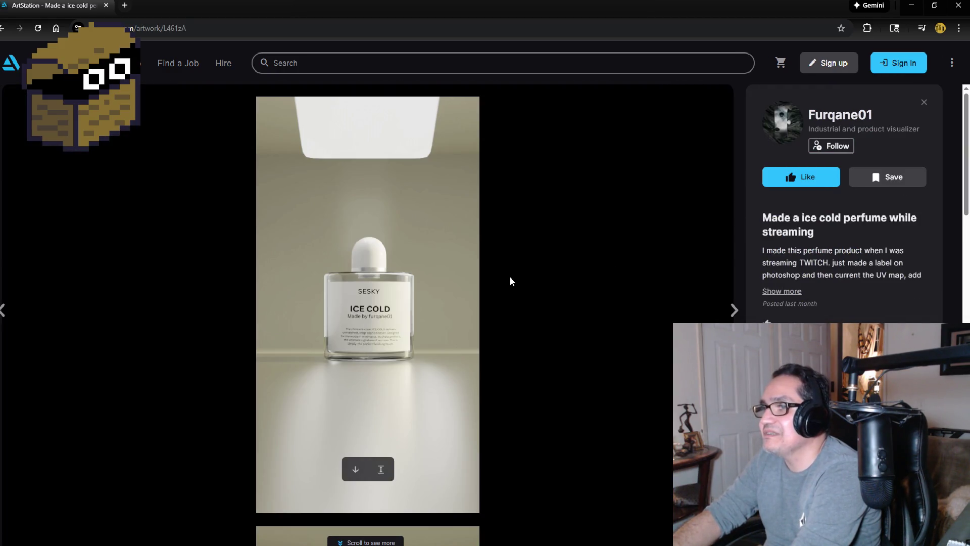
pyautogui.scroll(-5, 500, 286)
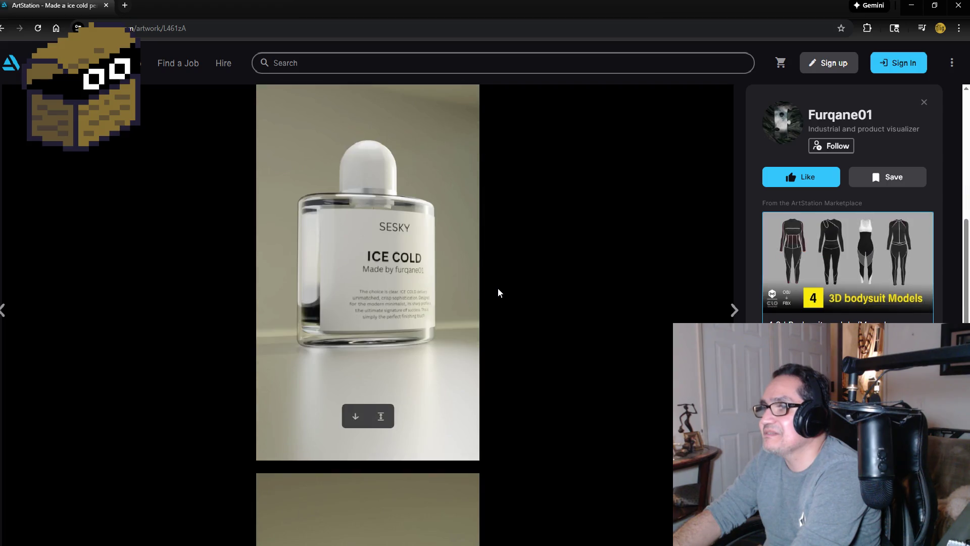
pyautogui.scroll(-10, 499, 290)
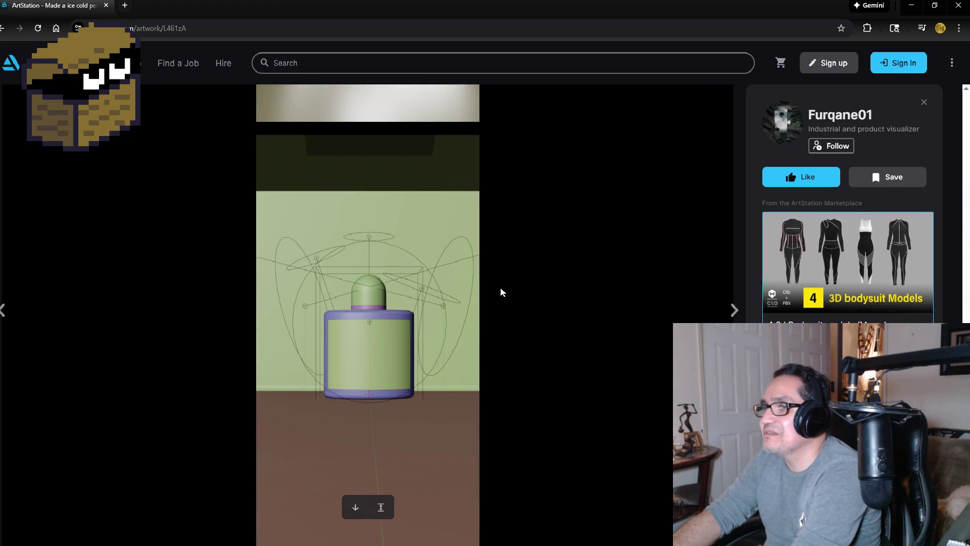
pyautogui.scroll(6, 274, 261)
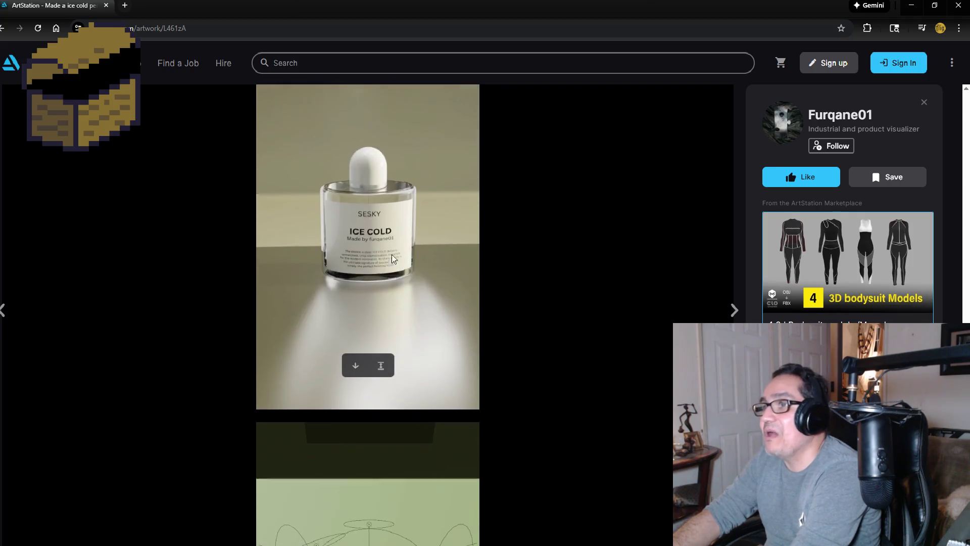
pyautogui.scroll(-6, 407, 310)
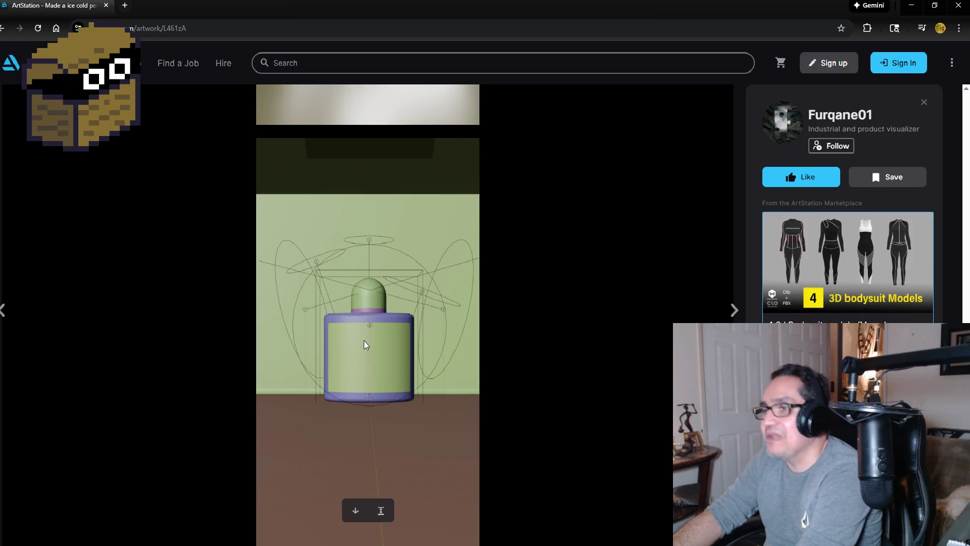
pyautogui.scroll(-3, 361, 326)
pyautogui.click(5, 29)
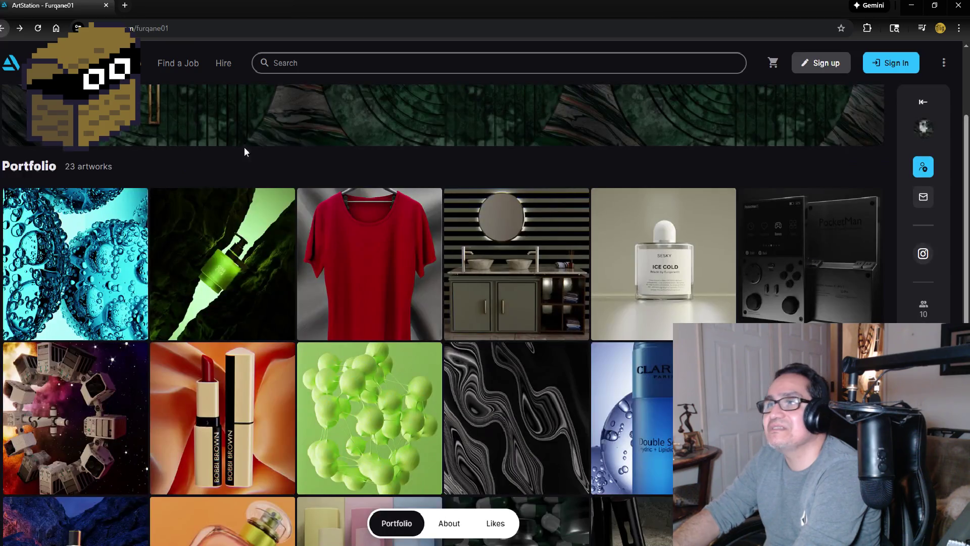
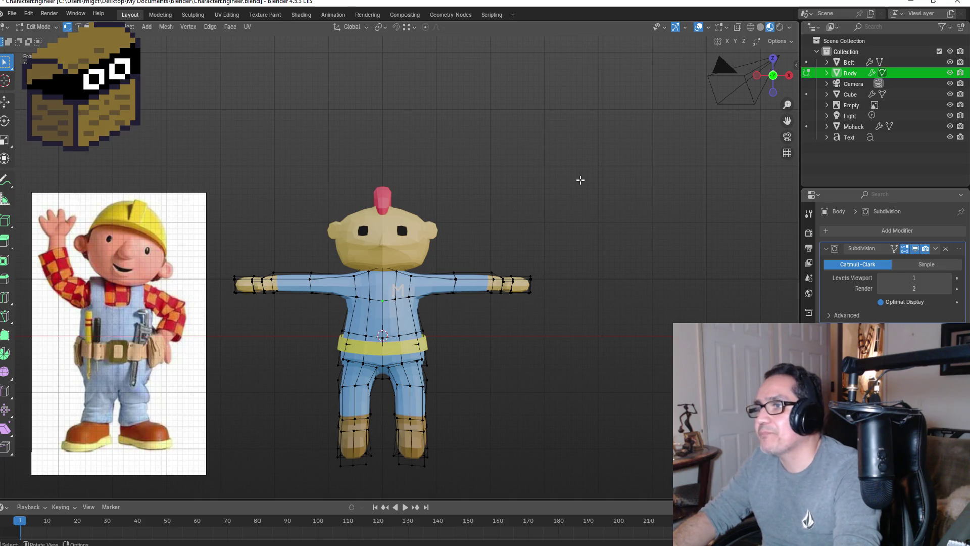
# - Return the body to Object Mode and check the character from the front view
pyautogui.press('Tab')
pyautogui.moveTo(580, 243); pyautogui.dragTo(510, 234, button='middle')
pyautogui.press('KP_1')
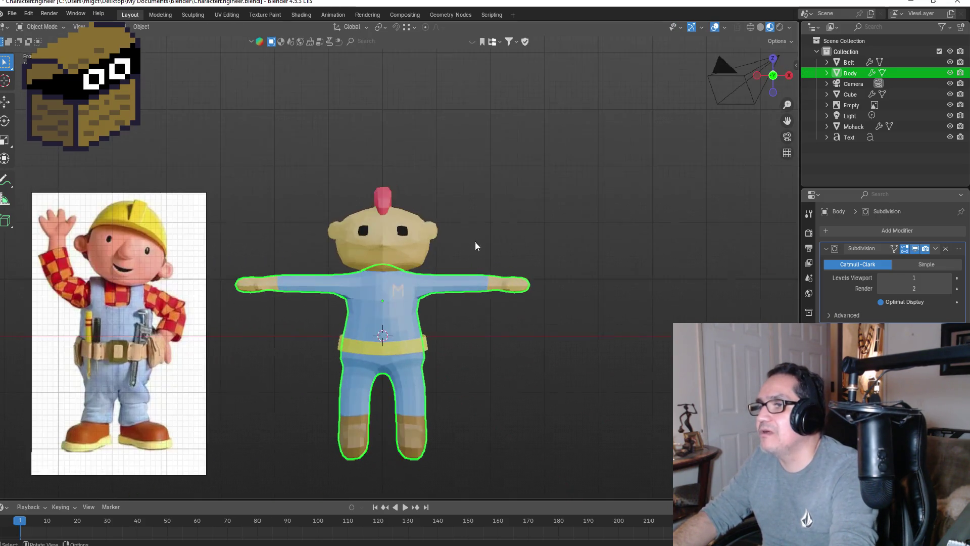
pyautogui.moveTo(506, 326)
pyautogui.mouseDown(button='middle')
pyautogui.moveTo(504, 340)
pyautogui.moveTo(329, 328)
pyautogui.moveTo(390, 358)
pyautogui.mouseUp(button='middle')
pyautogui.press('KP_1')
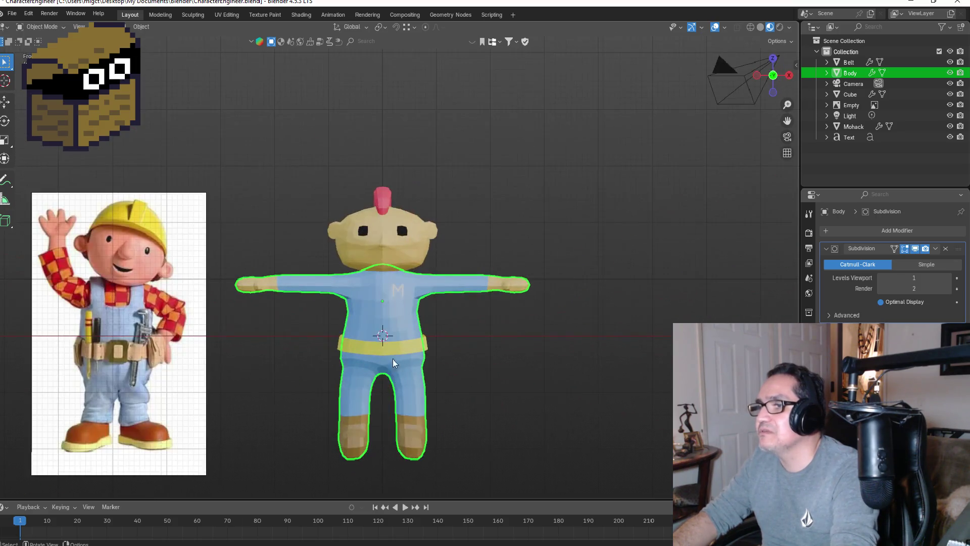
pyautogui.click(472, 344)
pyautogui.scroll(2, 498, 341)
pyautogui.moveTo(514, 362)
pyautogui.mouseDown(button='middle')
pyautogui.moveTo(428, 363)
pyautogui.moveTo(545, 363)
pyautogui.moveTo(534, 348)
pyautogui.mouseUp(button='middle')
pyautogui.press('KP_1')
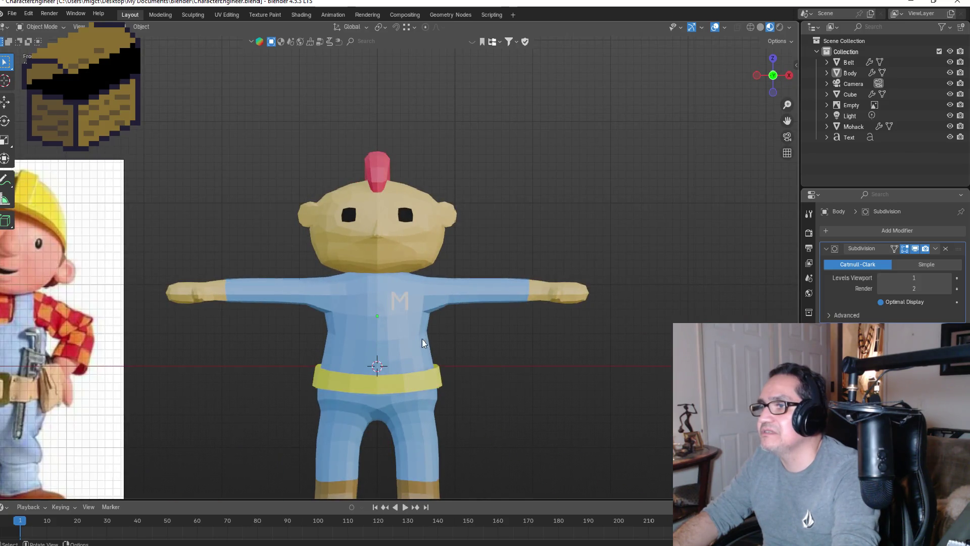
# - Put the Body in Edit Mode and add the M text to the selection
pyautogui.click(448, 289)
pyautogui.moveTo(504, 296)
pyautogui.mouseDown(button='middle')
pyautogui.moveTo(513, 271)
pyautogui.moveTo(462, 273)
pyautogui.mouseUp(button='middle')
pyautogui.press('KP_1')
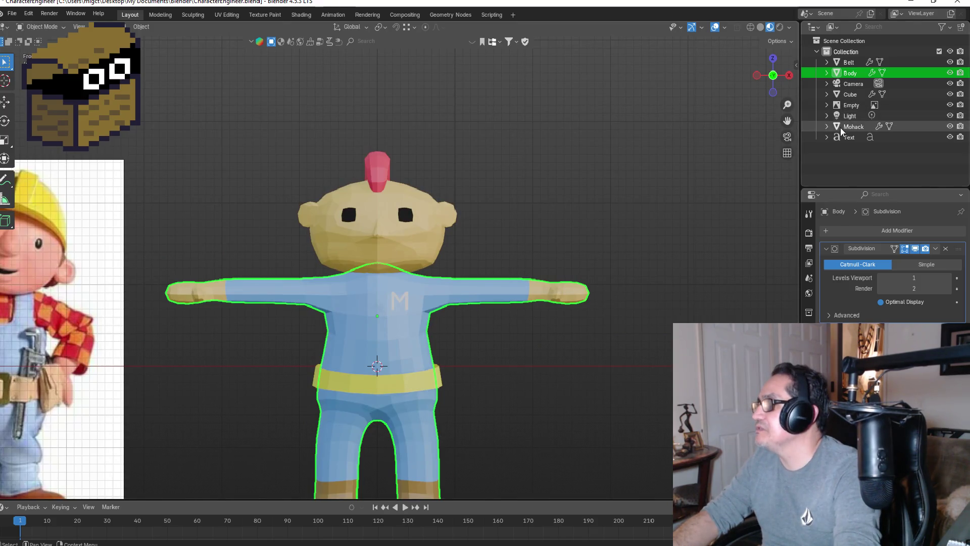
pyautogui.press('Tab')
pyautogui.scroll(2, 427, 297)
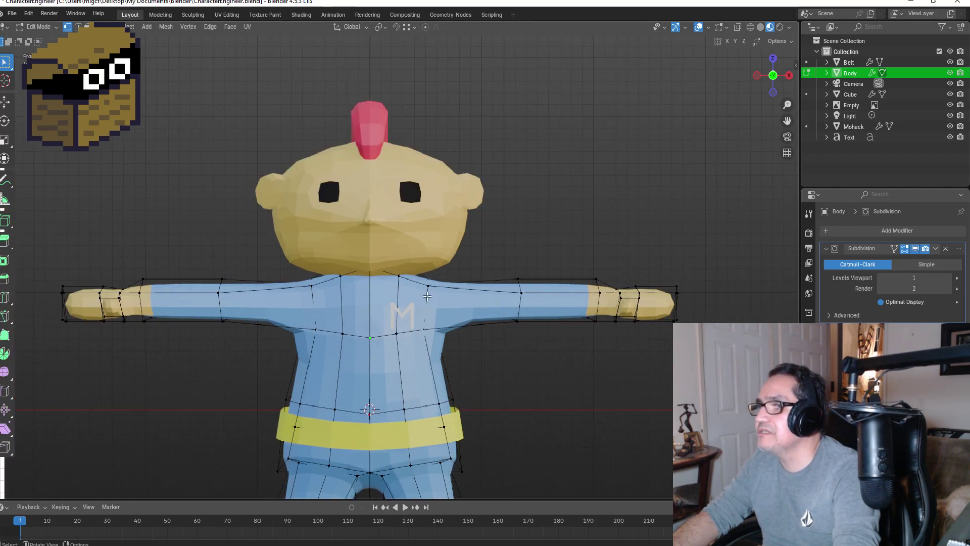
pyautogui.keyDown('ctrl'); pyautogui.click(848, 137); pyautogui.keyUp('ctrl')
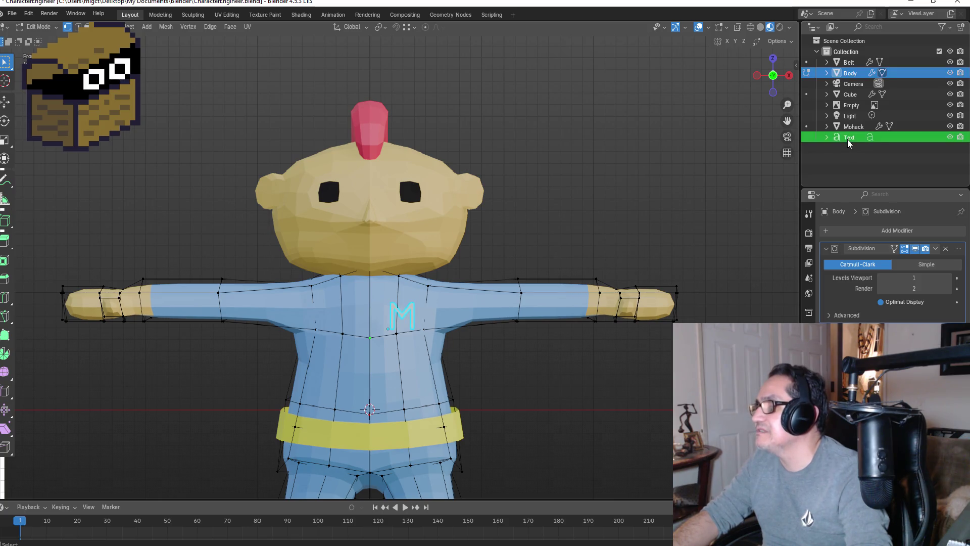
# - Knife-project the M outline onto the body's chest mesh
pyautogui.click(167, 27)
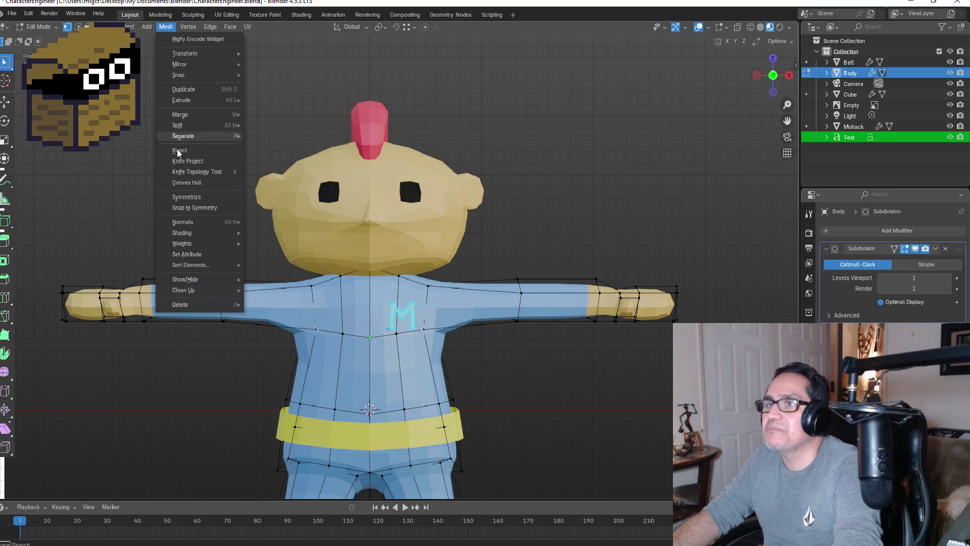
pyautogui.click(187, 161)
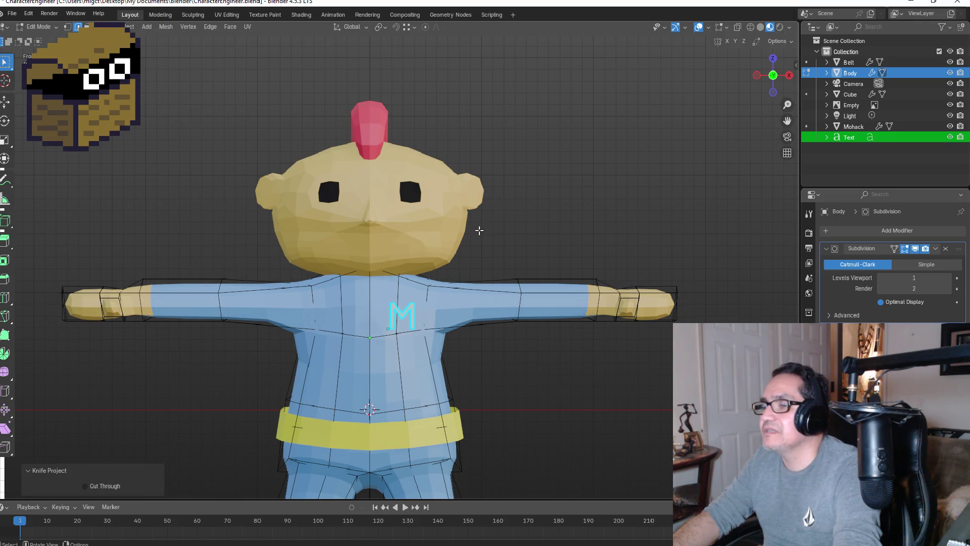
pyautogui.press('Tab')
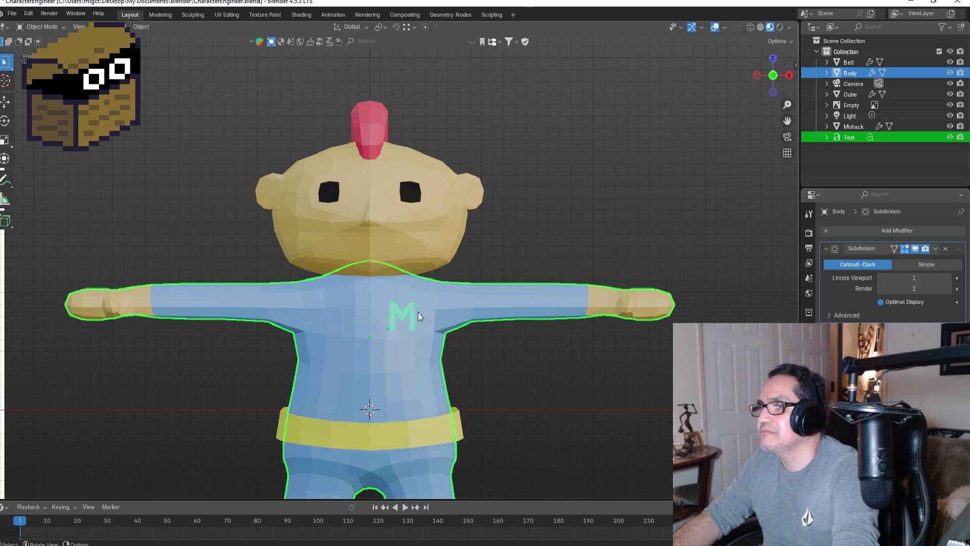
# - Hide the M text object and reselect the Body for mesh editing
pyautogui.click(917, 140)
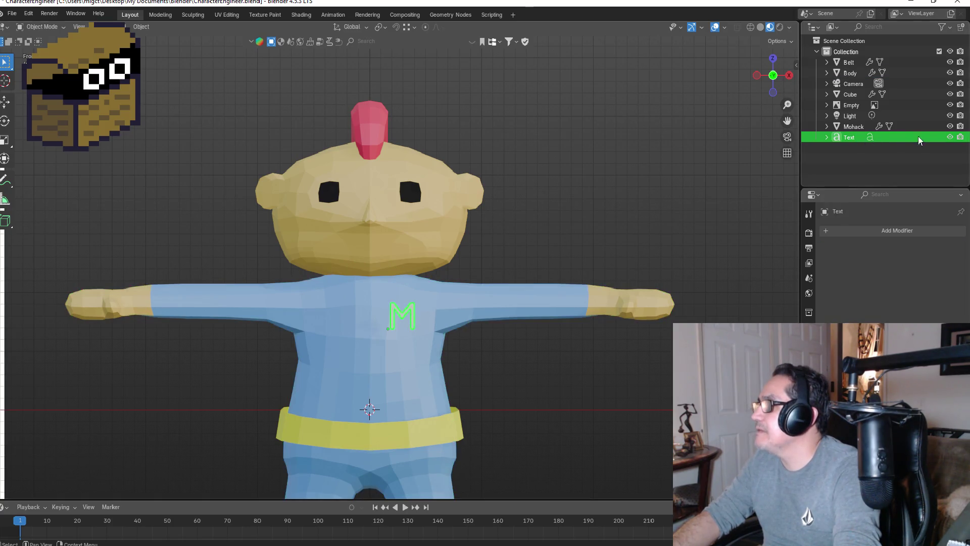
pyautogui.click(949, 138)
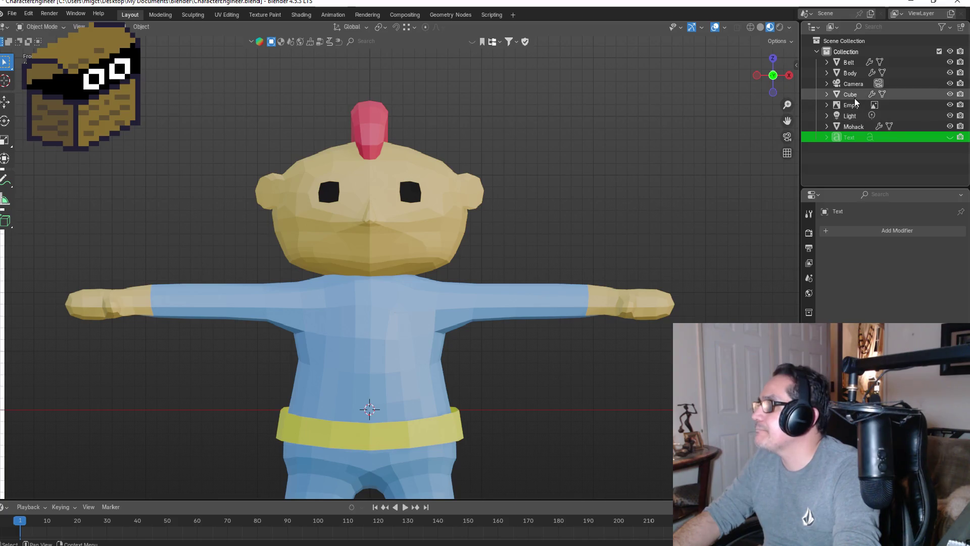
pyautogui.click(851, 73)
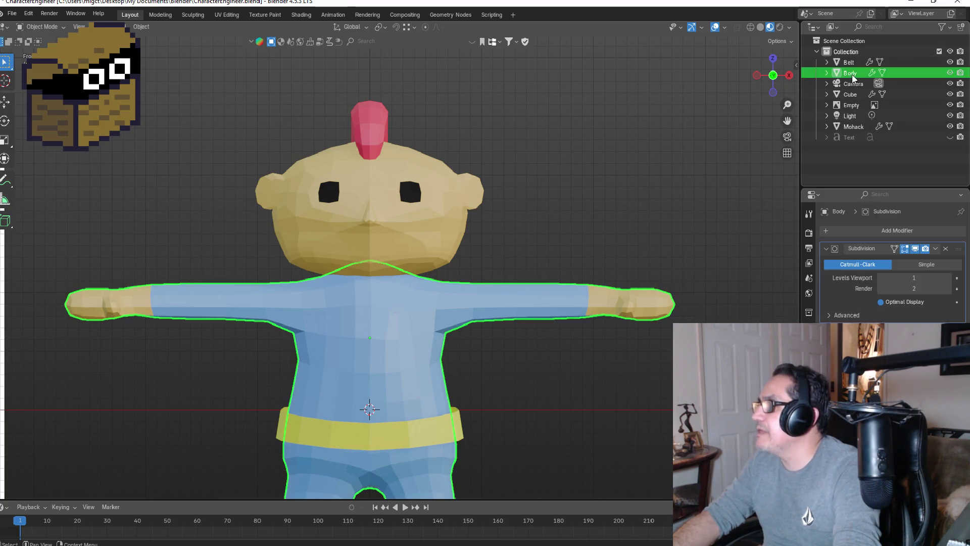
pyautogui.press('Tab')
# - Extrude the M faces and pull them about 0.018 m out from the chest
pyautogui.scroll(3, 420, 320)
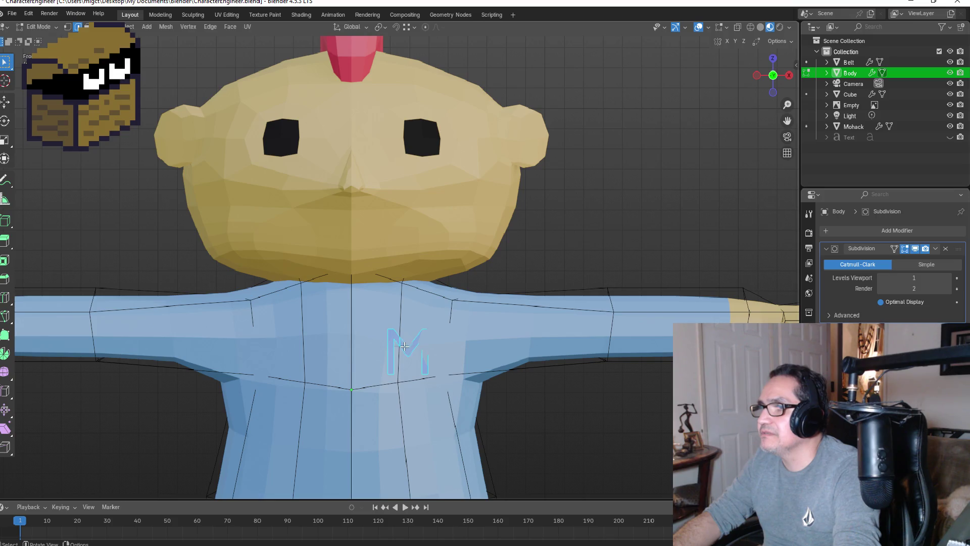
pyautogui.press('e')
pyautogui.press('Escape')
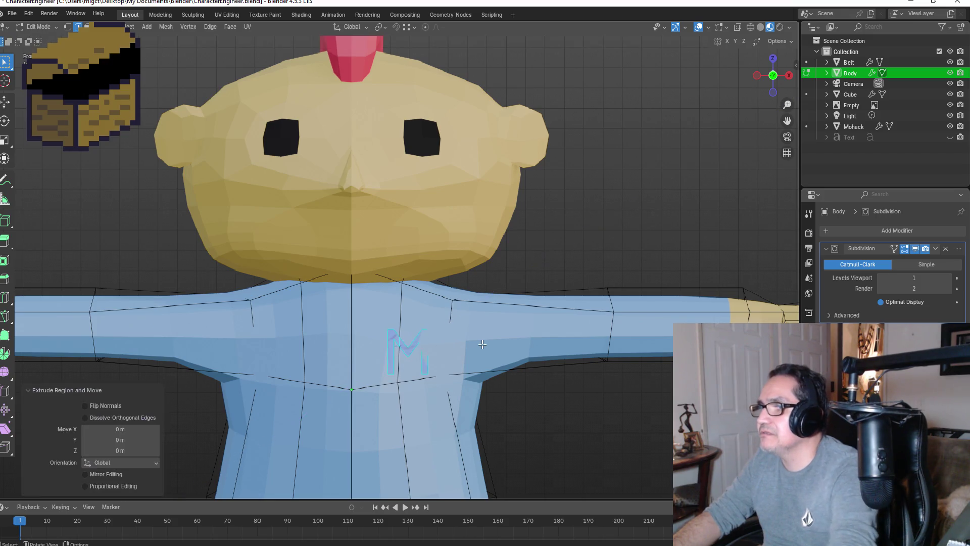
pyautogui.press('KP_3')
pyautogui.press('g')
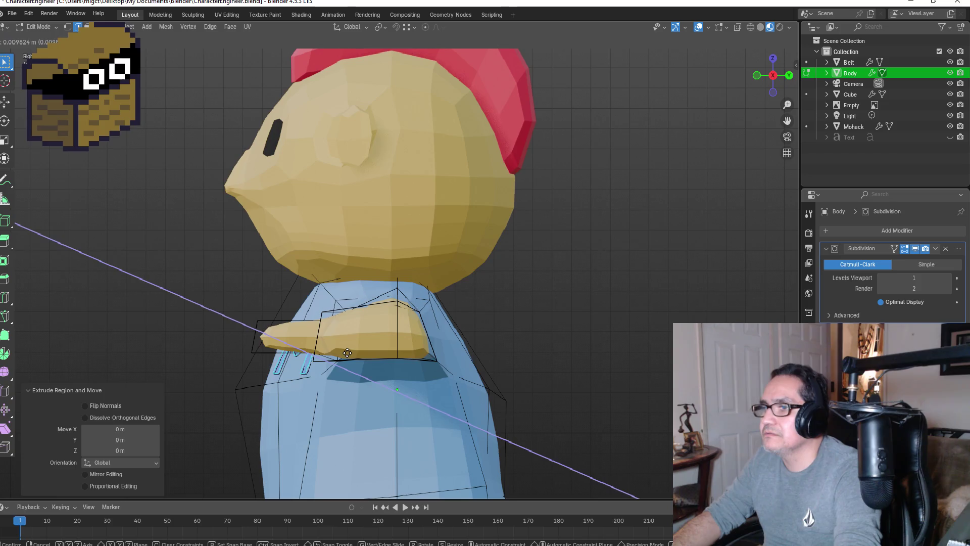
pyautogui.click(346, 352)
pyautogui.press('KP_1')
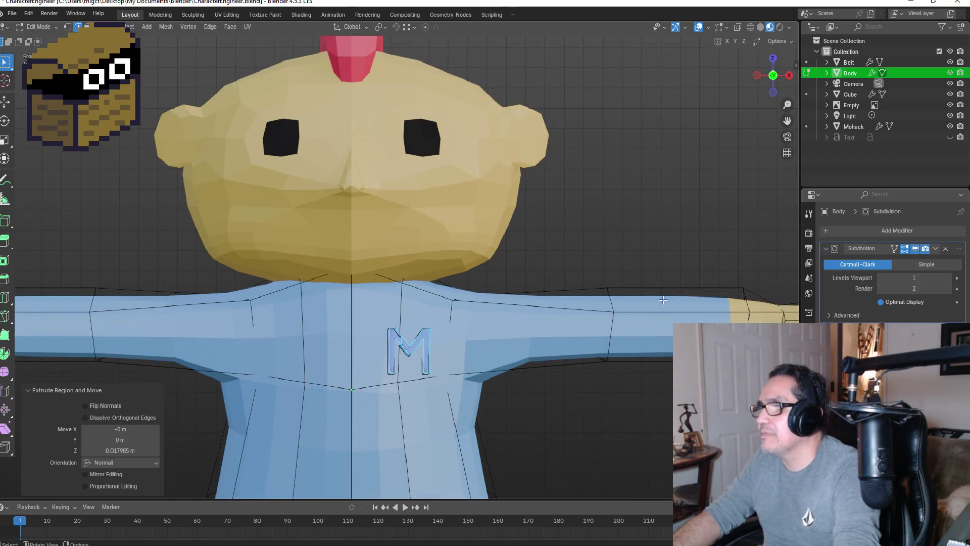
pyautogui.click(809, 418)
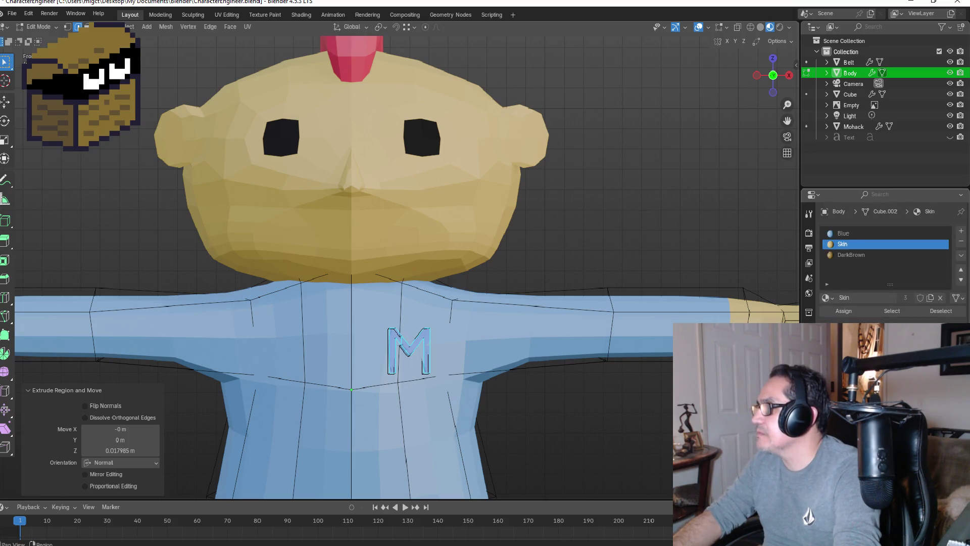
# - Add a new material slot on the body holding the Red material
pyautogui.click(961, 231)
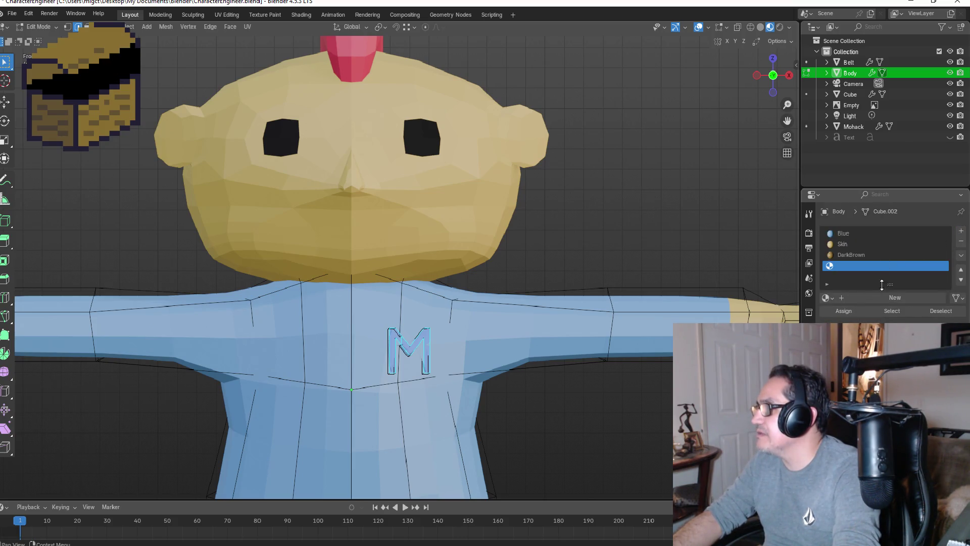
pyautogui.click(831, 299)
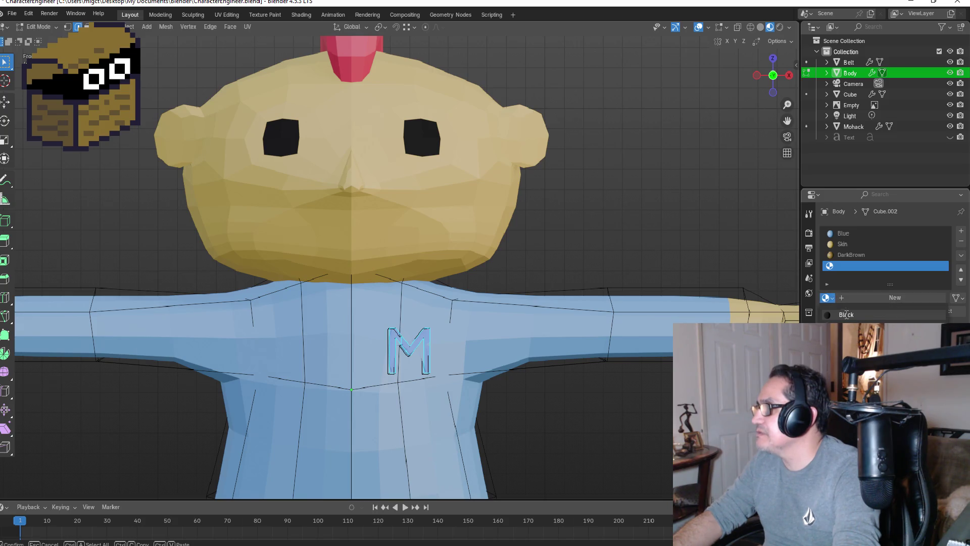
pyautogui.click(853, 357)
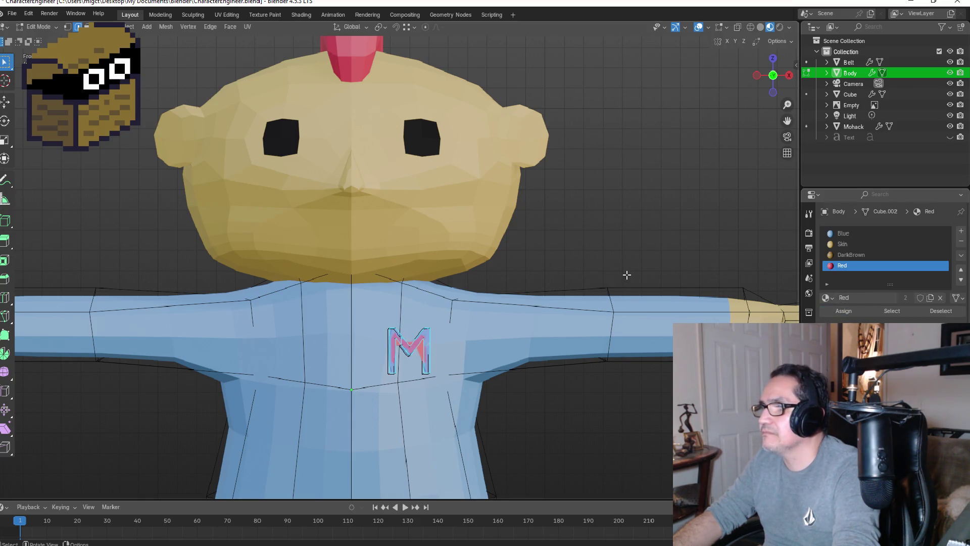
pyautogui.moveTo(645, 240)
pyautogui.mouseDown(button='middle')
pyautogui.moveTo(641, 222)
pyautogui.moveTo(570, 223)
pyautogui.moveTo(591, 223)
pyautogui.moveTo(468, 305)
pyautogui.mouseUp(button='middle')
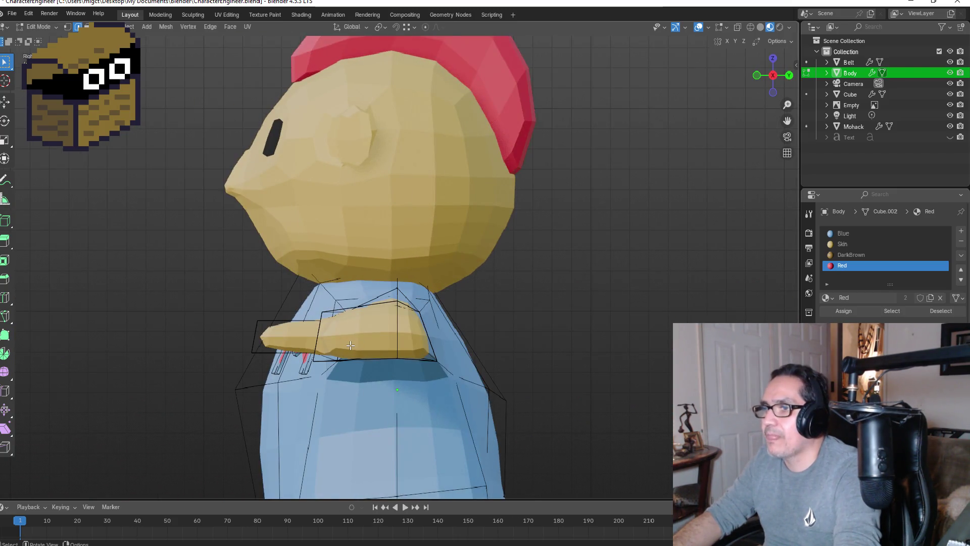
pyautogui.moveTo(287, 278); pyautogui.dragTo(334, 357, button='middle')
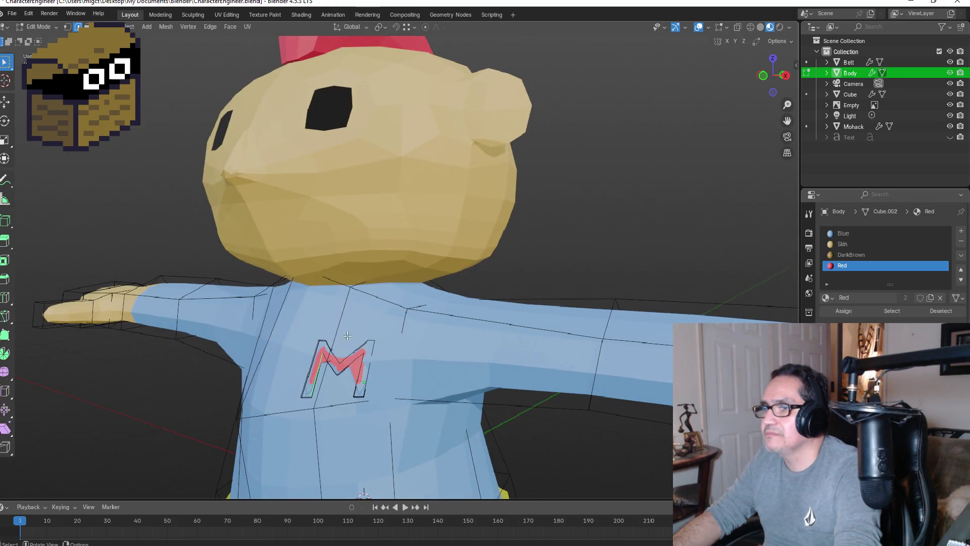
# - In face mode, select the linked M faces and reposition them in side view
pyautogui.press('3')
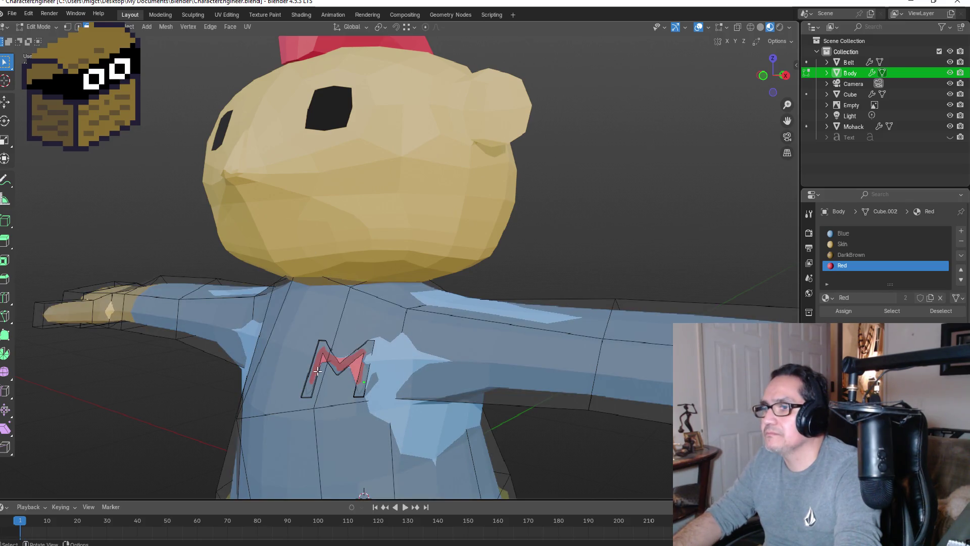
pyautogui.click(317, 371)
pyautogui.hotkey('ctrl', 'l')
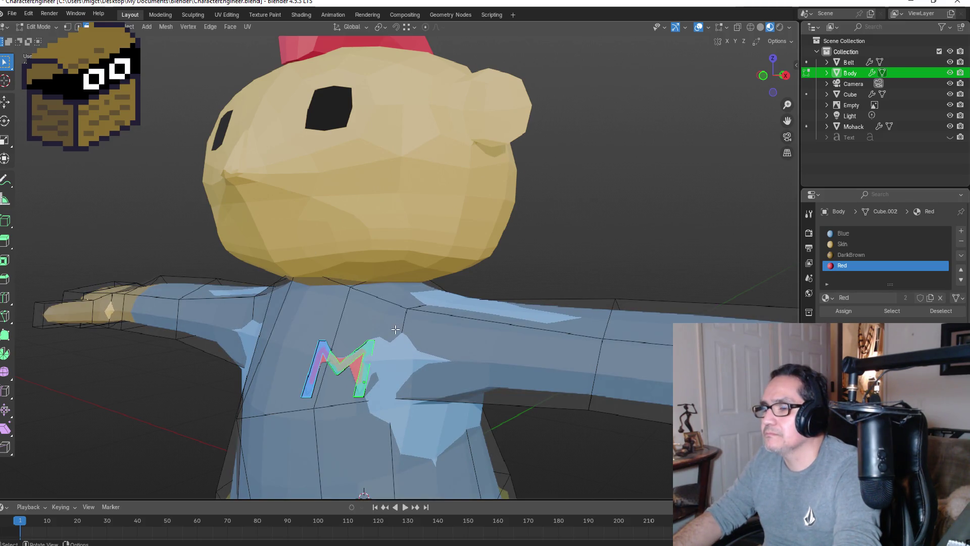
pyautogui.press('KP_1')
pyautogui.press('KP_3')
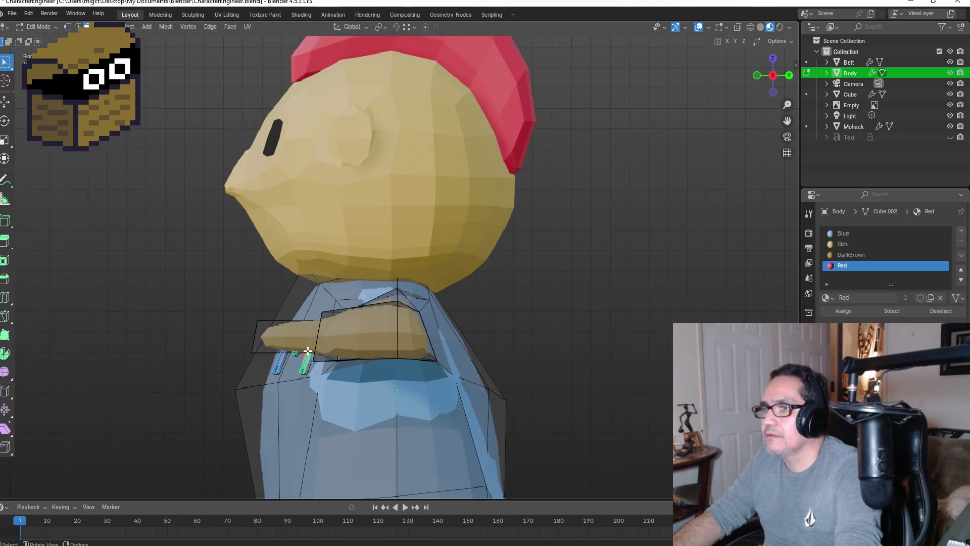
pyautogui.press('g')
pyautogui.click(301, 347)
pyautogui.moveTo(303, 347); pyautogui.dragTo(453, 297, button='middle')
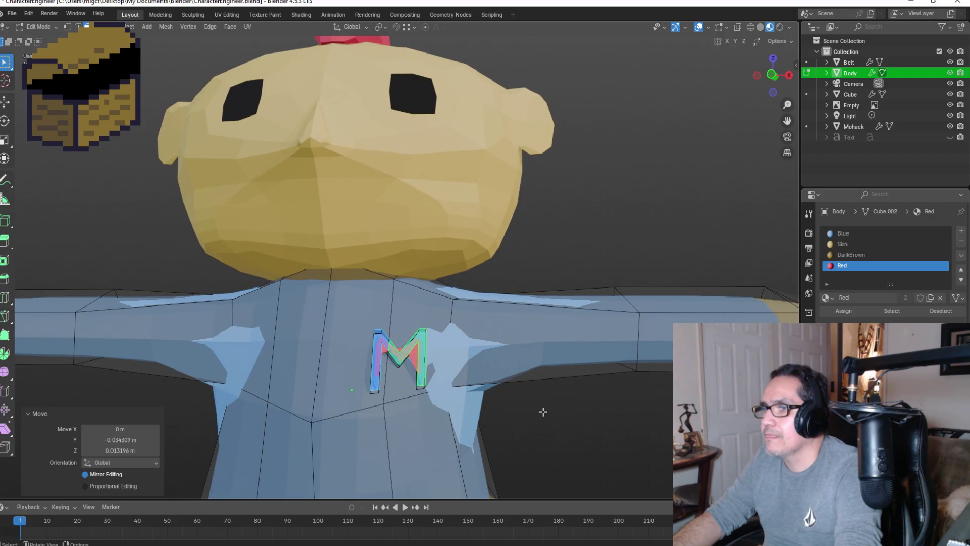
# - Select all M faces, including the bottom face and both stroke ends
pyautogui.press('Tab')
pyautogui.moveTo(555, 417)
pyautogui.mouseDown(button='middle')
pyautogui.moveTo(558, 381)
pyautogui.moveTo(488, 348)
pyautogui.moveTo(470, 329)
pyautogui.mouseUp(button='middle')
pyautogui.press('Tab')
pyautogui.scroll(3, 435, 319)
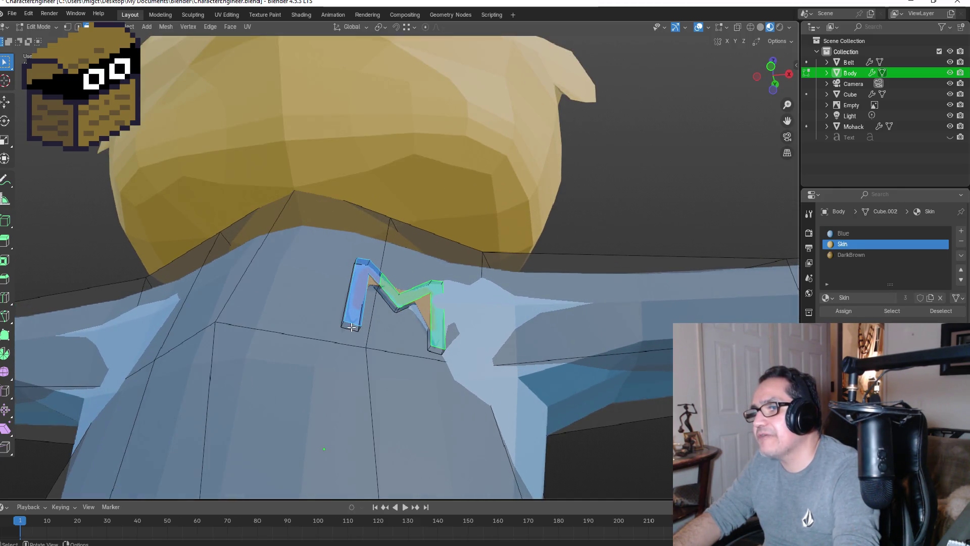
pyautogui.scroll(2, 353, 327)
pyautogui.click(335, 346)
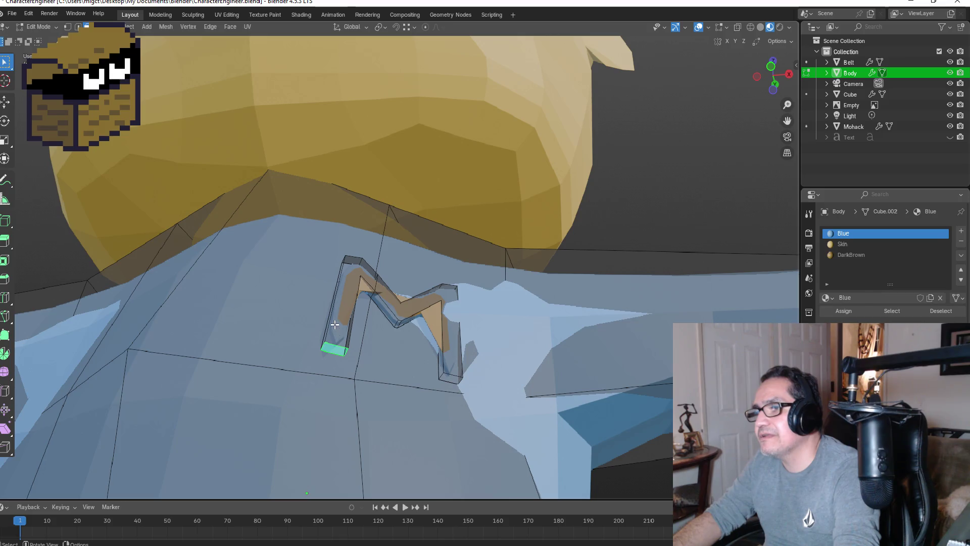
pyautogui.keyDown('shift'); pyautogui.click(335, 324); pyautogui.keyUp('shift')
pyautogui.moveTo(334, 324)
pyautogui.mouseDown(button='middle')
pyautogui.moveTo(432, 336)
pyautogui.moveTo(434, 318)
pyautogui.moveTo(359, 311)
pyautogui.mouseUp(button='middle')
pyautogui.click(470, 321)
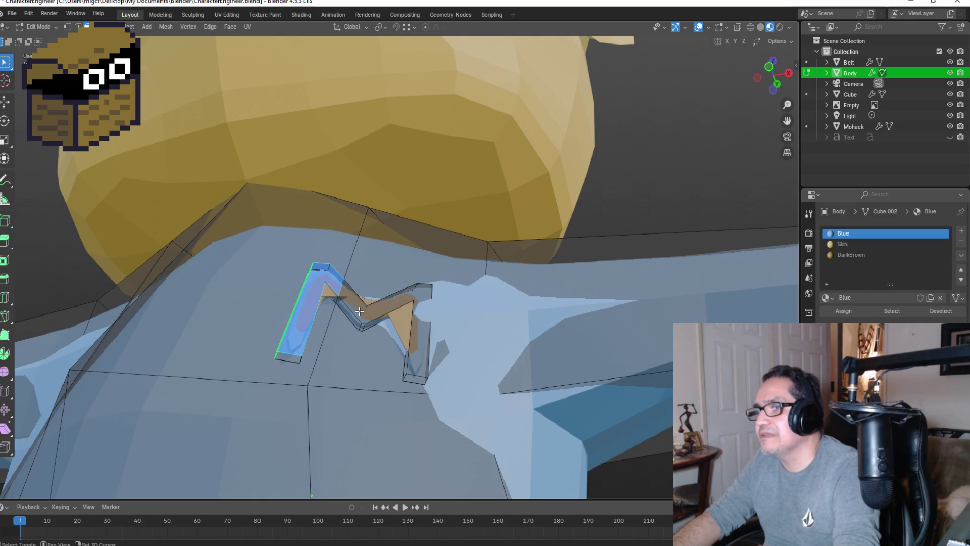
pyautogui.press('l')
pyautogui.keyDown('shift'); pyautogui.click(371, 323); pyautogui.keyUp('shift')
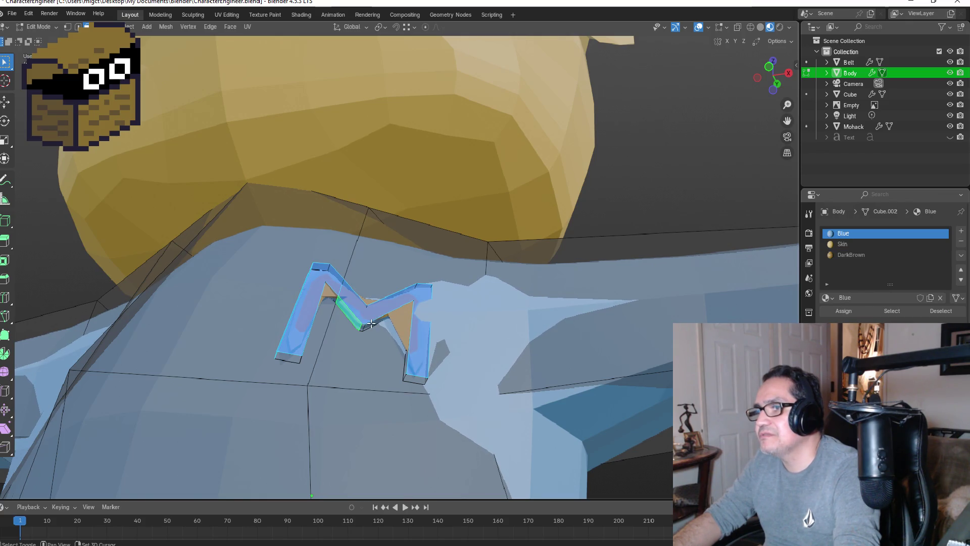
pyautogui.moveTo(409, 310)
pyautogui.mouseDown(button='middle')
pyautogui.moveTo(379, 337)
pyautogui.moveTo(362, 317)
pyautogui.mouseUp(button='middle')
pyautogui.keyDown('shift'); pyautogui.click(350, 304); pyautogui.keyUp('shift')
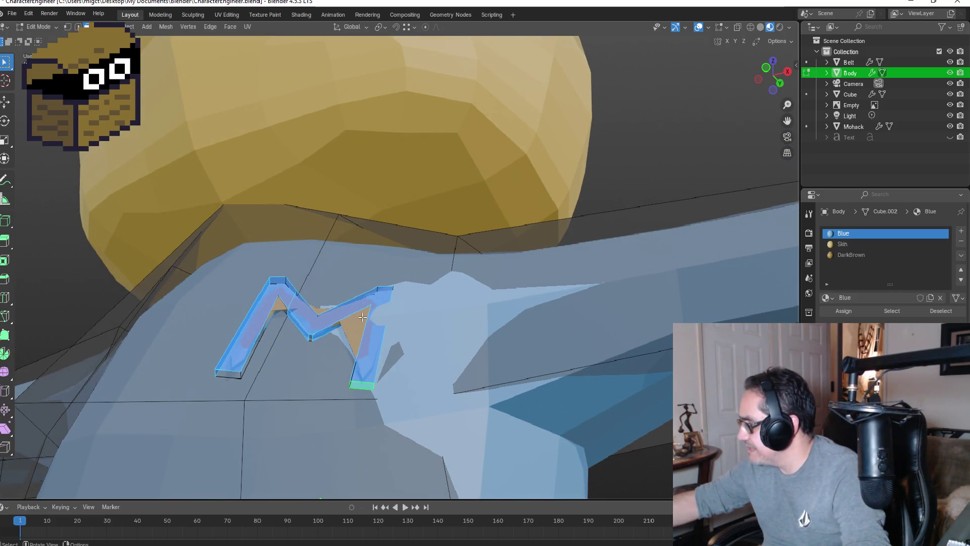
# - Keep Blue on the body's slot and fill a new slot with Red
pyautogui.press('ctrl+KP_Add')
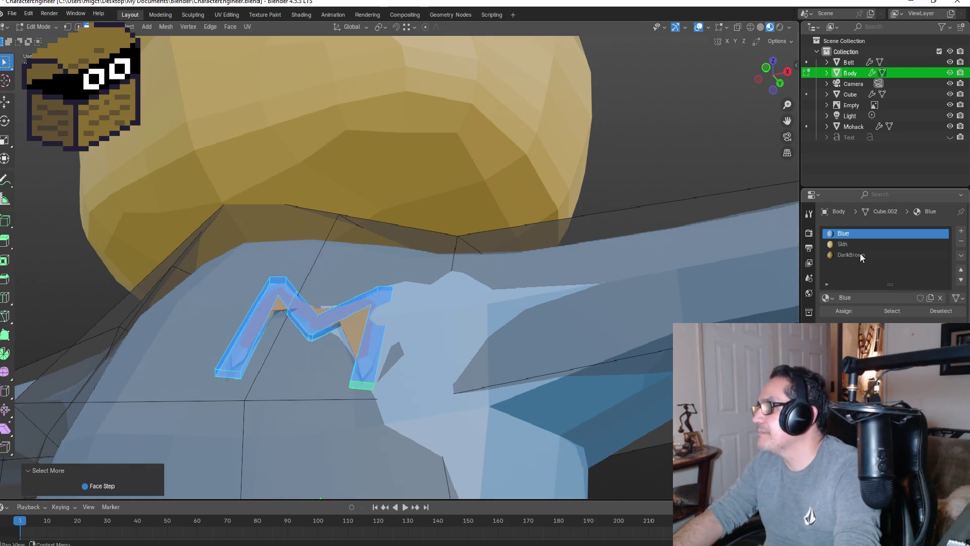
pyautogui.click(829, 298)
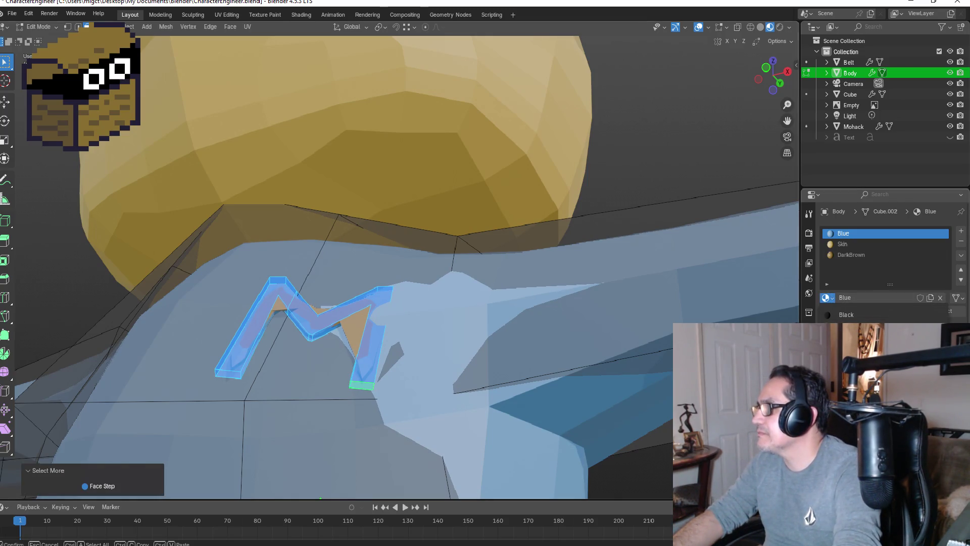
pyautogui.click(846, 359)
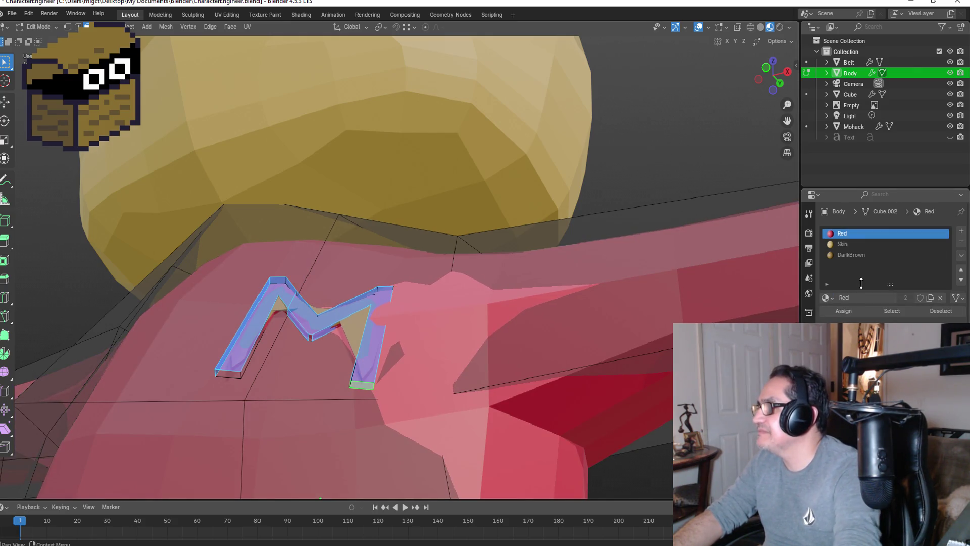
pyautogui.click(832, 297)
pyautogui.click(843, 325)
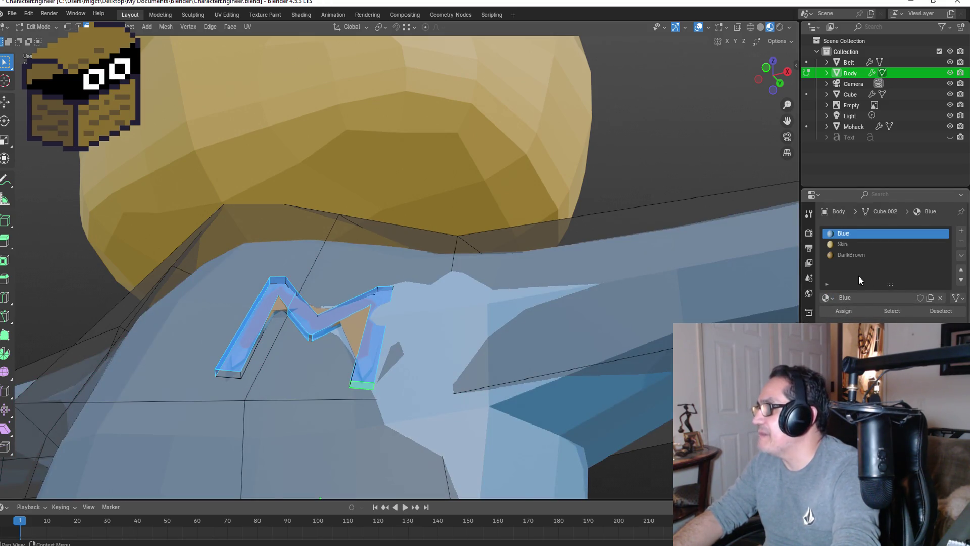
pyautogui.click(961, 232)
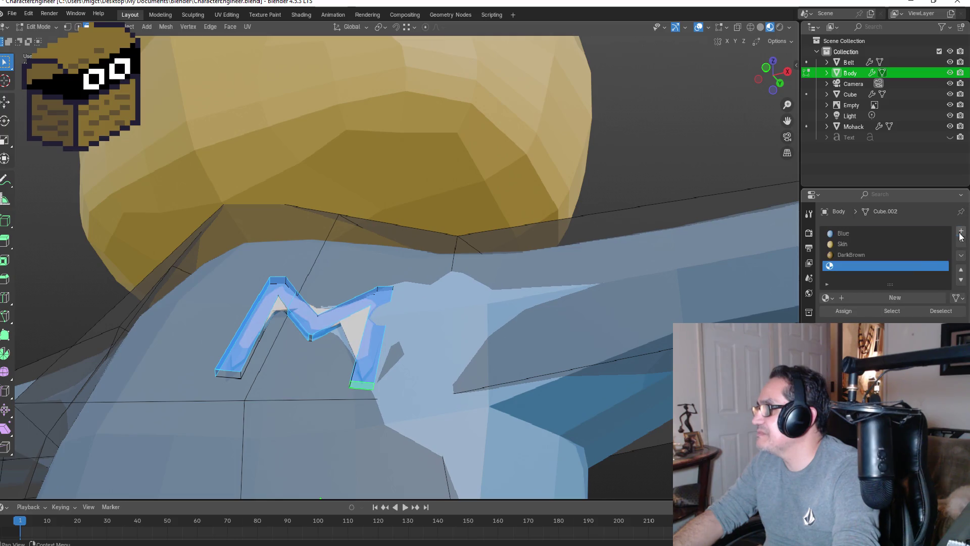
pyautogui.click(827, 297)
pyautogui.click(844, 348)
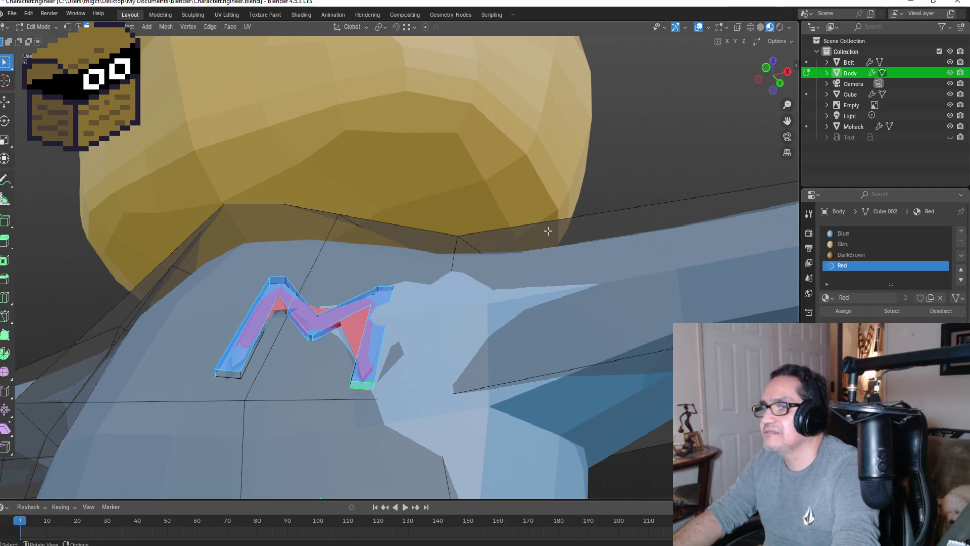
# - Move the M lower on the chest and check it from the front
pyautogui.moveTo(562, 294); pyautogui.dragTo(370, 296, button='middle')
pyautogui.press('g')
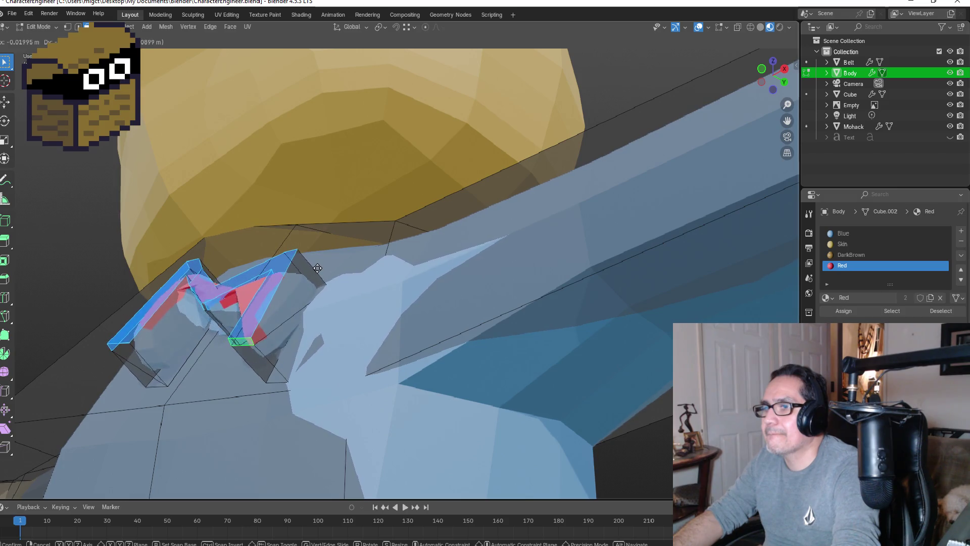
pyautogui.click(293, 284)
pyautogui.moveTo(293, 284)
pyautogui.mouseDown(button='middle')
pyautogui.moveTo(310, 267)
pyautogui.moveTo(574, 298)
pyautogui.mouseUp(button='middle')
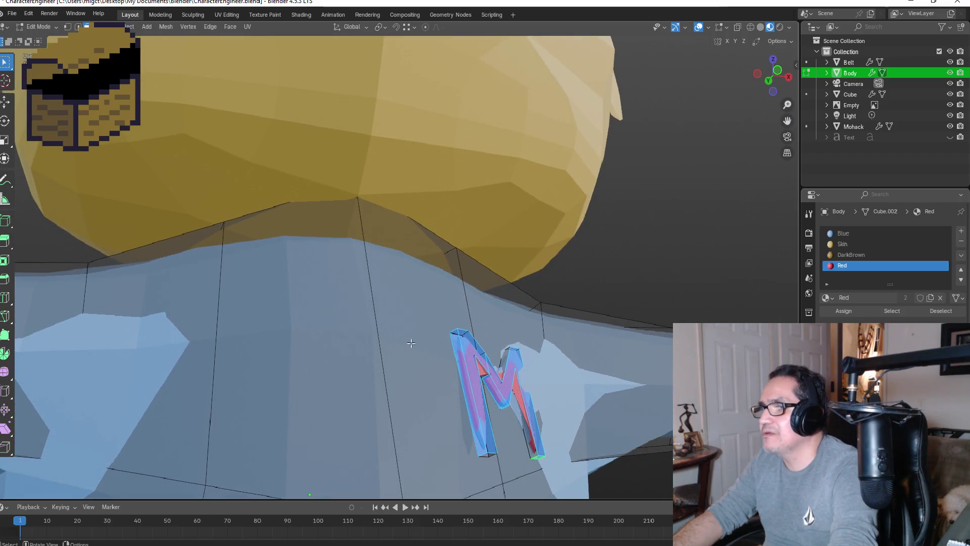
pyautogui.press('Tab')
pyautogui.scroll(-3, 556, 290)
pyautogui.press('KP_1')
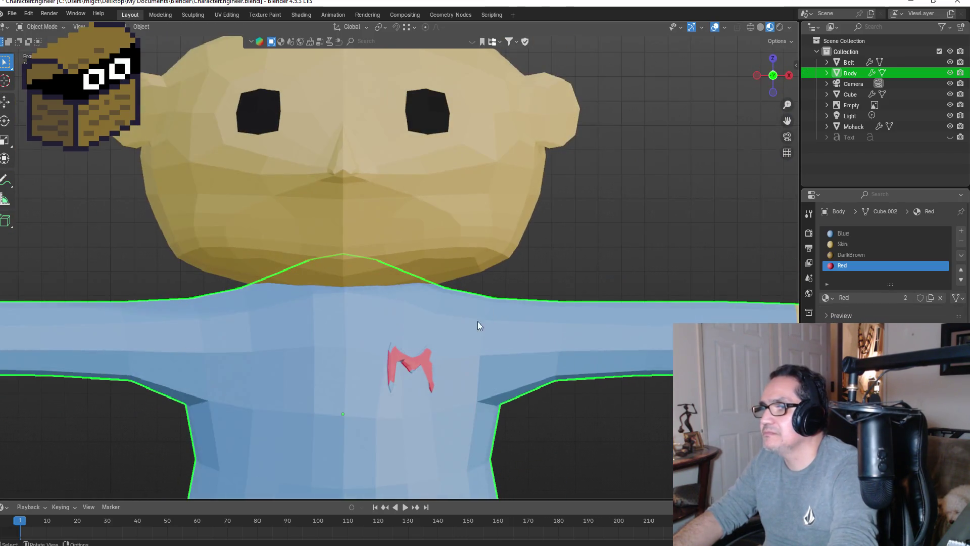
pyautogui.moveTo(444, 342)
pyautogui.mouseDown(button='middle')
pyautogui.moveTo(407, 324)
pyautogui.moveTo(375, 343)
pyautogui.mouseUp(button='middle')
pyautogui.moveTo(422, 385); pyautogui.dragTo(399, 373, button='middle')
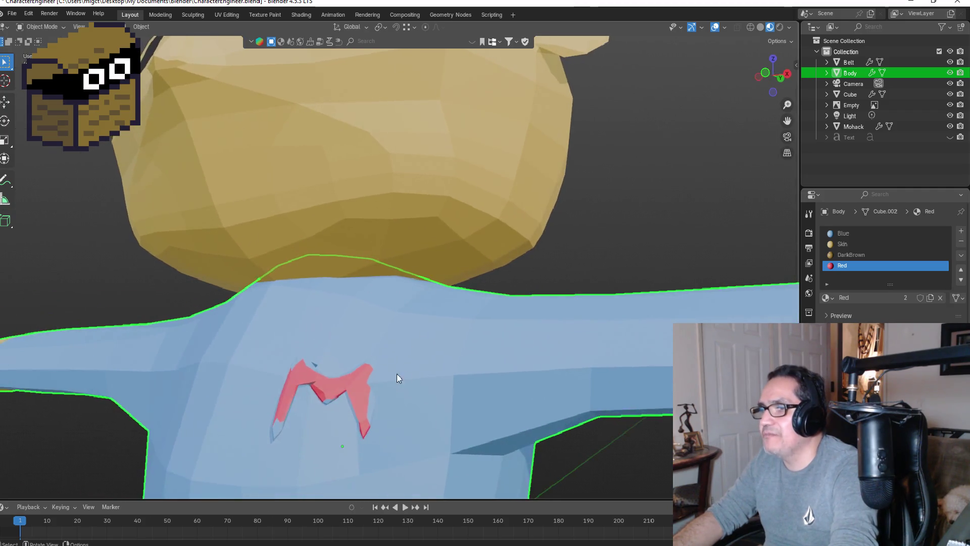
pyautogui.press('Tab')
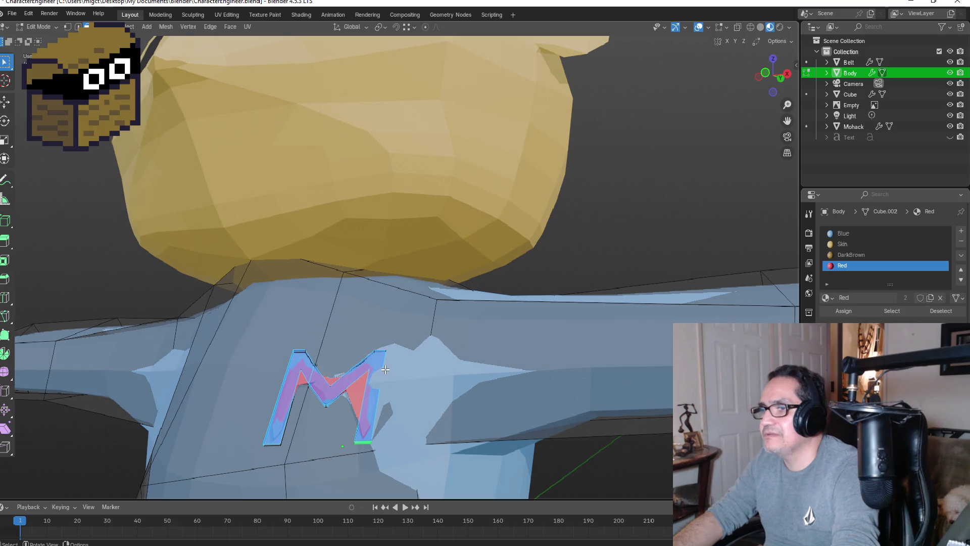
# - Extrude the M faces without moving them, then view the character from the front in Object Mode
pyautogui.press('e')
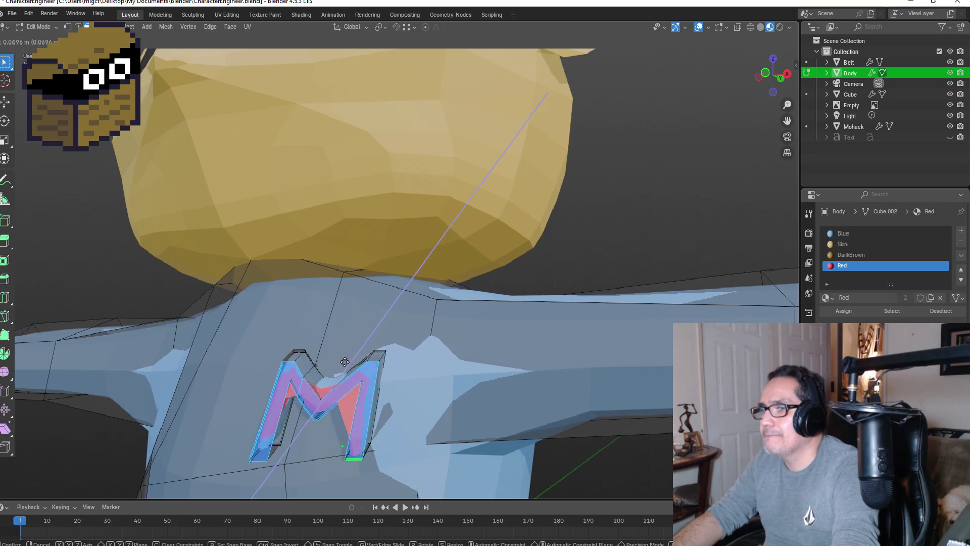
pyautogui.rightClick(336, 367)
pyautogui.moveTo(336, 368); pyautogui.dragTo(380, 328, button='middle')
pyautogui.press('Tab')
pyautogui.press('KP_1')
pyautogui.scroll(-2, 495, 394)
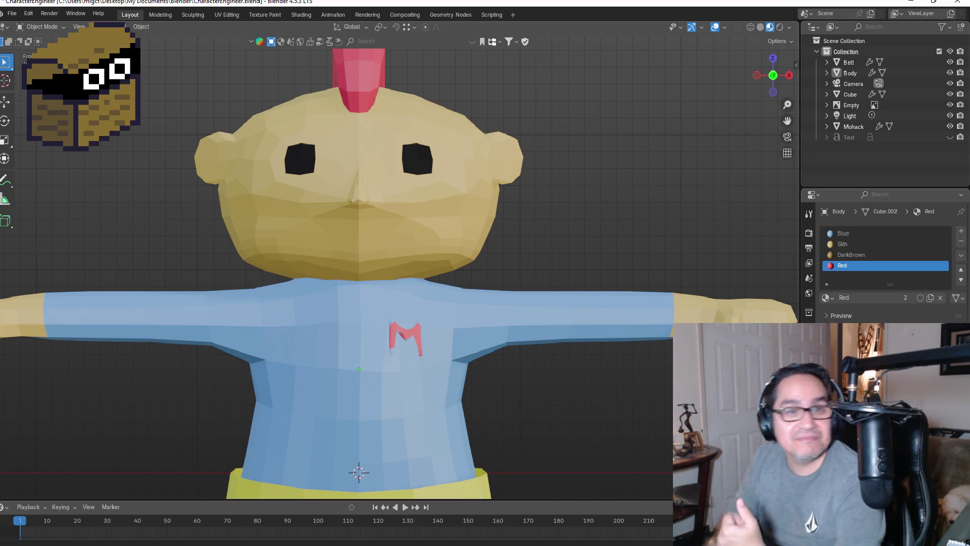
pyautogui.scroll(3, 513, 381)
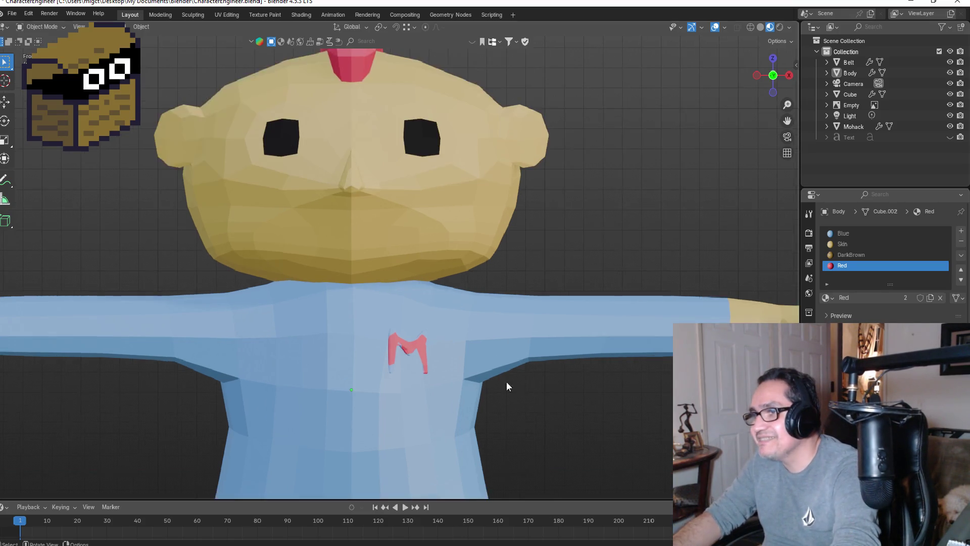
pyautogui.moveTo(462, 378); pyautogui.dragTo(366, 375, button='middle')
# - Extrude the red M faces outward from the blue shirt
pyautogui.click(368, 376)
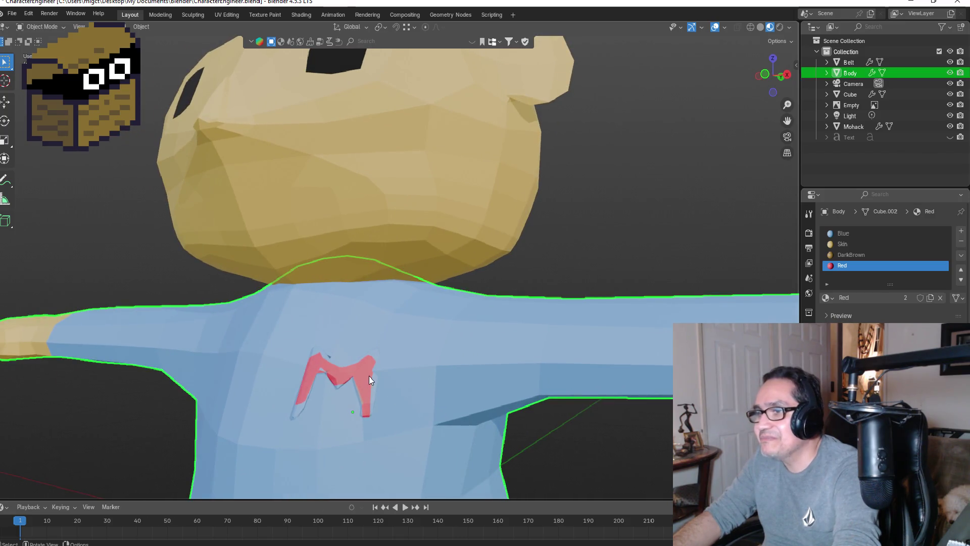
pyautogui.press('Tab')
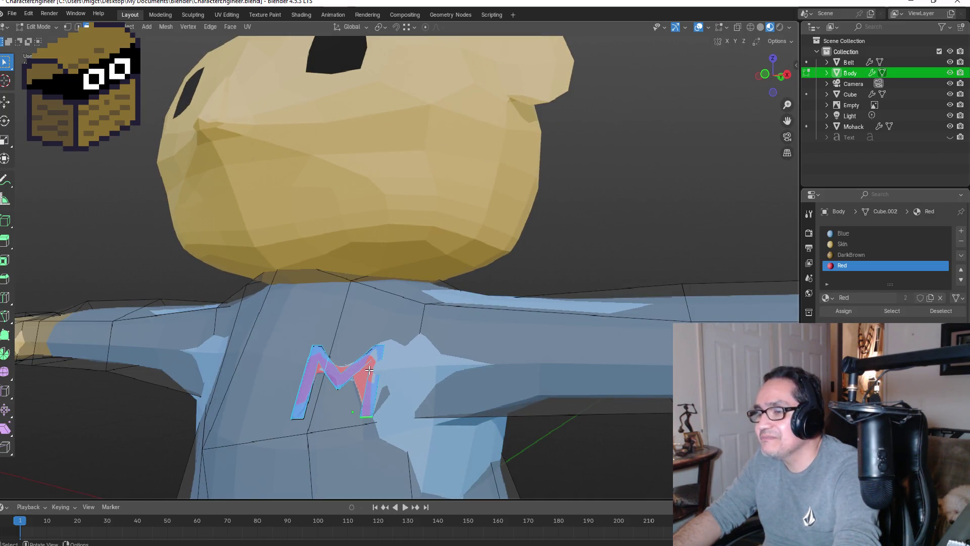
pyautogui.press('e')
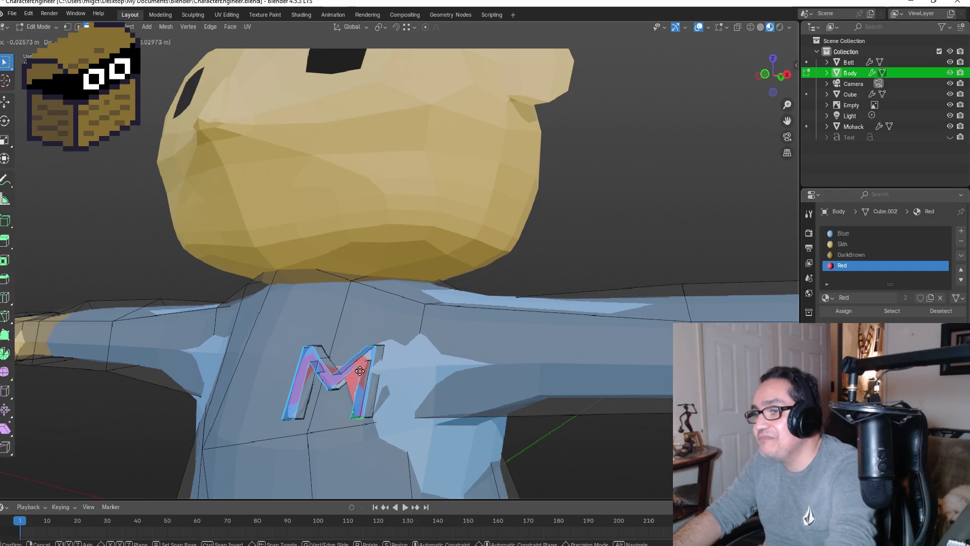
pyautogui.click(360, 371)
pyautogui.keyDown('alt'); pyautogui.moveTo(359, 371); pyautogui.dragTo(301, 369, button='middle'); pyautogui.keyUp('alt')
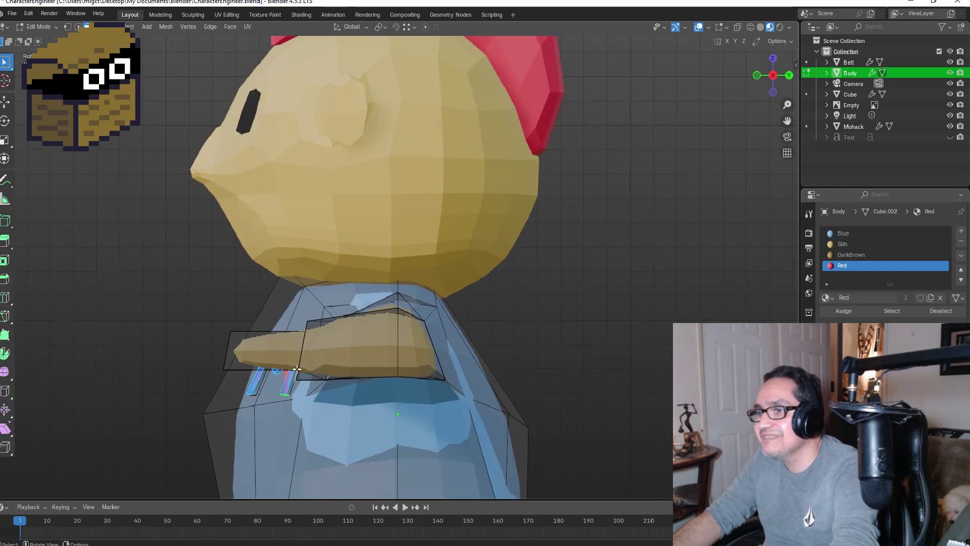
pyautogui.press('g')
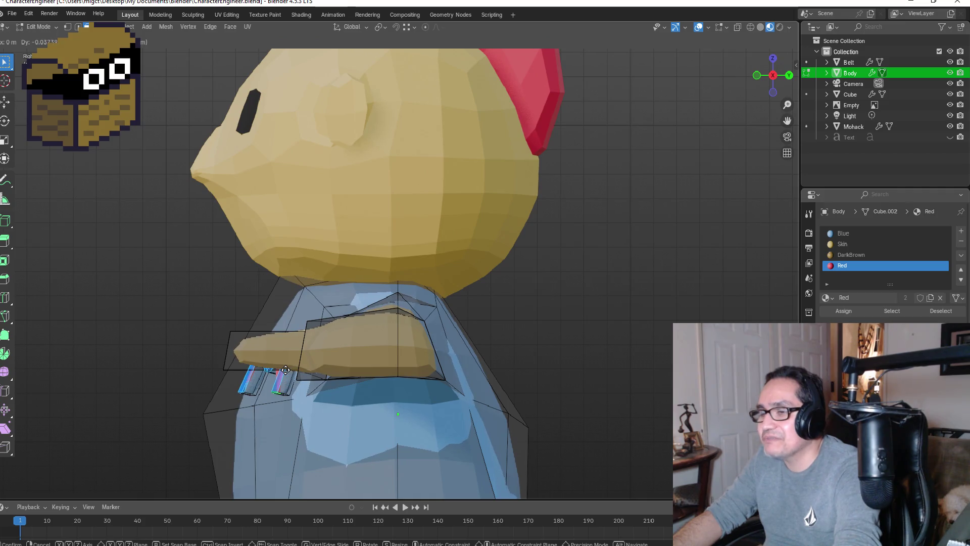
pyautogui.press('z')
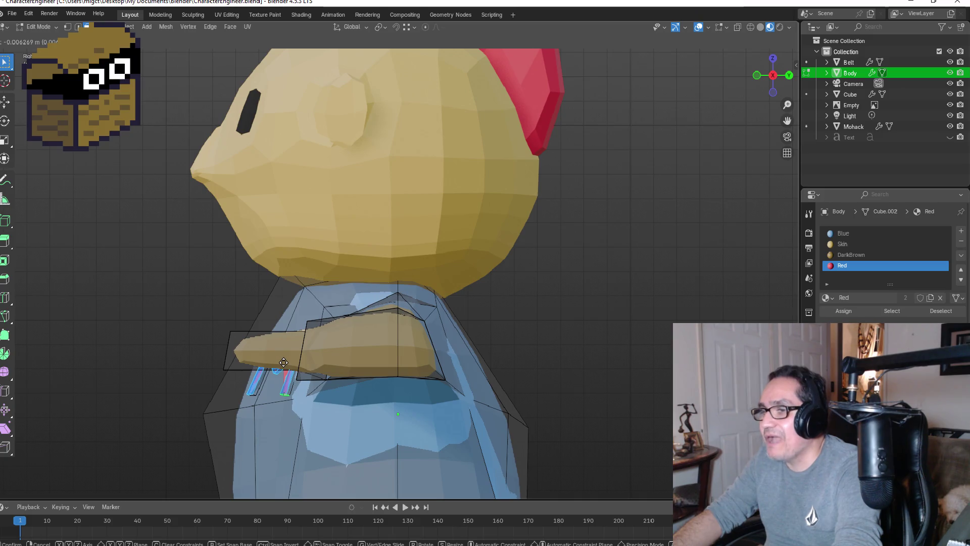
pyautogui.rightClick(313, 334)
pyautogui.moveTo(314, 334)
pyautogui.mouseDown(button='middle')
pyautogui.moveTo(357, 287)
pyautogui.moveTo(360, 302)
pyautogui.mouseUp(button='middle')
pyautogui.moveTo(336, 357); pyautogui.dragTo(323, 401, button='middle')
pyautogui.moveTo(401, 353)
pyautogui.mouseDown(button='middle')
pyautogui.moveTo(458, 384)
pyautogui.moveTo(434, 364)
pyautogui.moveTo(450, 361)
pyautogui.moveTo(458, 363)
pyautogui.moveTo(429, 387)
pyautogui.moveTo(390, 379)
pyautogui.mouseUp(button='middle')
pyautogui.press('Tab')
pyautogui.press('Tab')
# - Scale the M 1.41 along X, then 1.417 overall, and check it from the front
pyautogui.press('s')
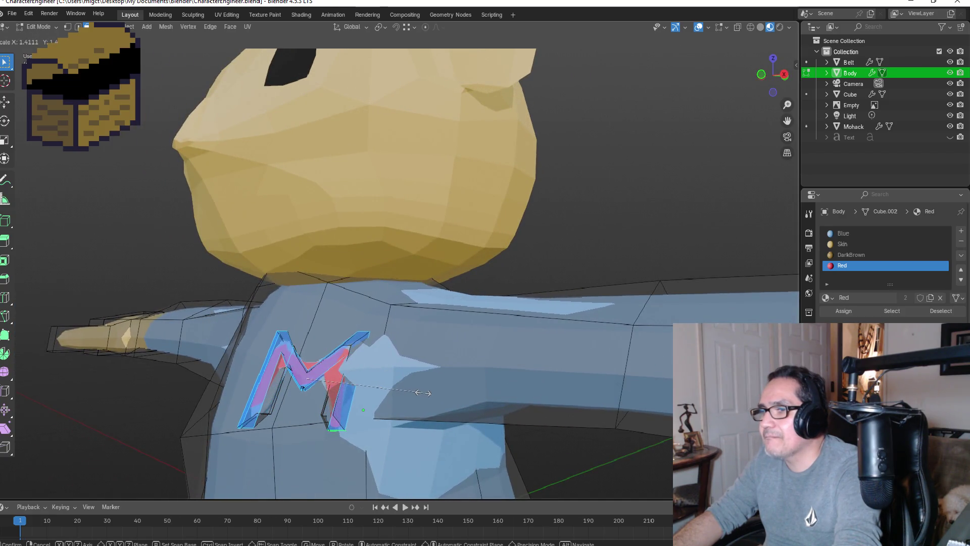
pyautogui.press('x')
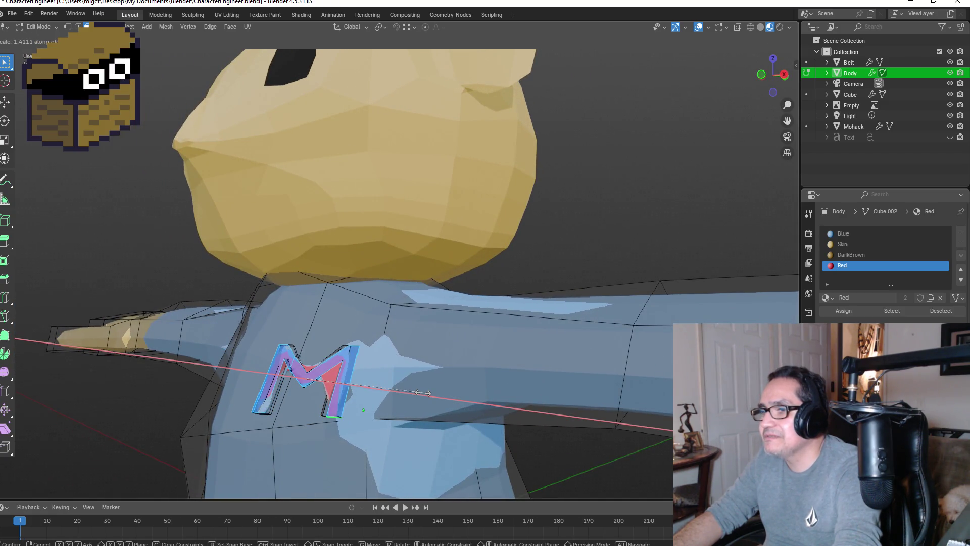
pyautogui.click(423, 393)
pyautogui.moveTo(444, 379); pyautogui.dragTo(392, 382, button='middle')
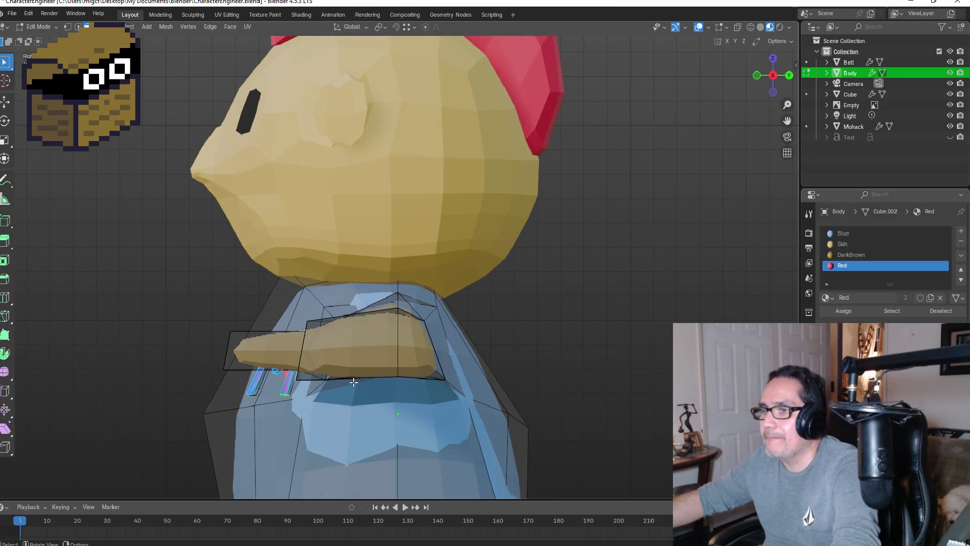
pyautogui.press('s')
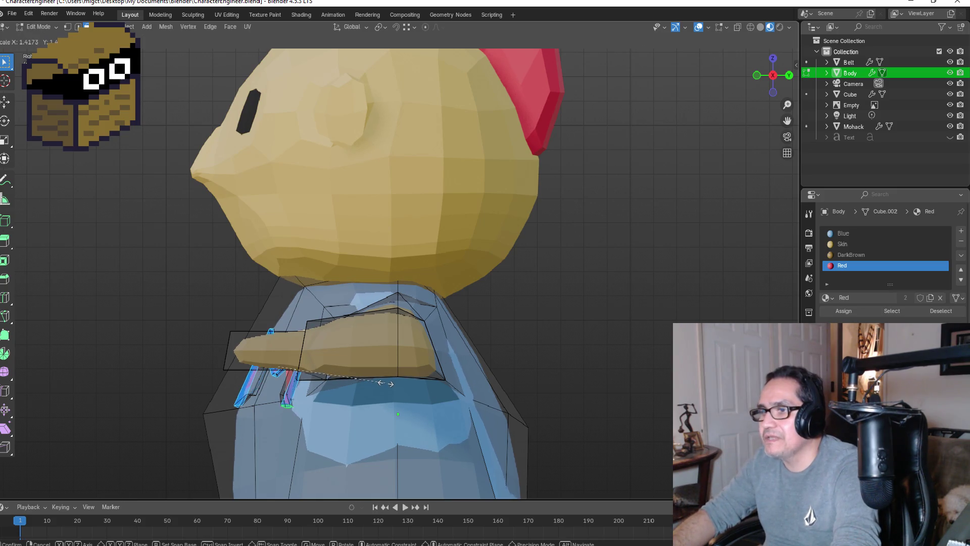
pyautogui.click(386, 383)
pyautogui.moveTo(386, 383)
pyautogui.mouseDown(button='middle')
pyautogui.moveTo(521, 363)
pyautogui.moveTo(513, 341)
pyautogui.moveTo(500, 358)
pyautogui.mouseUp(button='middle')
pyautogui.press('Tab')
pyautogui.press('Tab')
pyautogui.scroll(-4, 560, 361)
pyautogui.press('Tab')
pyautogui.scroll(-3, 559, 361)
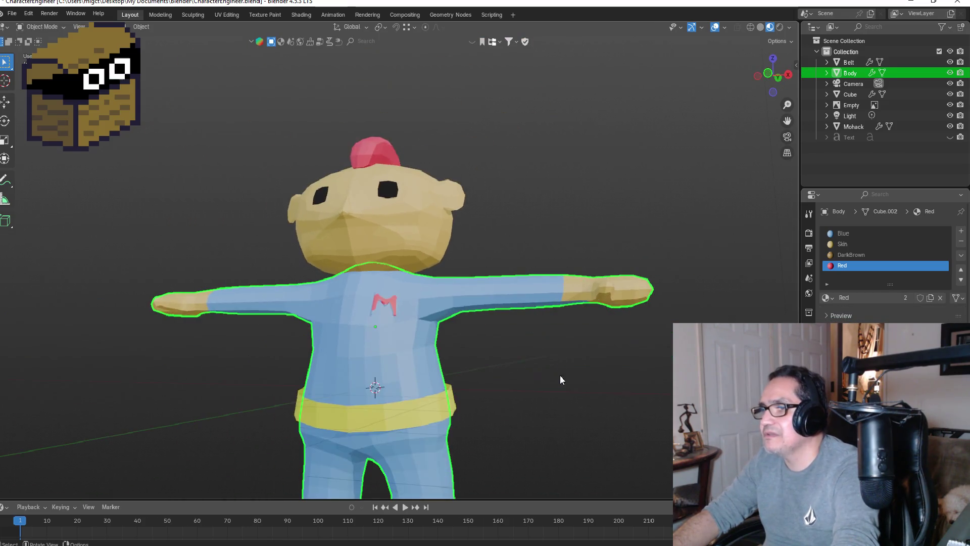
pyautogui.press('KP_1')
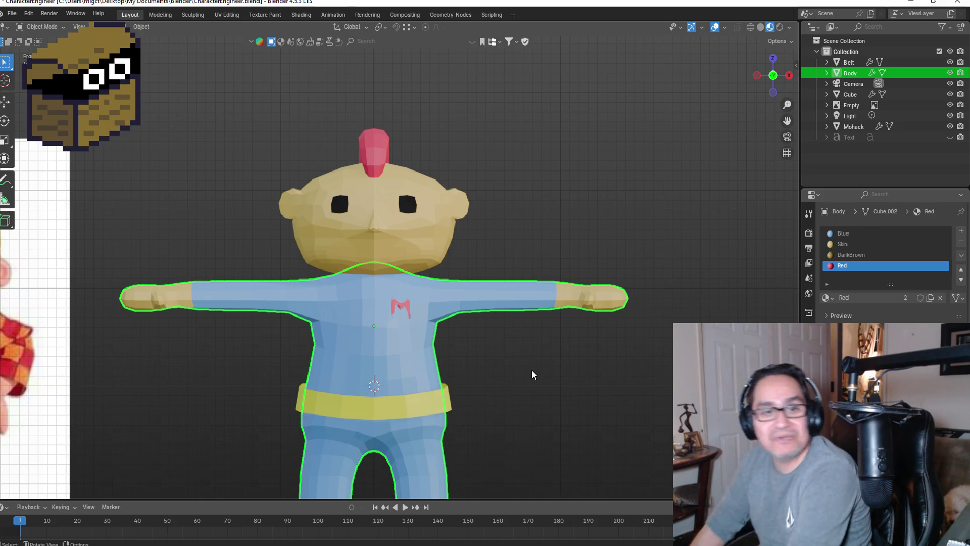
# - Move the red M about 0.043 m further forward from the chest
pyautogui.scroll(-3, 531, 357)
pyautogui.click(508, 320)
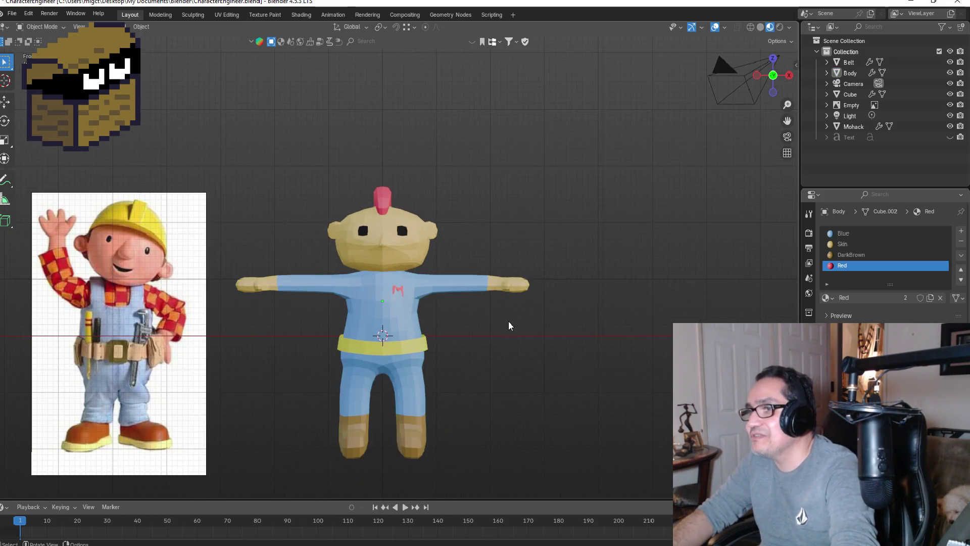
pyautogui.scroll(6, 447, 320)
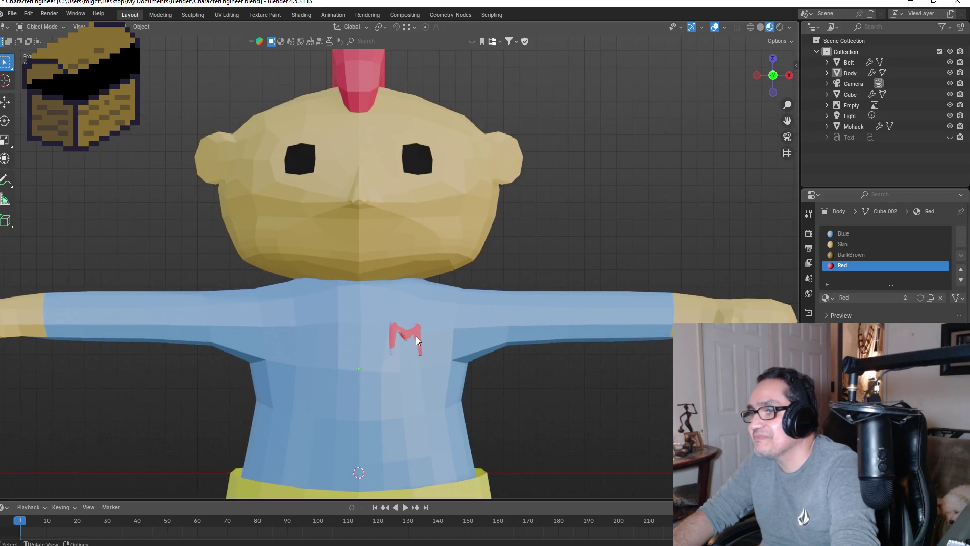
pyautogui.click(416, 337)
pyautogui.press('Tab')
pyautogui.moveTo(440, 341)
pyautogui.mouseDown(button='middle')
pyautogui.moveTo(357, 347)
pyautogui.moveTo(435, 358)
pyautogui.moveTo(324, 348)
pyautogui.moveTo(433, 346)
pyautogui.moveTo(516, 382)
pyautogui.moveTo(535, 371)
pyautogui.mouseUp(button='middle')
pyautogui.press('g')
pyautogui.click(317, 345)
pyautogui.press('Tab')
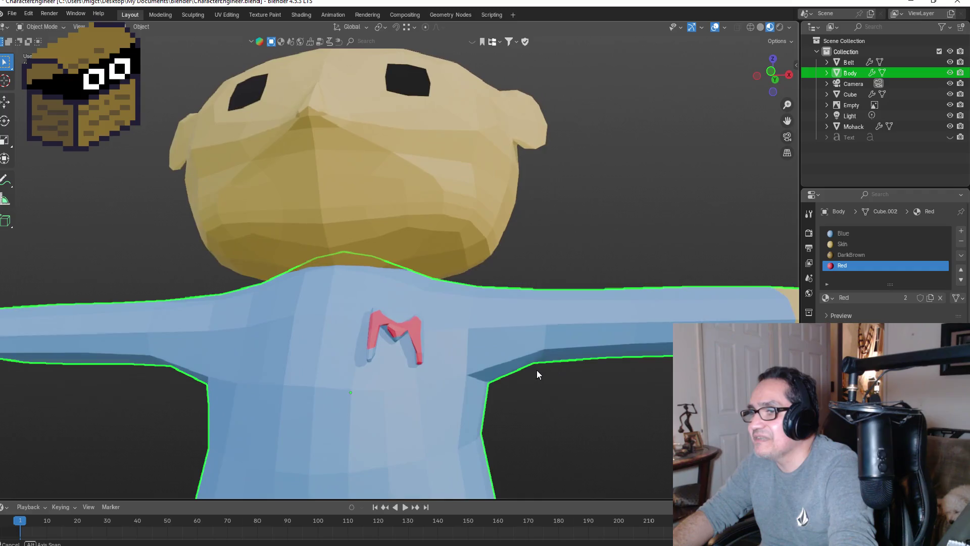
pyautogui.scroll(4, 417, 372)
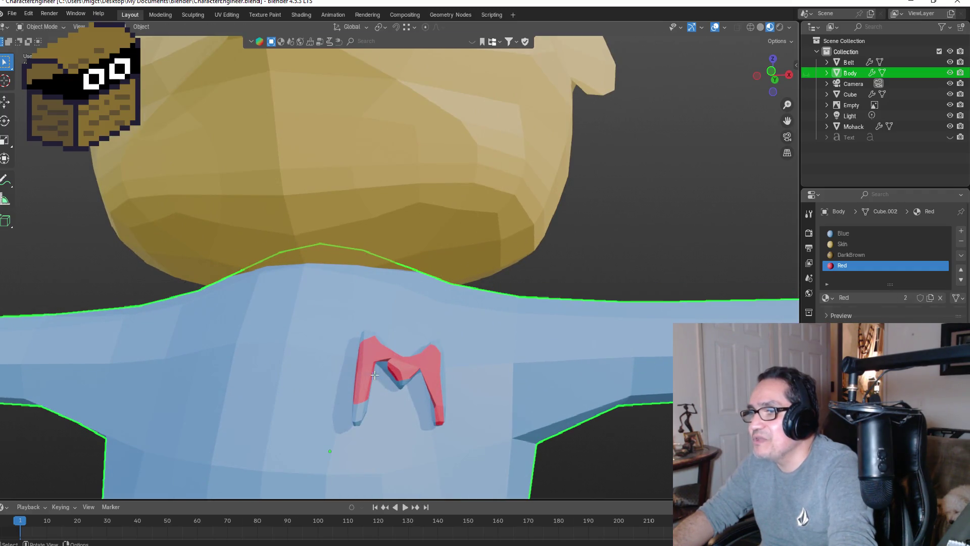
pyautogui.press('Tab')
# - Select faces along the M's legs on the chest, undoing a stray change
pyautogui.moveTo(374, 375)
pyautogui.mouseDown(button='middle')
pyautogui.moveTo(384, 362)
pyautogui.moveTo(368, 338)
pyautogui.moveTo(324, 340)
pyautogui.moveTo(331, 275)
pyautogui.moveTo(285, 280)
pyautogui.moveTo(278, 298)
pyautogui.moveTo(414, 335)
pyautogui.mouseUp(button='middle')
pyautogui.click(379, 332)
pyautogui.click(325, 339)
pyautogui.click(331, 276)
pyautogui.keyDown('shift'); pyautogui.click(265, 302); pyautogui.keyUp('shift')
pyautogui.keyDown('ctrl'); pyautogui.click(420, 337); pyautogui.keyUp('ctrl')
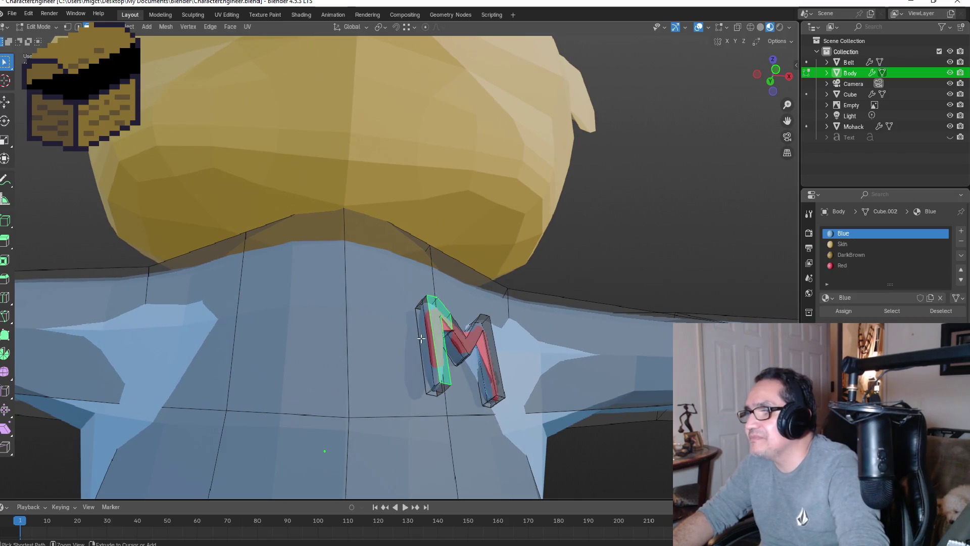
pyautogui.keyDown('ctrl'); pyautogui.click(497, 396); pyautogui.keyUp('ctrl')
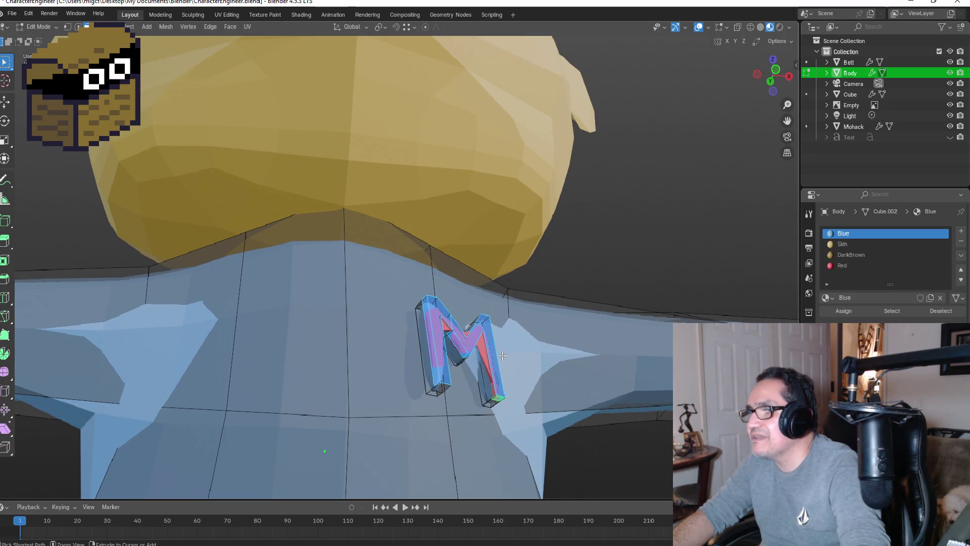
pyautogui.press('Tab')
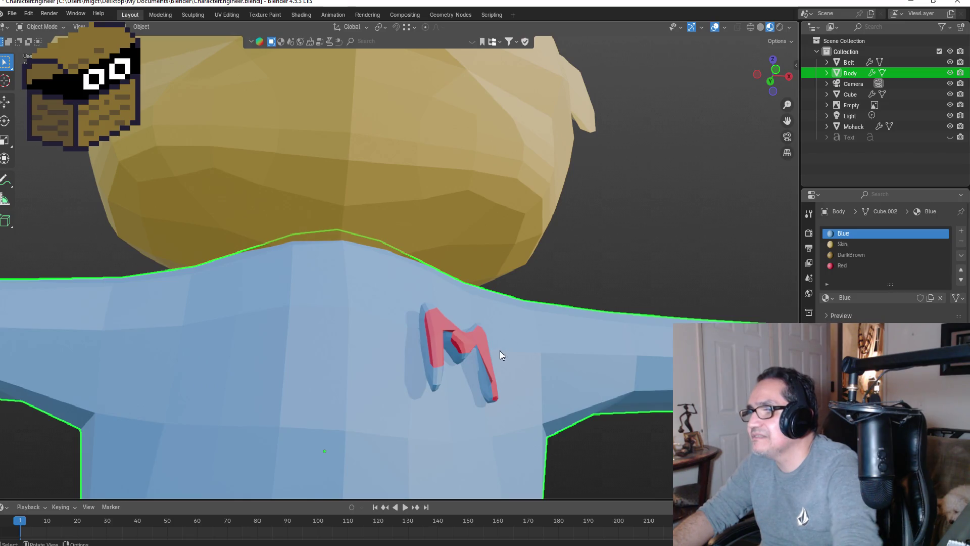
pyautogui.press('Tab')
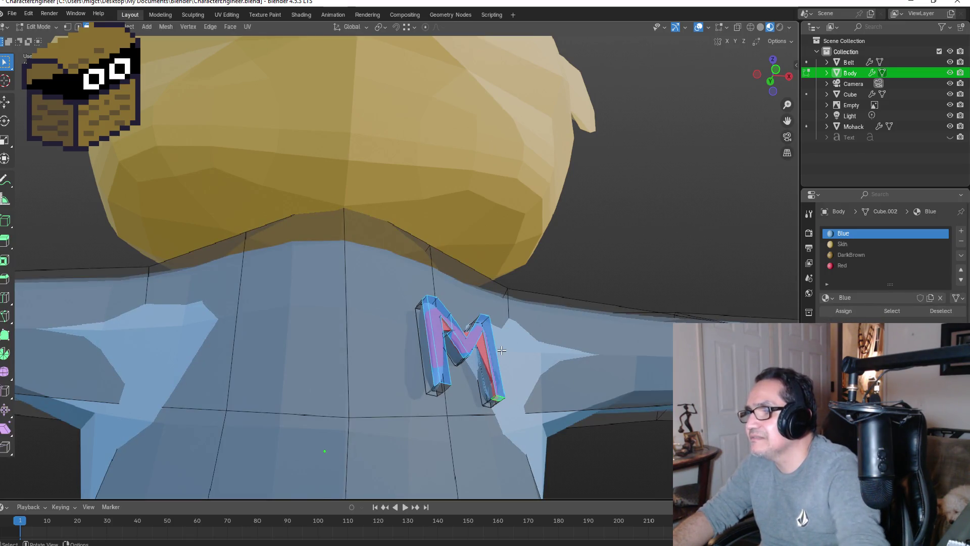
pyautogui.hotkey('ctrl', 'z')
pyautogui.hotkey('ctrl', 'z')
pyautogui.hotkey('ctrl', 'z')
# - Grow the selection to the whole M and assign it the Red material
pyautogui.moveTo(502, 352); pyautogui.dragTo(441, 329, button='middle')
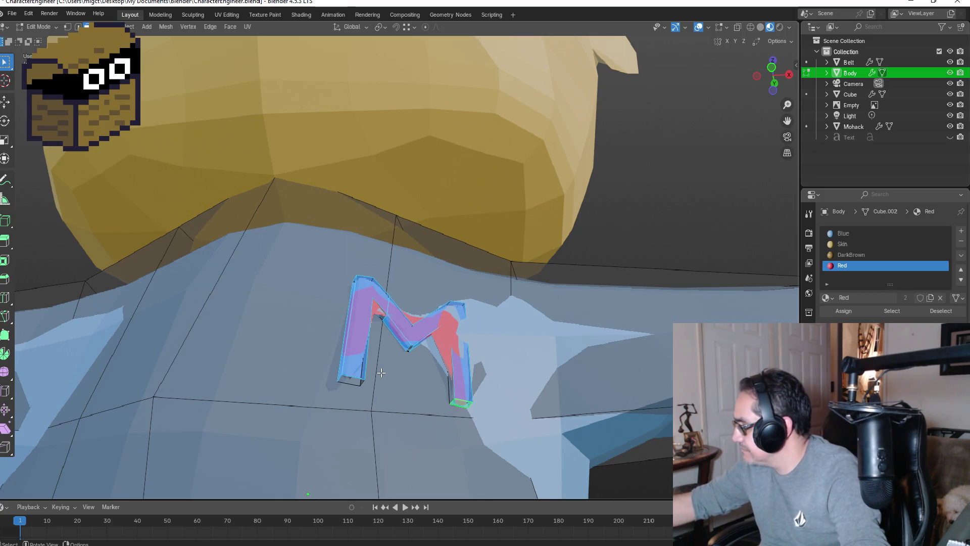
pyautogui.press('ctrl+KP_Add')
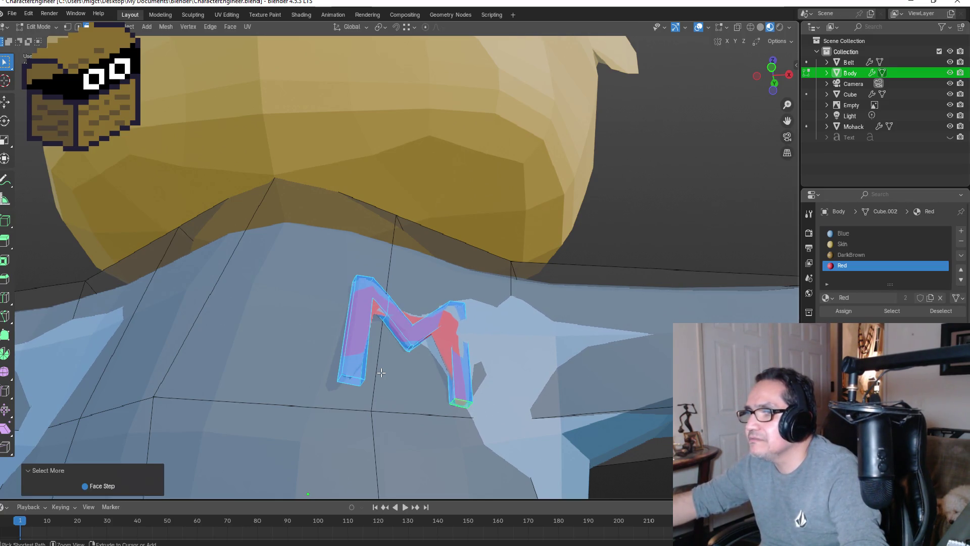
pyautogui.click(850, 312)
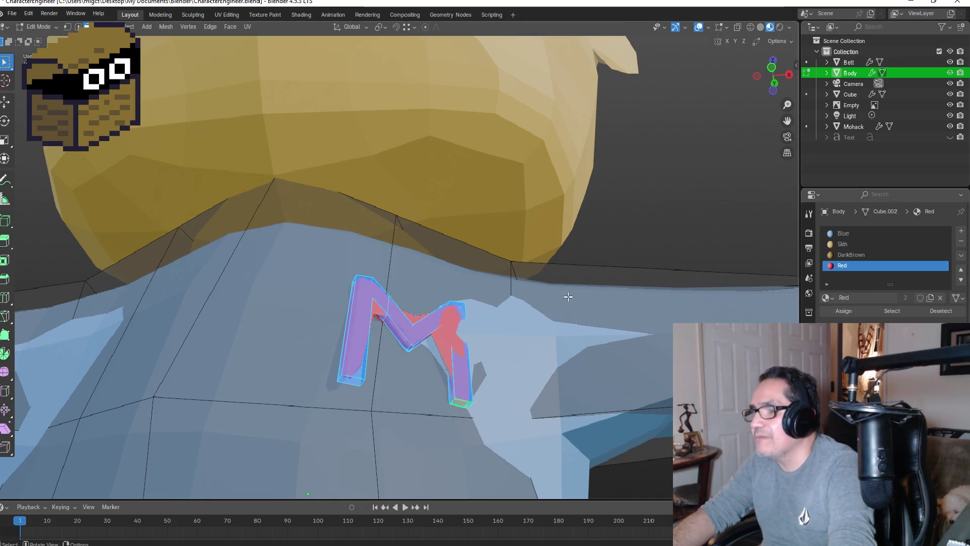
pyautogui.press('Tab')
# - Move the red M to sit centred on the chest, then view it from the front
pyautogui.scroll(-5, 559, 312)
pyautogui.moveTo(502, 319)
pyautogui.mouseDown(button='middle')
pyautogui.moveTo(450, 305)
pyautogui.moveTo(363, 335)
pyautogui.mouseUp(button='middle')
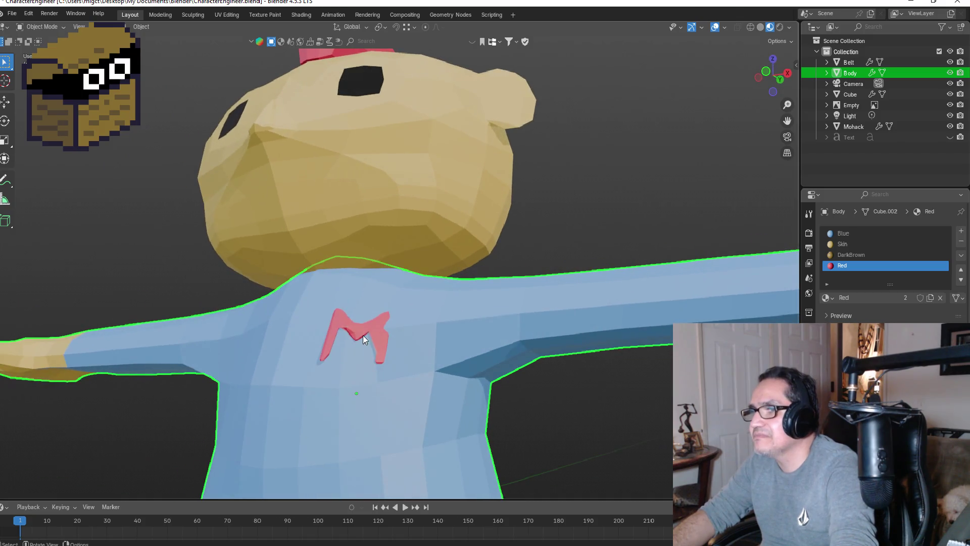
pyautogui.scroll(3, 384, 331)
pyautogui.press('Tab')
pyautogui.moveTo(396, 388)
pyautogui.mouseDown(button='middle')
pyautogui.moveTo(358, 368)
pyautogui.moveTo(327, 376)
pyautogui.mouseUp(button='middle')
pyautogui.press('g')
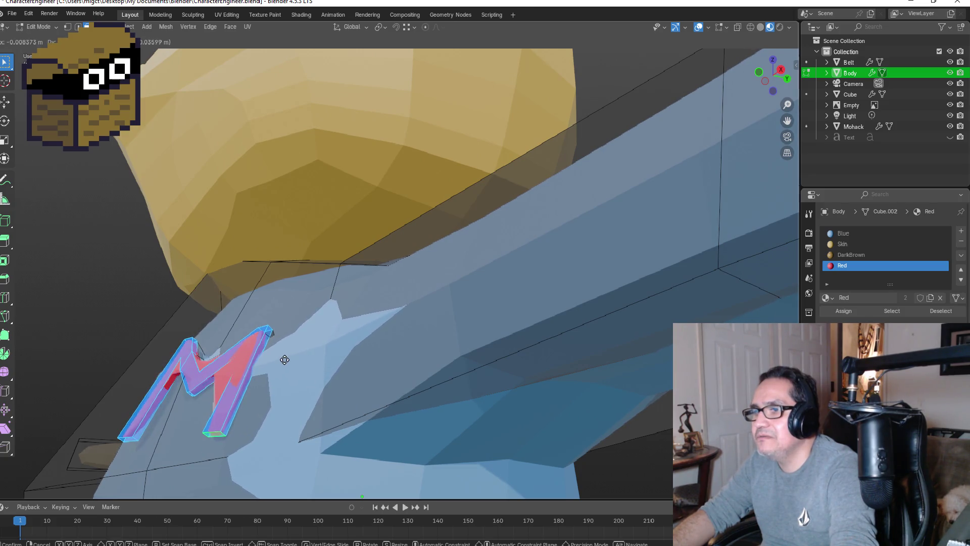
pyautogui.click(289, 352)
pyautogui.moveTo(289, 352); pyautogui.dragTo(475, 373, button='middle')
pyautogui.press('Tab')
pyautogui.scroll(-6, 474, 374)
pyautogui.click(564, 430)
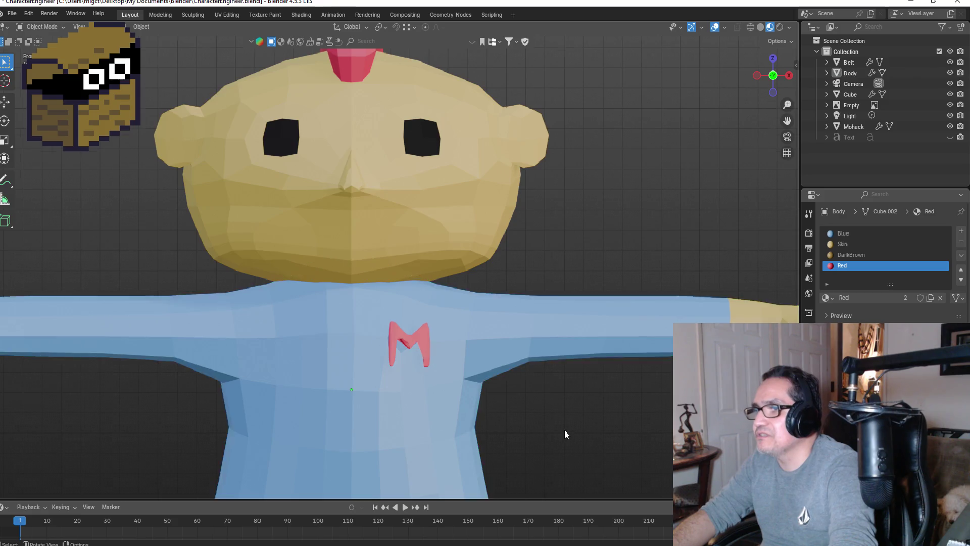
# - Zoom out, compare side and front views with the reference, then select the Body mesh
pyautogui.scroll(-4, 555, 424)
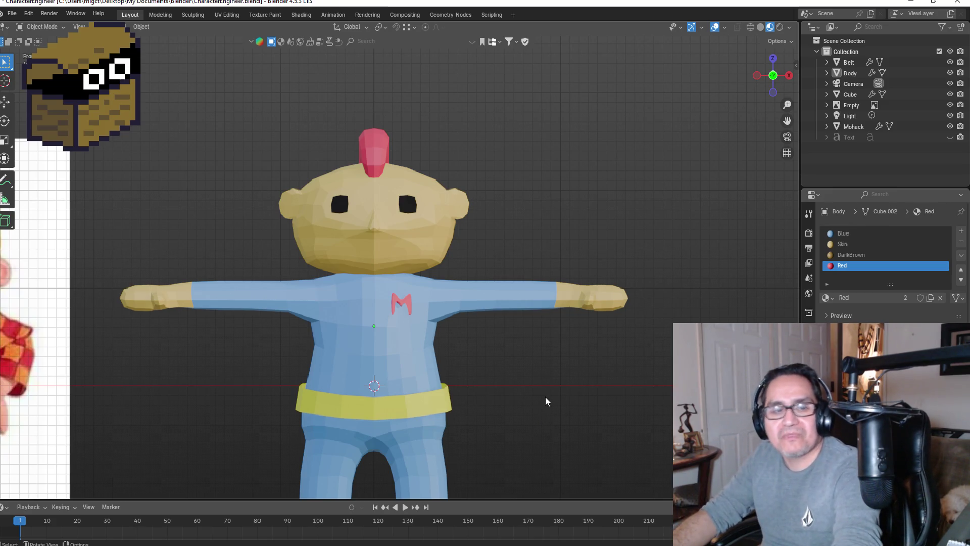
pyautogui.scroll(-2, 544, 398)
pyautogui.moveTo(486, 342)
pyautogui.mouseDown(button='middle')
pyautogui.moveTo(479, 330)
pyautogui.moveTo(405, 328)
pyautogui.mouseUp(button='middle')
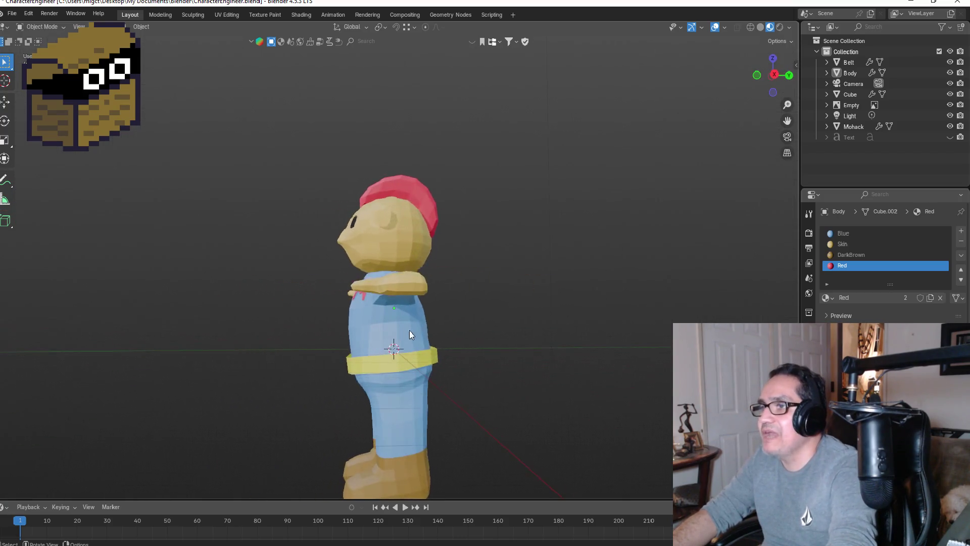
pyautogui.press('KP_1')
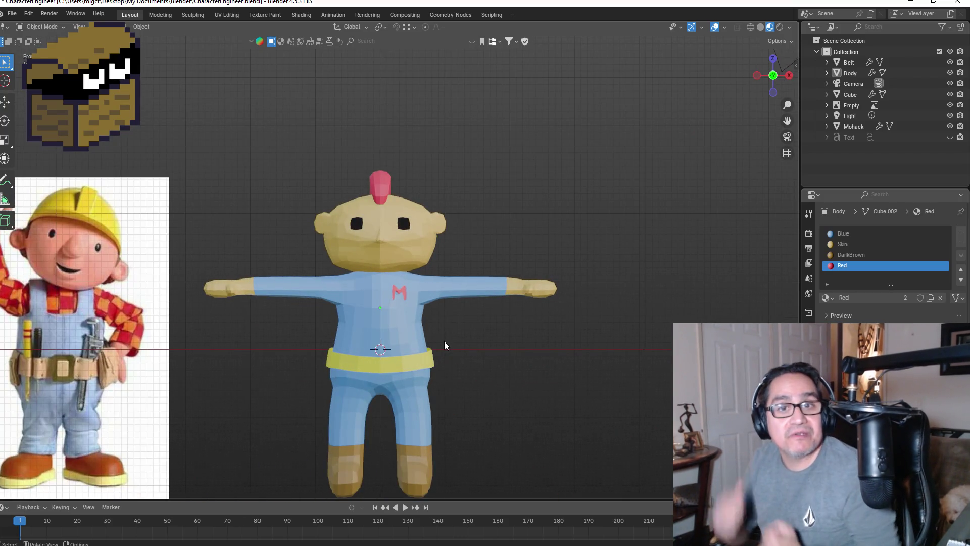
pyautogui.scroll(2, 455, 329)
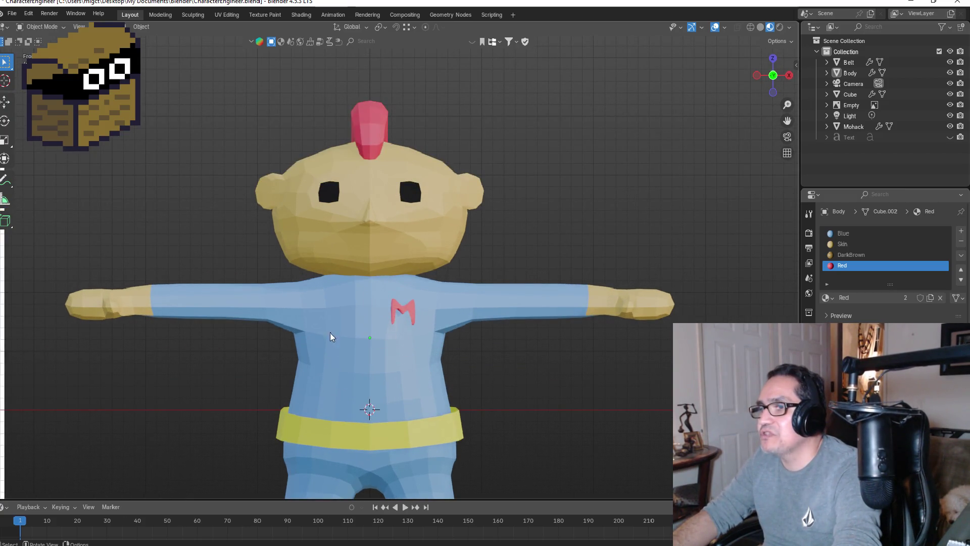
pyautogui.moveTo(431, 342)
pyautogui.mouseDown(button='middle')
pyautogui.moveTo(513, 347)
pyautogui.moveTo(430, 344)
pyautogui.mouseUp(button='middle')
pyautogui.press('KP_1')
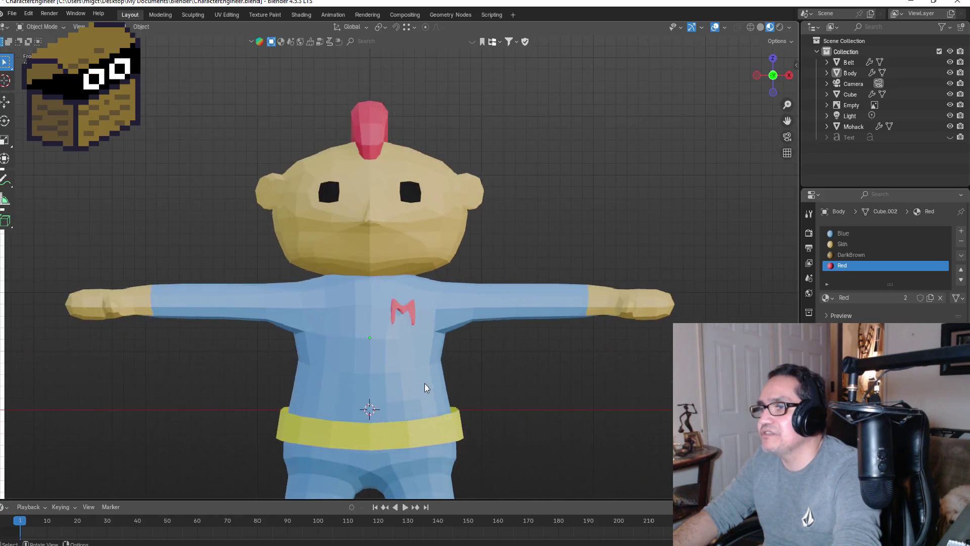
pyautogui.click(375, 352)
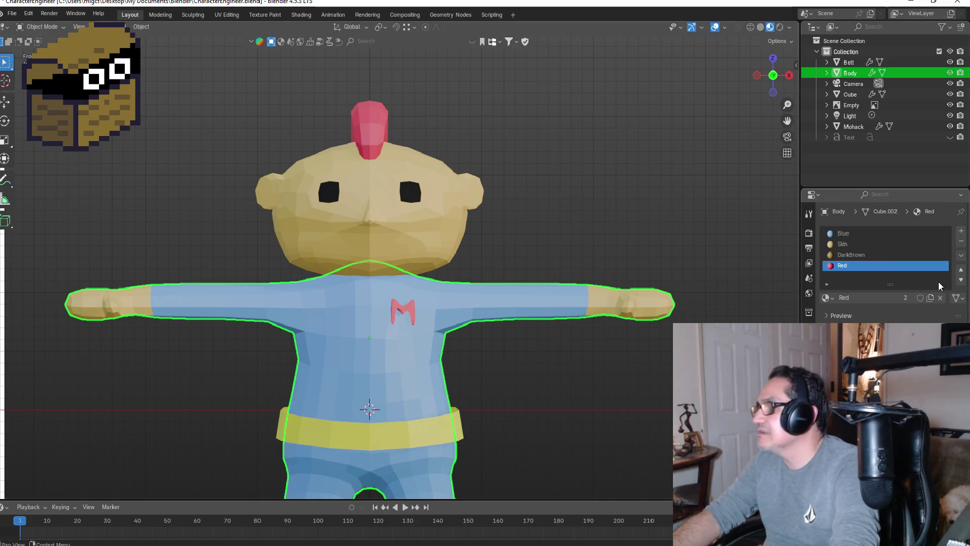
pyautogui.click(839, 234)
pyautogui.click(899, 354)
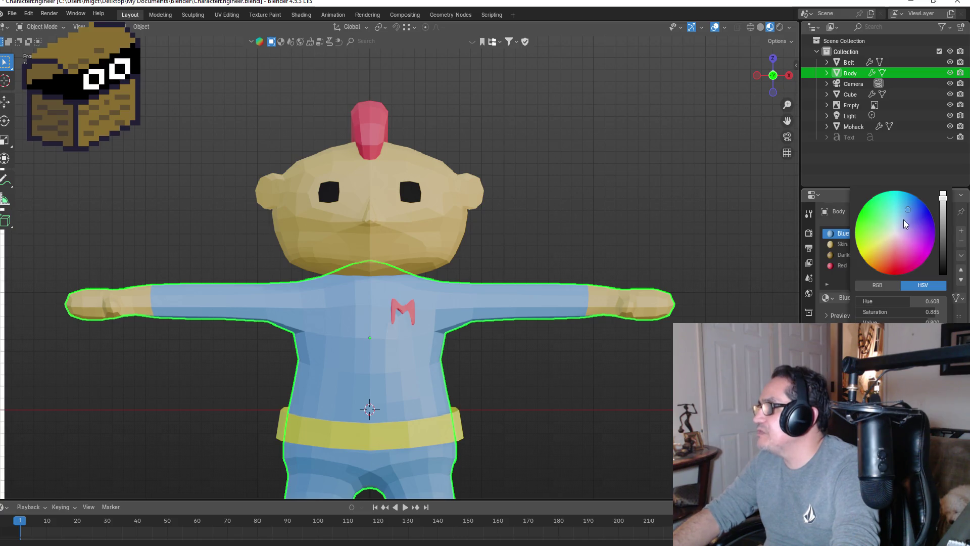
pyautogui.moveTo(889, 219); pyautogui.dragTo(873, 221)
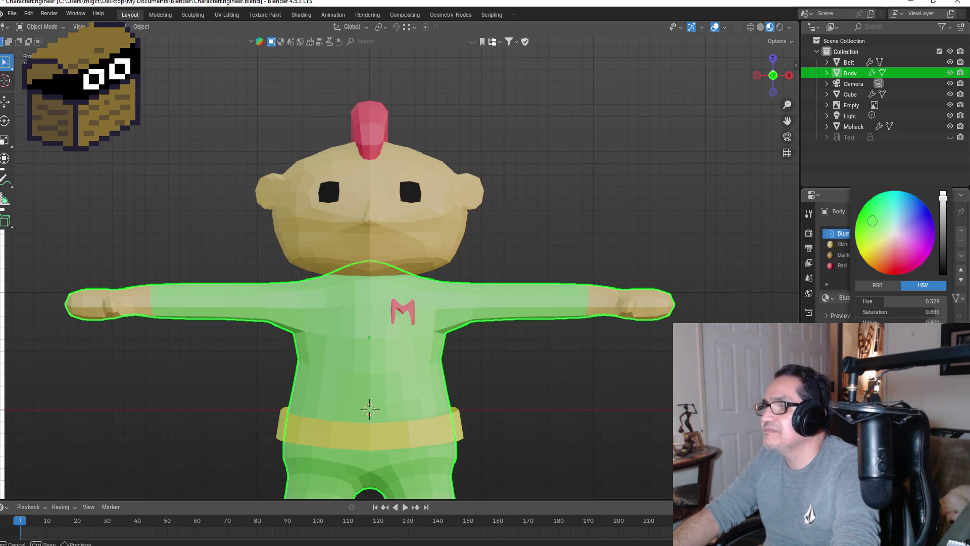
pyautogui.moveTo(876, 227); pyautogui.dragTo(873, 209)
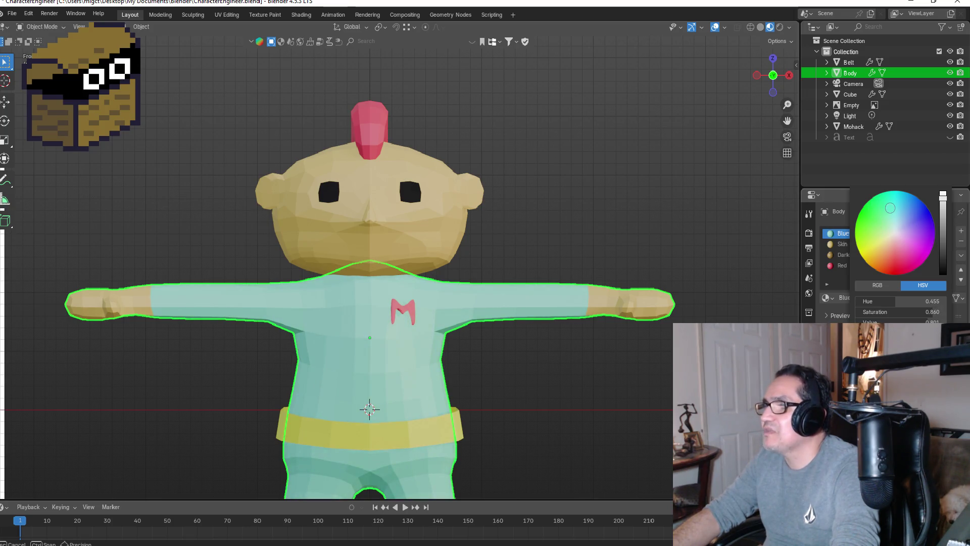
pyautogui.moveTo(887, 216); pyautogui.dragTo(878, 216)
pyautogui.moveTo(946, 226); pyautogui.dragTo(942, 214)
pyautogui.moveTo(905, 239)
pyautogui.mouseDown()
pyautogui.moveTo(881, 236)
pyautogui.moveTo(873, 247)
pyautogui.moveTo(901, 252)
pyautogui.mouseUp()
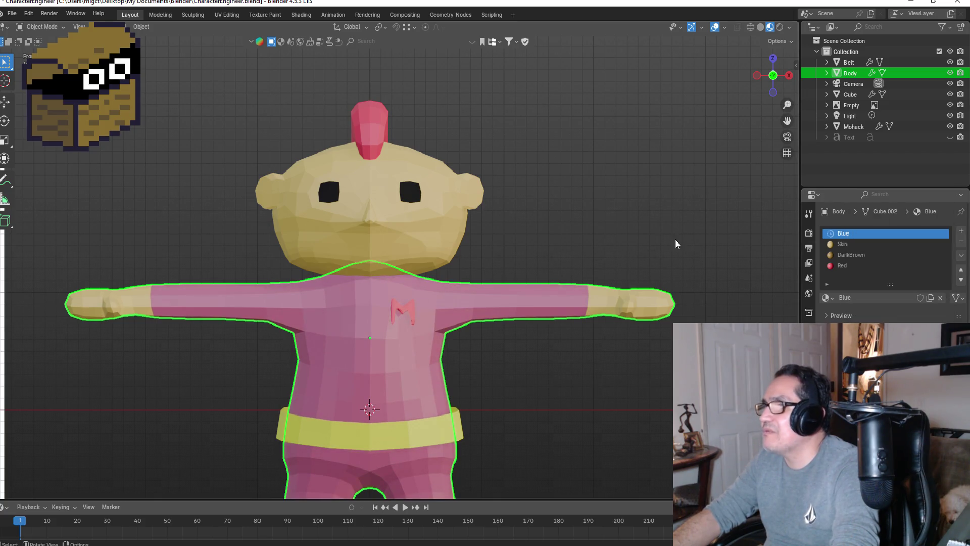
pyautogui.scroll(-4, 578, 268)
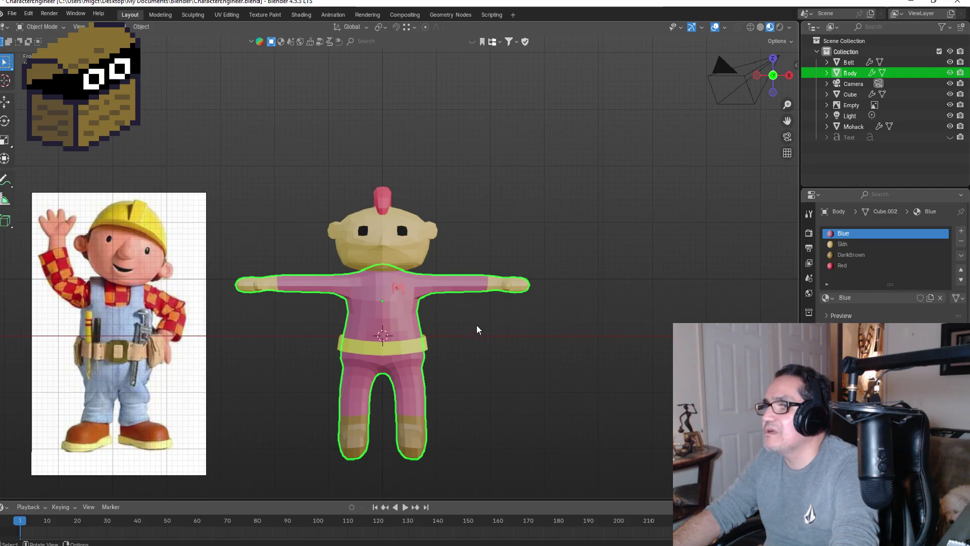
pyautogui.click(491, 360)
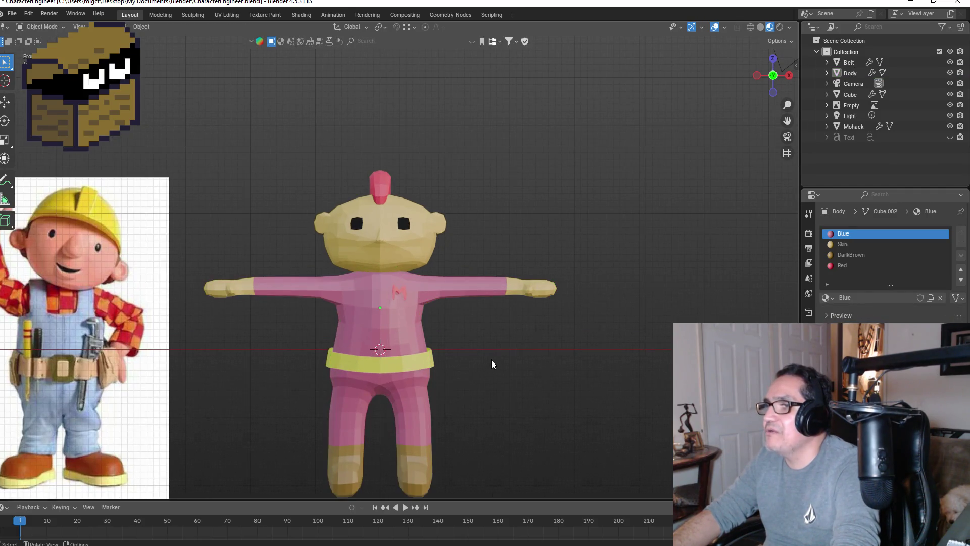
pyautogui.scroll(3, 462, 345)
pyautogui.click(404, 354)
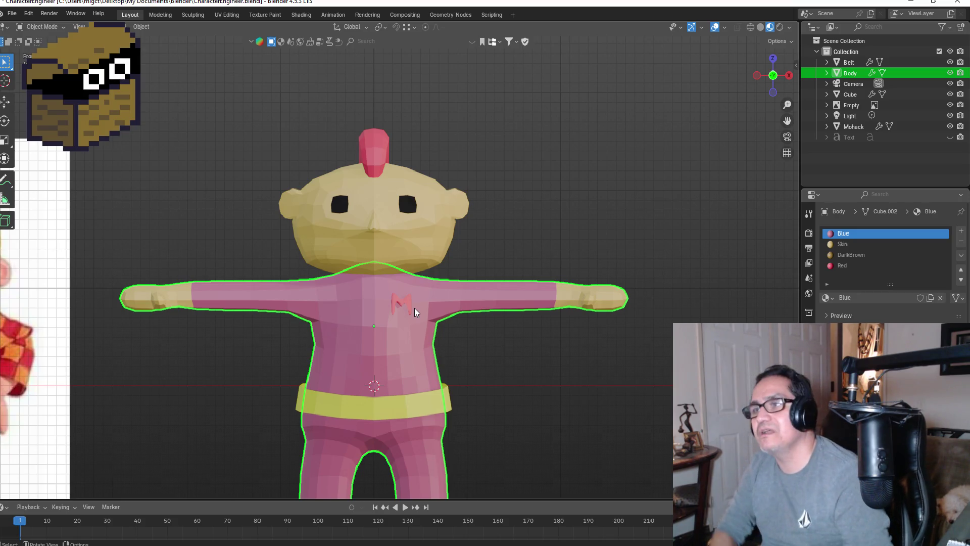
pyautogui.scroll(1, 393, 317)
pyautogui.scroll(2, 394, 321)
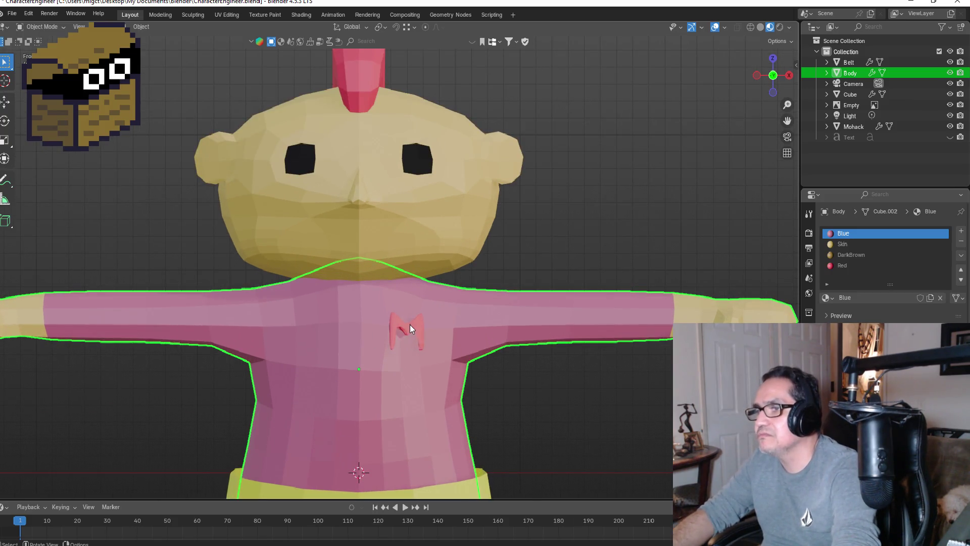
pyautogui.press('Tab')
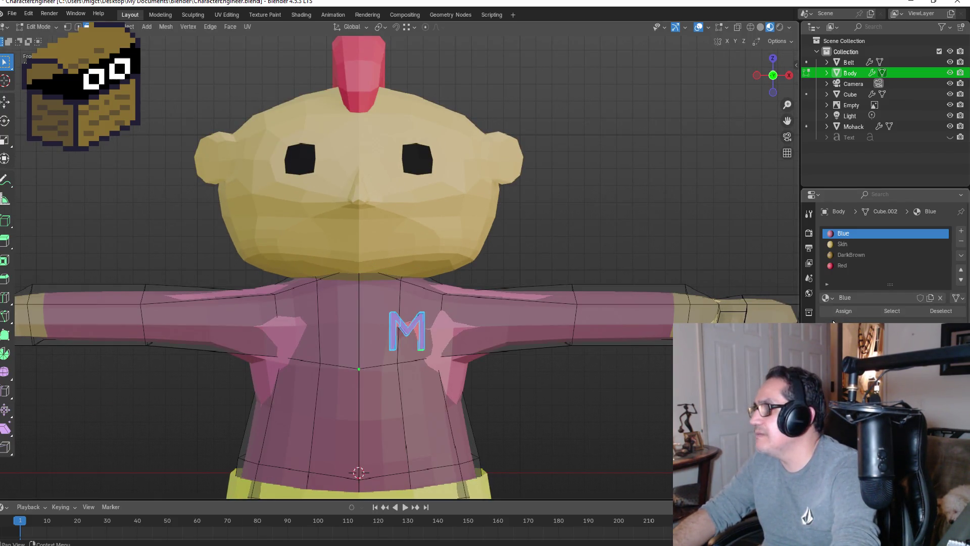
pyautogui.click(848, 264)
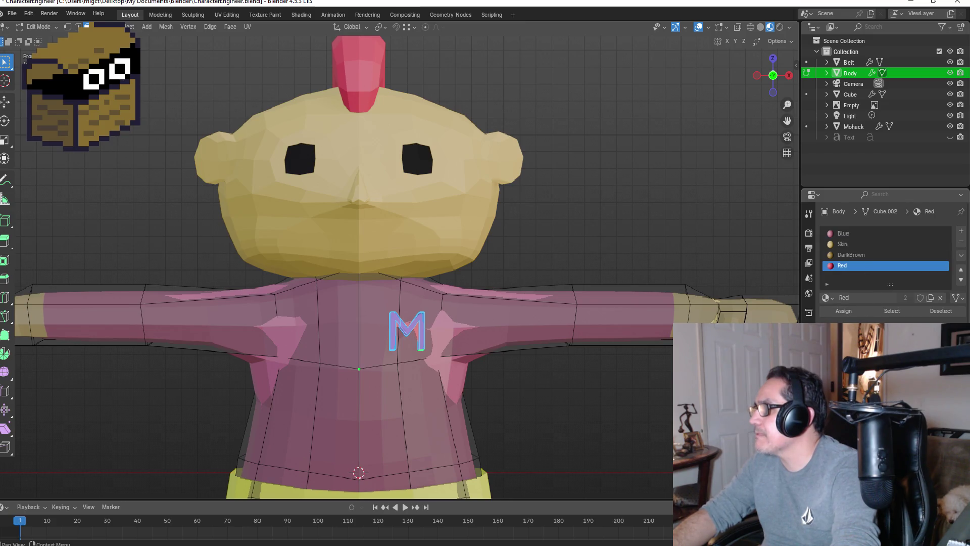
pyautogui.click(902, 268)
pyautogui.click(911, 217)
pyautogui.moveTo(910, 218); pyautogui.dragTo(930, 234)
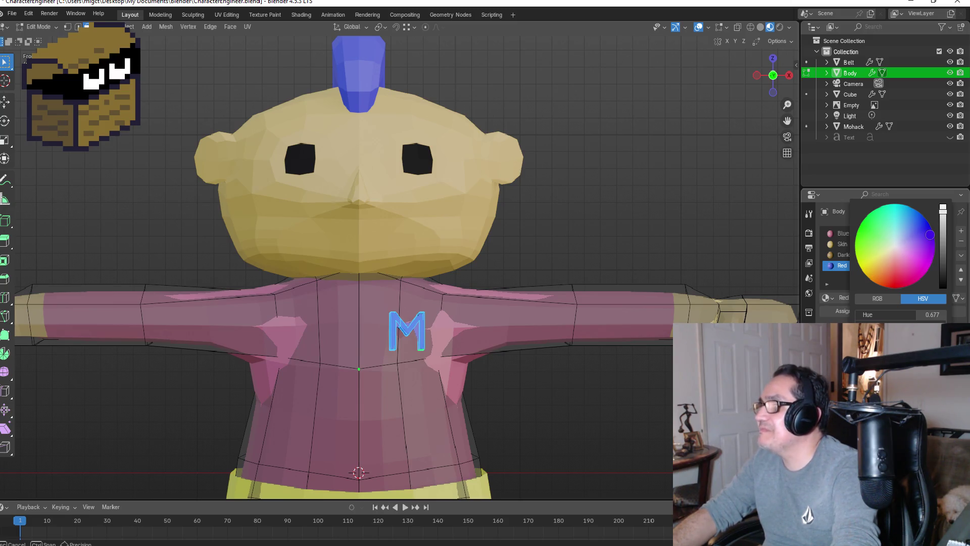
pyautogui.moveTo(928, 233); pyautogui.dragTo(862, 231)
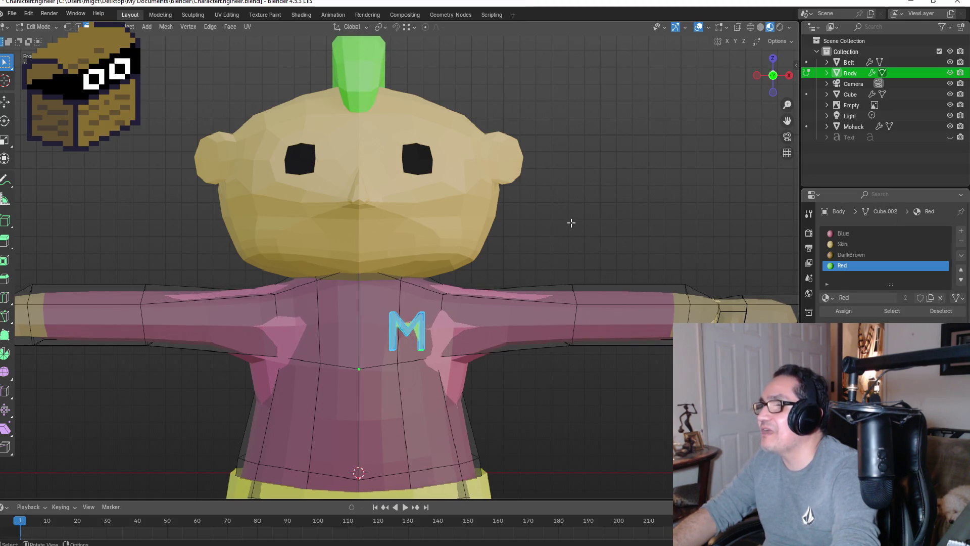
pyautogui.press('Tab')
pyautogui.scroll(-5, 578, 225)
pyautogui.click(491, 236)
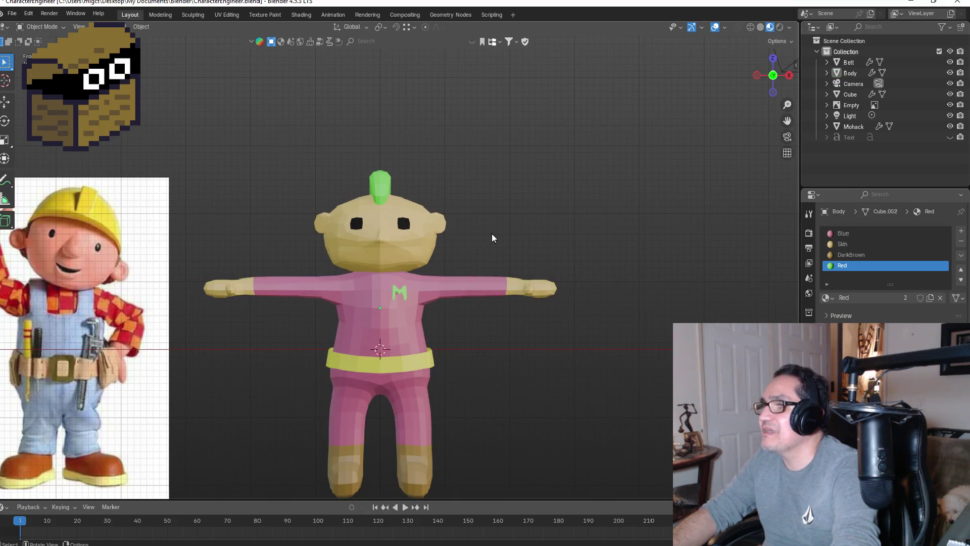
pyautogui.scroll(3, 492, 253)
pyautogui.moveTo(495, 252)
pyautogui.mouseDown(button='middle')
pyautogui.moveTo(567, 237)
pyautogui.moveTo(474, 250)
pyautogui.mouseUp(button='middle')
pyautogui.press('KP_1')
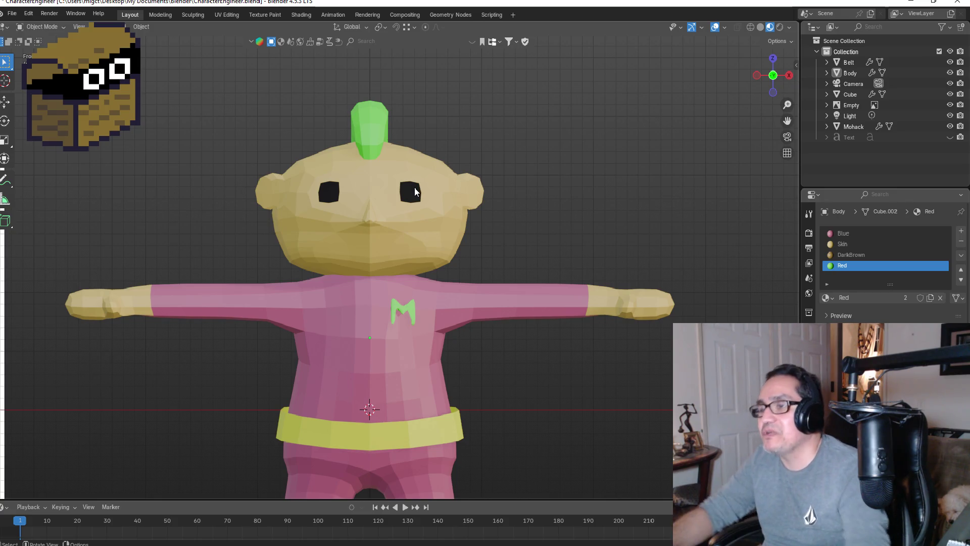
# - Set the Body's Blue material base colour Value to 0.150, turning the suit deep maroon
pyautogui.scroll(-3, 522, 389)
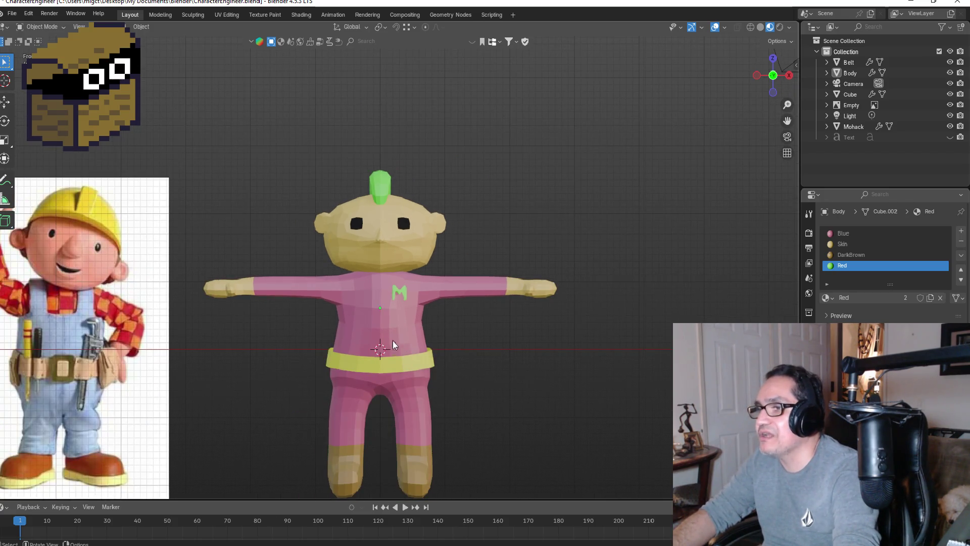
pyautogui.moveTo(420, 333)
pyautogui.mouseDown(button='middle')
pyautogui.moveTo(487, 338)
pyautogui.moveTo(357, 329)
pyautogui.moveTo(395, 327)
pyautogui.mouseUp(button='middle')
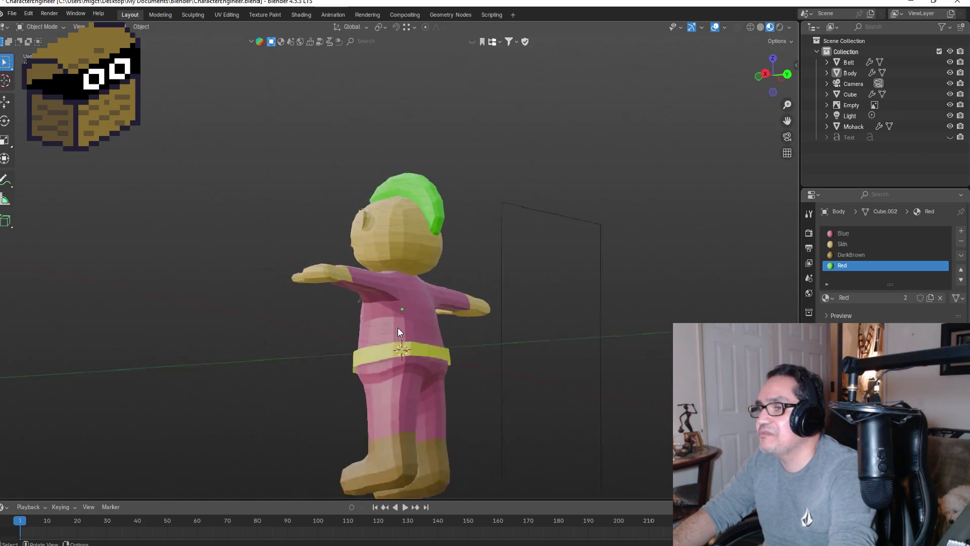
pyautogui.press('KP_1')
pyautogui.click(406, 339)
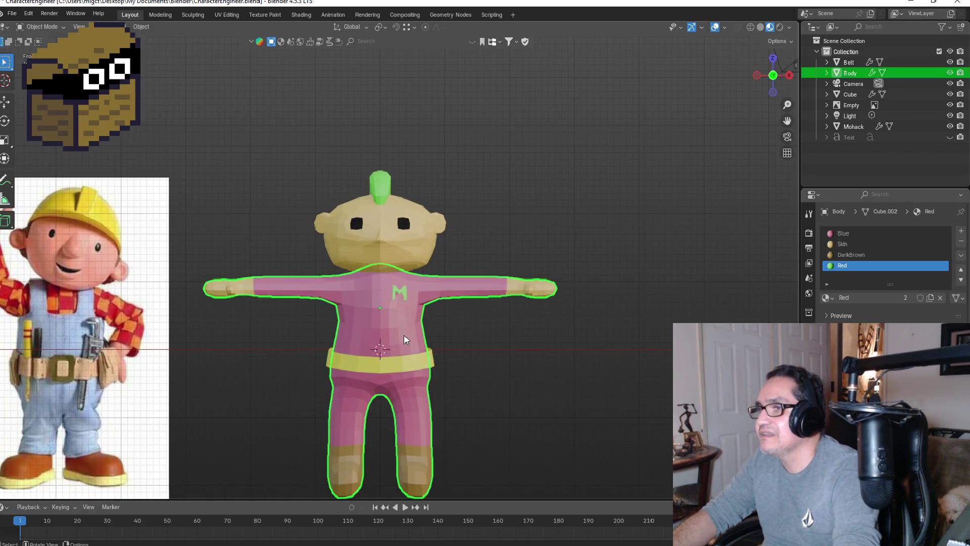
pyautogui.click(858, 235)
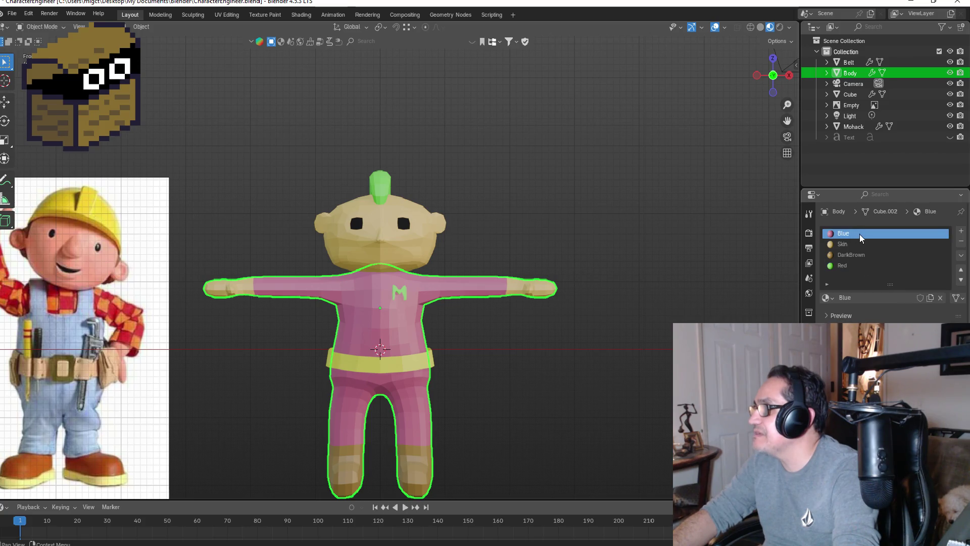
pyautogui.click(922, 262)
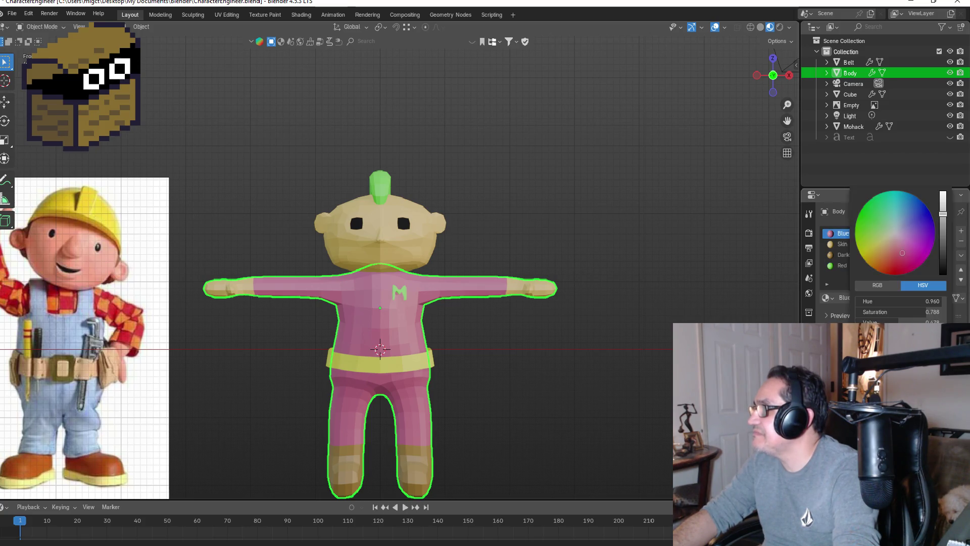
pyautogui.moveTo(943, 238); pyautogui.dragTo(942, 238)
pyautogui.click(591, 237)
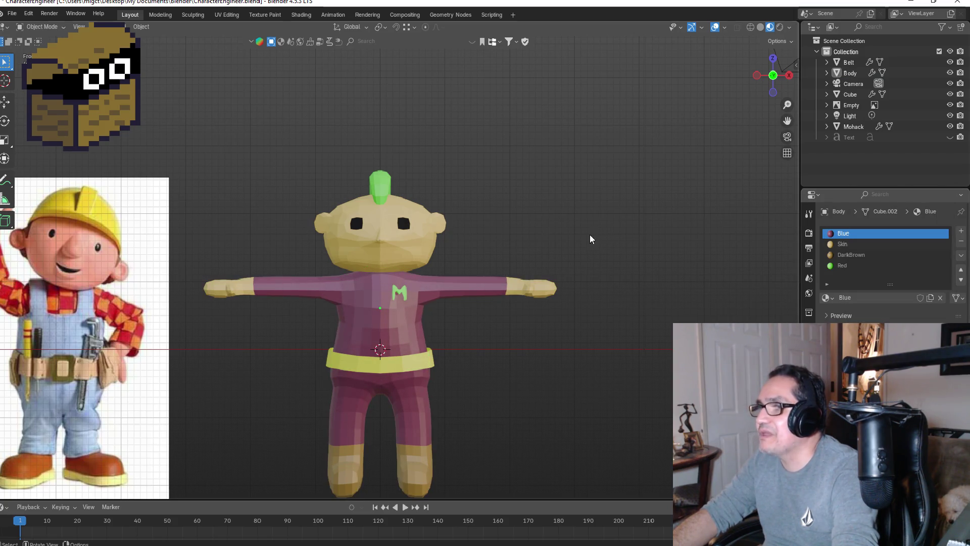
pyautogui.press('KP_3')
pyautogui.press('KP_1')
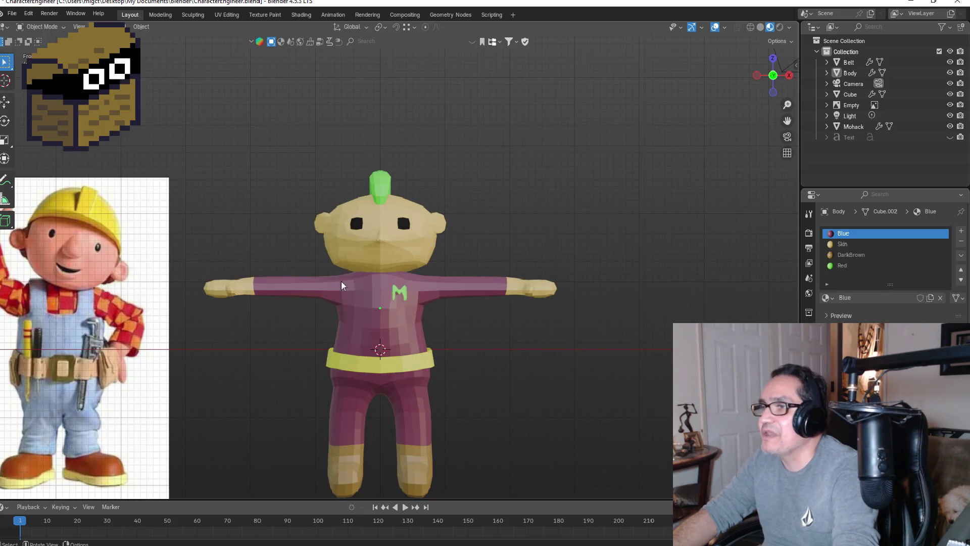
pyautogui.scroll(2, 395, 295)
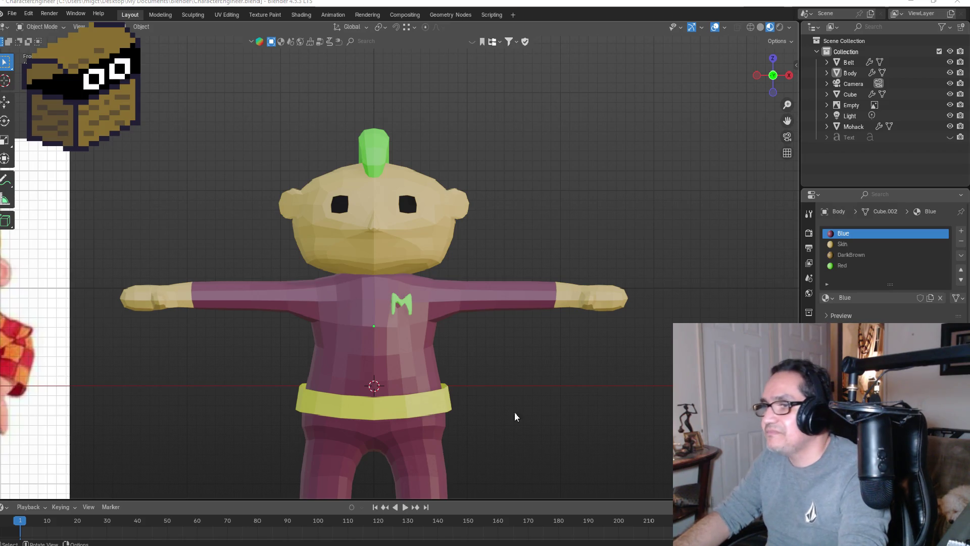
# - Select the yellow belt and view it from below
pyautogui.moveTo(506, 414); pyautogui.dragTo(478, 398, button='middle')
pyautogui.click(419, 416)
pyautogui.press('KP_1')
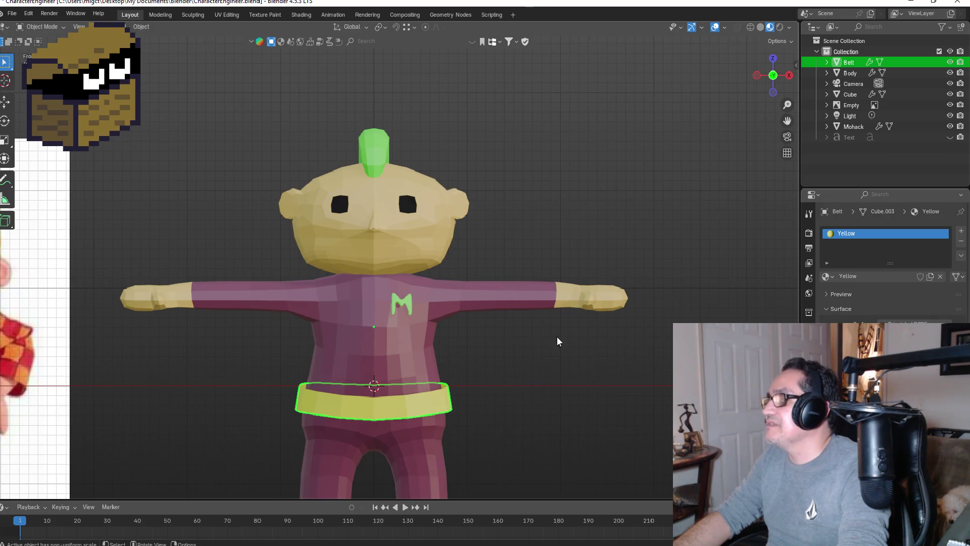
pyautogui.moveTo(571, 201); pyautogui.dragTo(501, 356, button='middle')
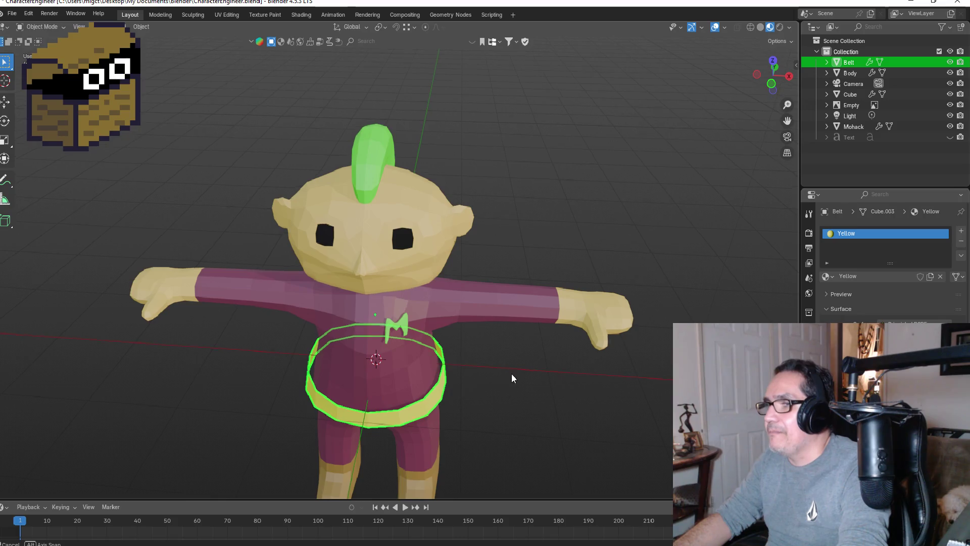
pyautogui.moveTo(511, 378); pyautogui.dragTo(510, 358, button='middle')
# - Extrude all belt faces in place and scale them outward to 1.074
pyautogui.press('Tab')
pyautogui.moveTo(481, 392); pyautogui.dragTo(442, 425, button='middle')
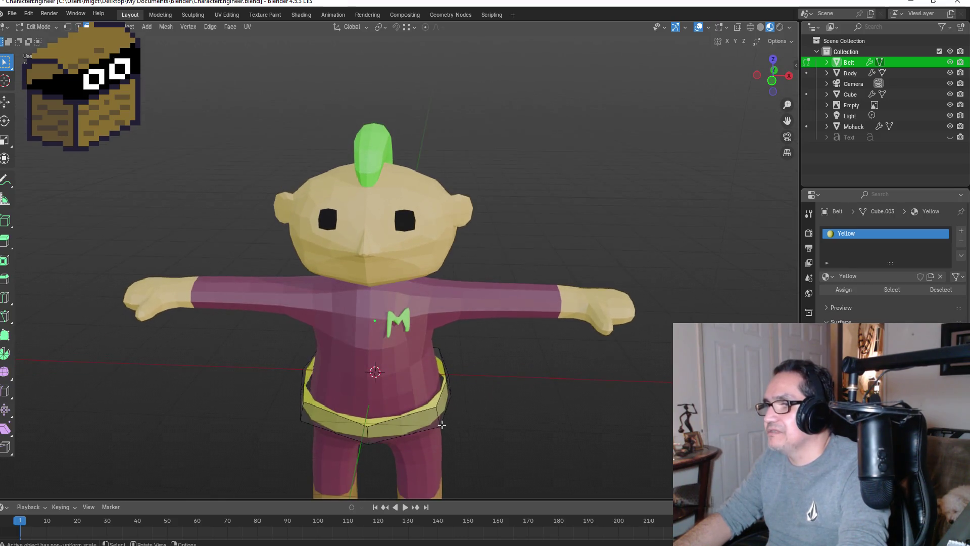
pyautogui.press('a')
pyautogui.press('g')
pyautogui.press('z')
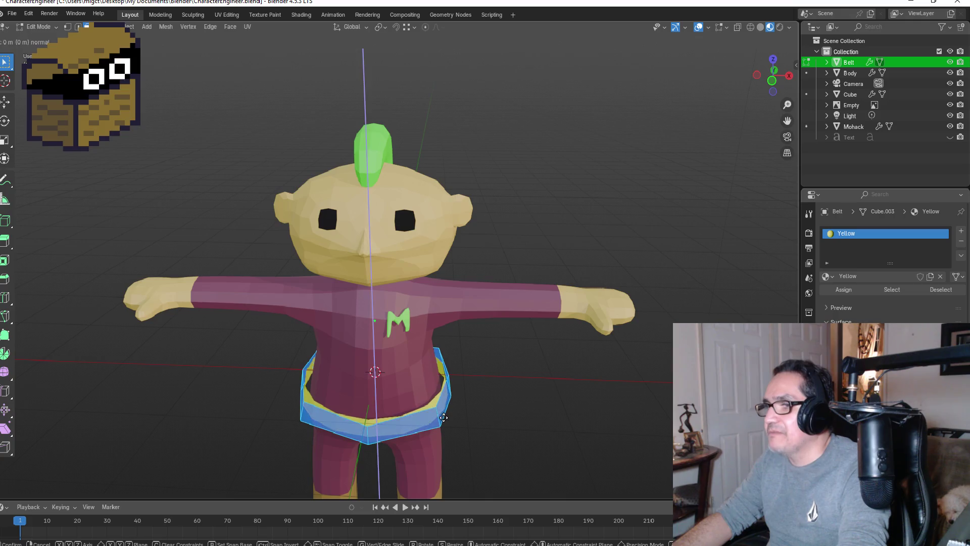
pyautogui.rightClick(450, 420)
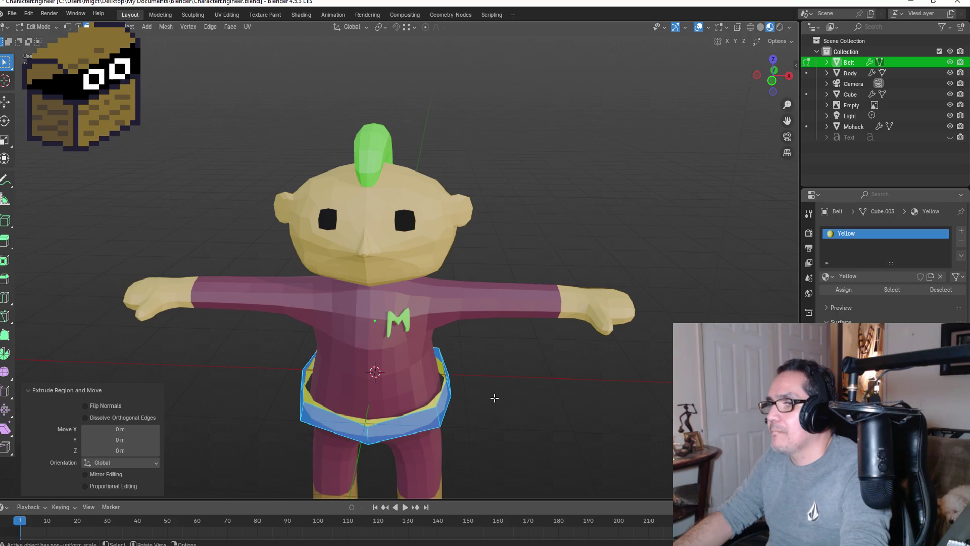
pyautogui.press('s')
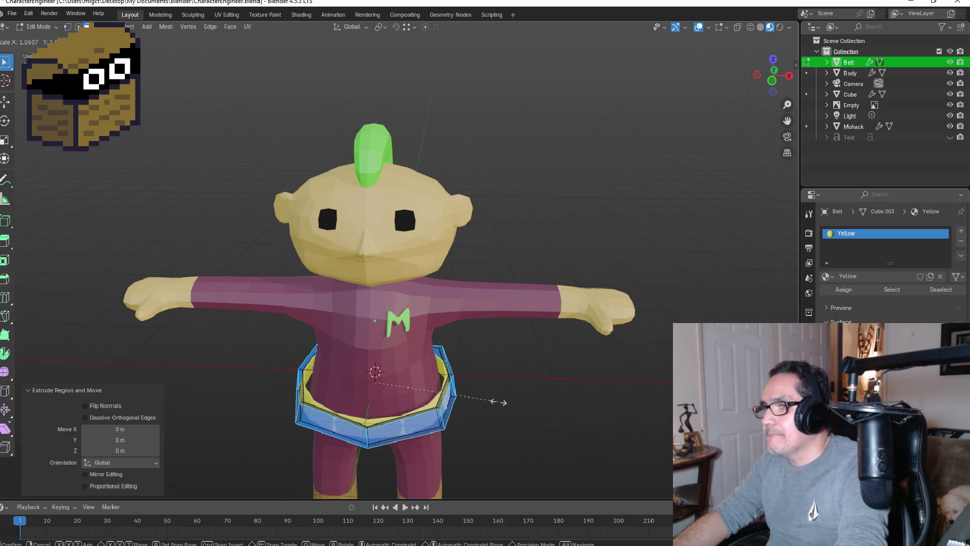
pyautogui.click(507, 402)
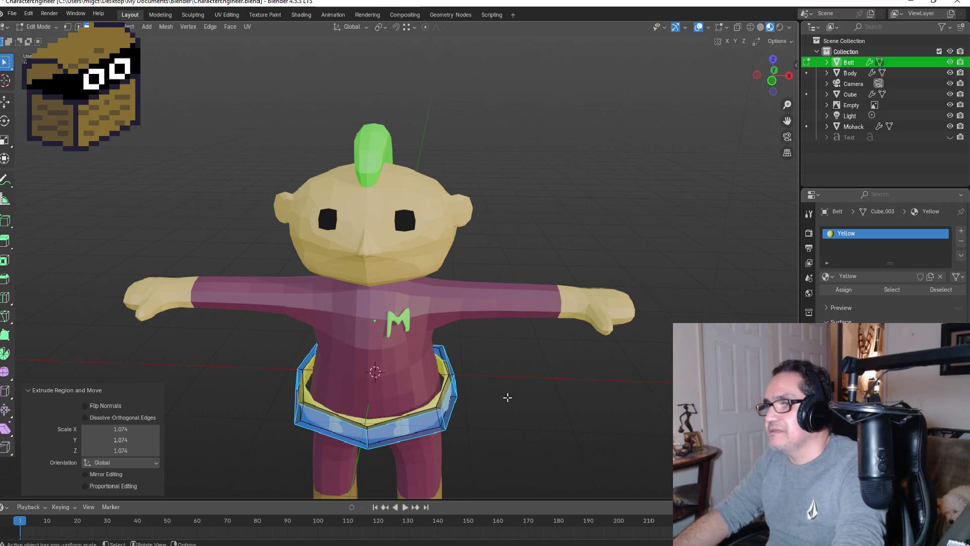
pyautogui.press('KP_1')
pyautogui.click(539, 407)
# - Scale the whole belt down to about 0.95 and return to Object Mode
pyautogui.moveTo(533, 406)
pyautogui.mouseDown(button='middle')
pyautogui.moveTo(484, 411)
pyautogui.moveTo(485, 422)
pyautogui.moveTo(526, 402)
pyautogui.mouseUp(button='middle')
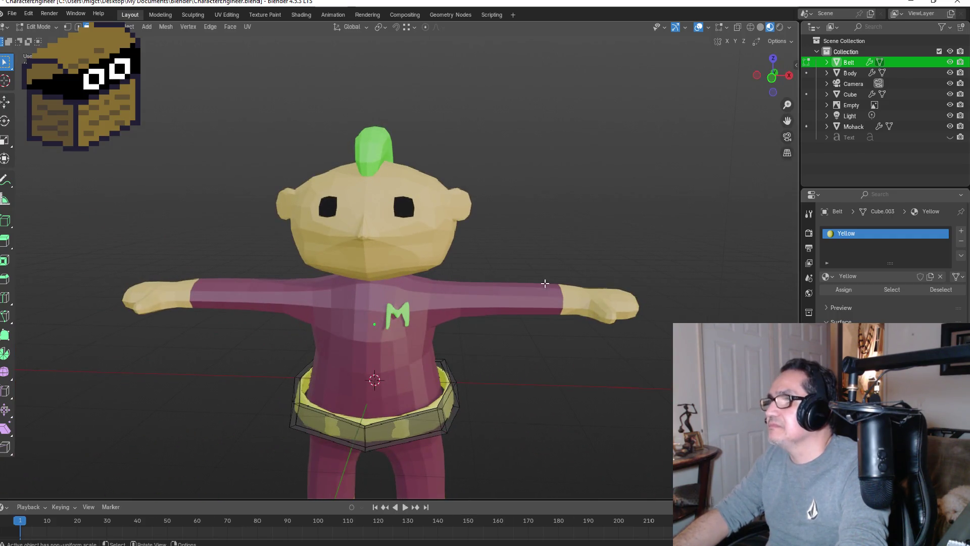
pyautogui.click(445, 419)
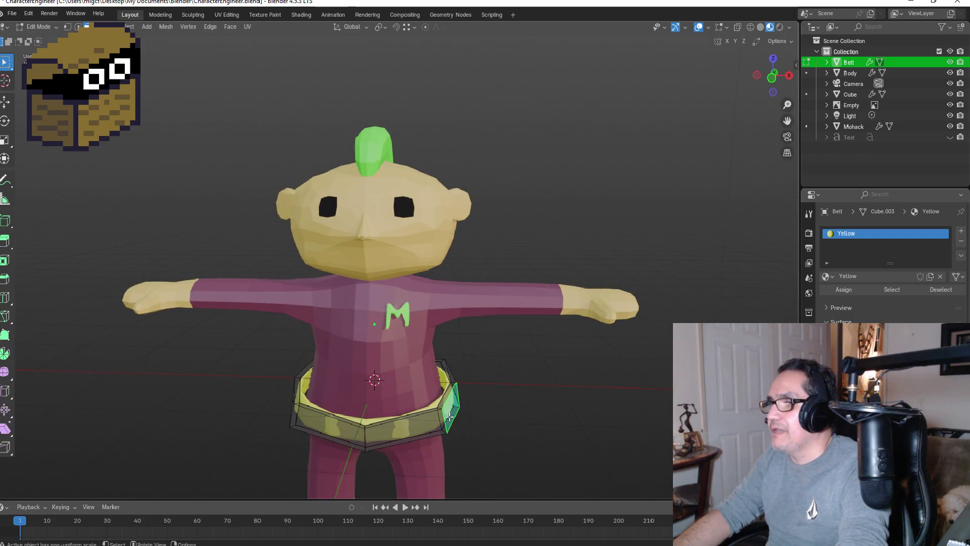
pyautogui.press('a')
pyautogui.press('s')
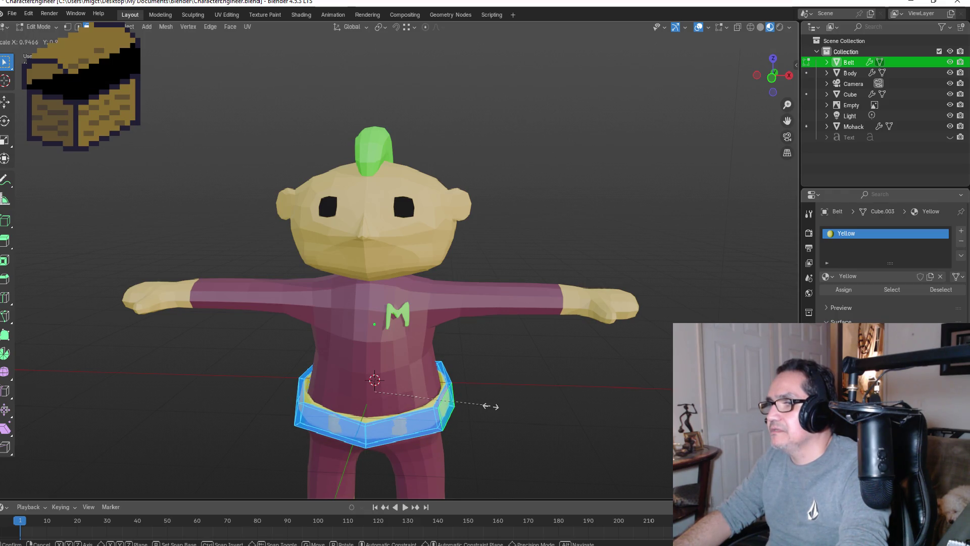
pyautogui.click(490, 406)
pyautogui.press('KP_1')
pyautogui.press('Tab')
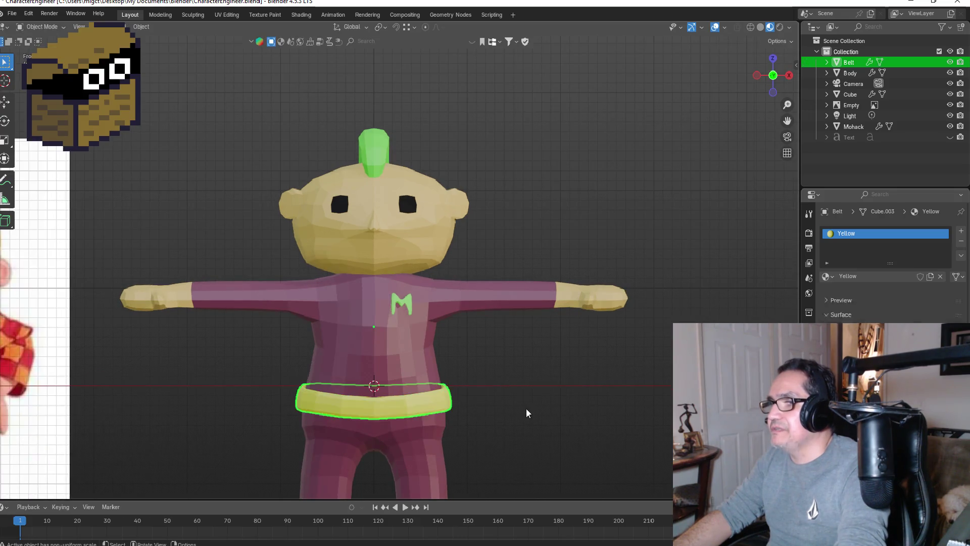
pyautogui.moveTo(557, 409)
pyautogui.mouseDown(button='middle')
pyautogui.moveTo(559, 365)
pyautogui.moveTo(585, 379)
pyautogui.moveTo(575, 370)
pyautogui.moveTo(599, 354)
pyautogui.mouseUp(button='middle')
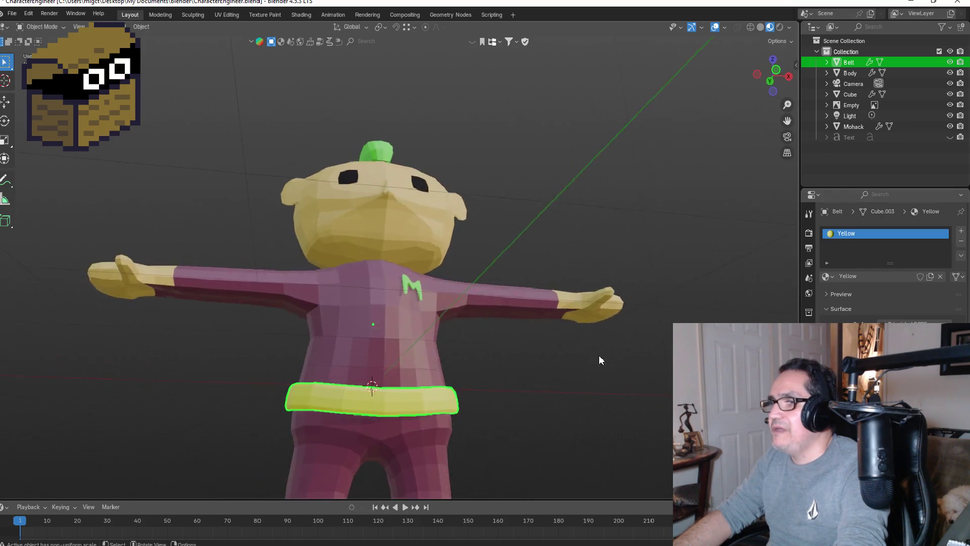
# - Raise the belt 0.071 m along Z, then deselect it and inspect the result
pyautogui.press('KP_1')
pyautogui.press('g')
pyautogui.press('z')
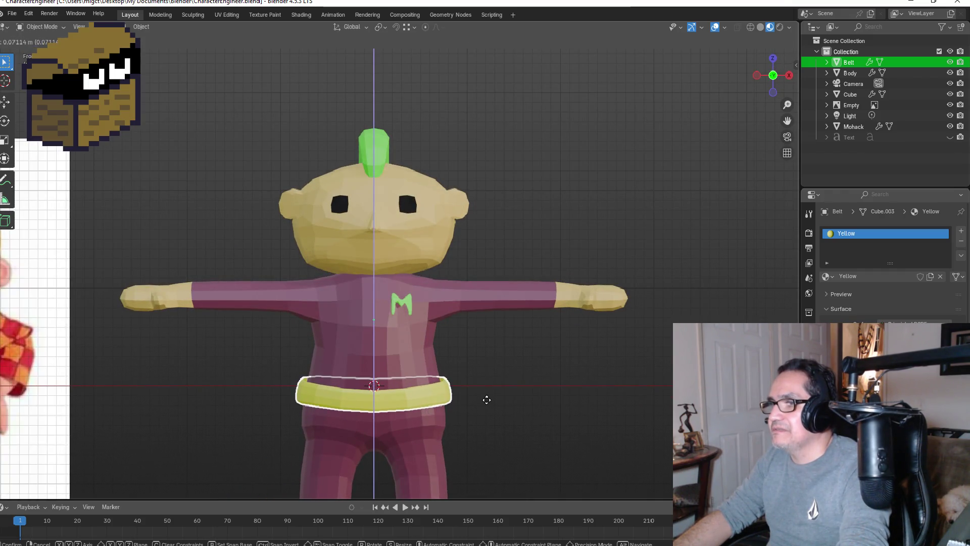
pyautogui.click(488, 404)
pyautogui.click(556, 402)
pyautogui.scroll(-3, 559, 402)
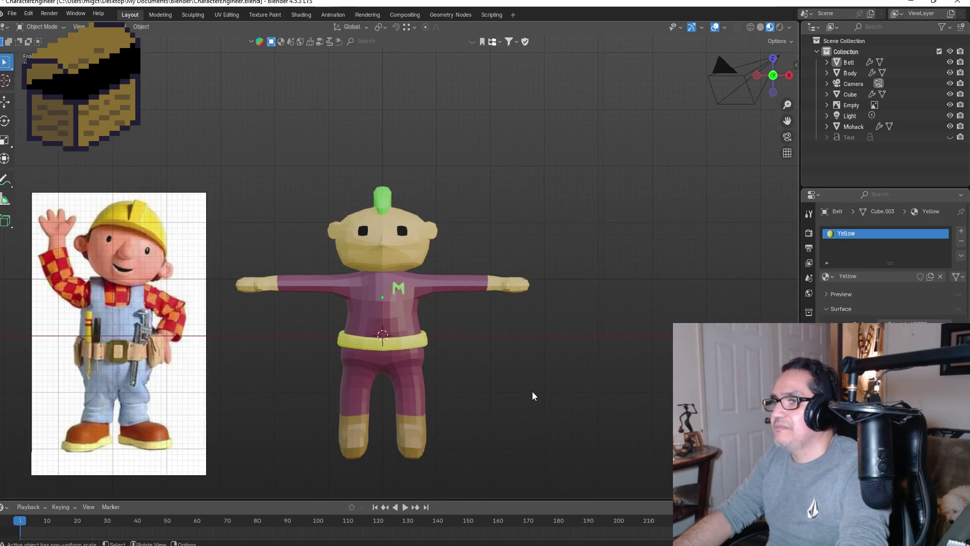
pyautogui.moveTo(566, 374); pyautogui.dragTo(507, 380, button='middle')
pyautogui.press('KP_1')
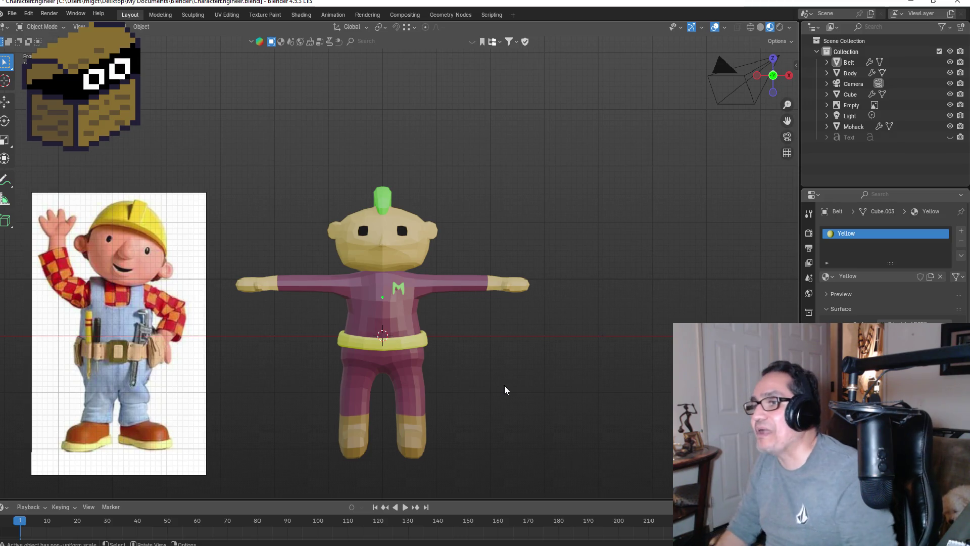
pyautogui.moveTo(450, 383)
pyautogui.mouseDown(button='middle')
pyautogui.moveTo(462, 390)
pyautogui.moveTo(317, 371)
pyautogui.moveTo(514, 394)
pyautogui.moveTo(496, 392)
pyautogui.mouseUp(button='middle')
pyautogui.scroll(1, 395, 258)
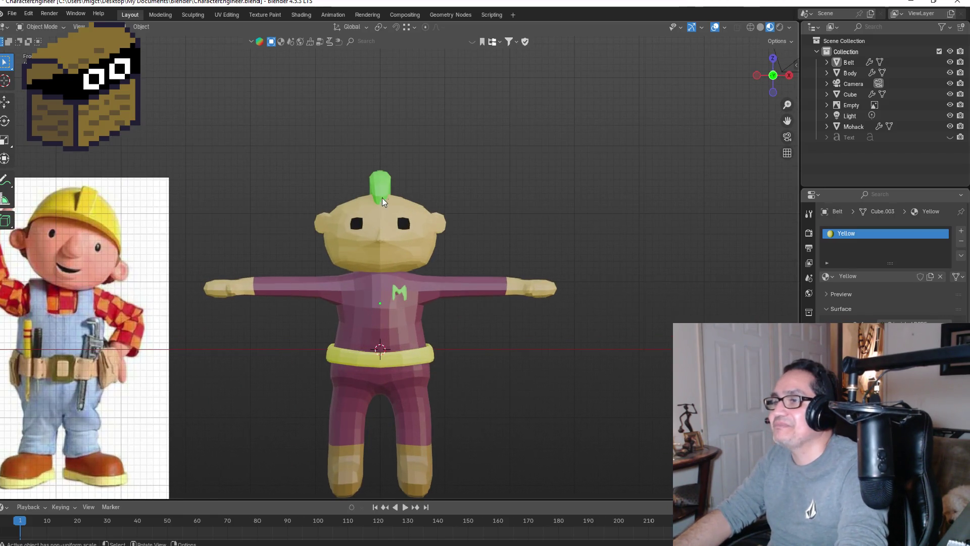
# - Hide the green mohawk, delete the Text object, and open the head Cube in Edit Mode
pyautogui.click(383, 182)
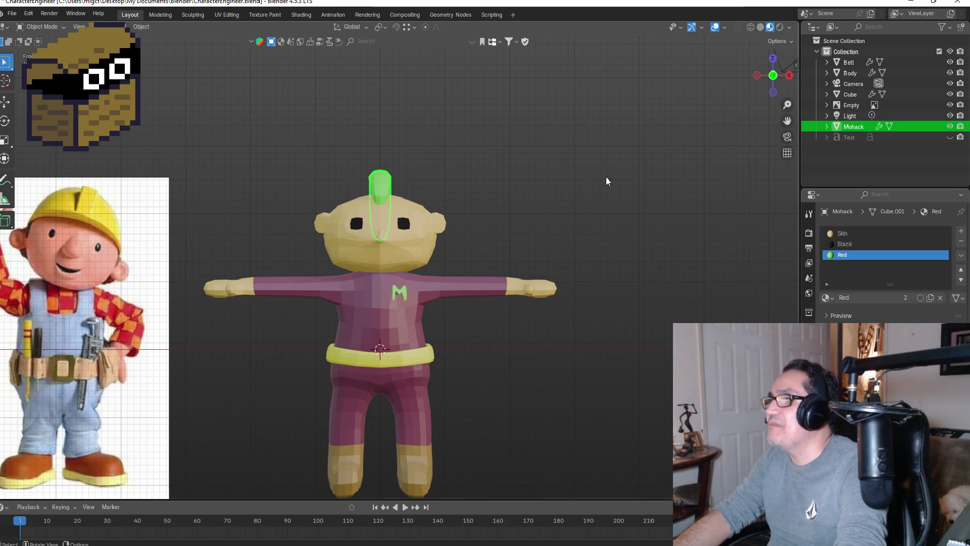
pyautogui.click(950, 127)
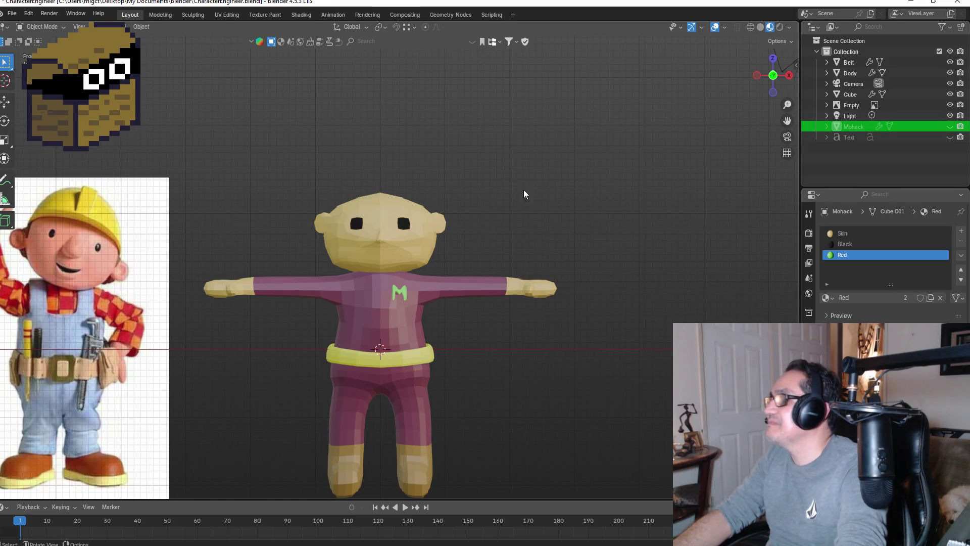
pyautogui.click(857, 135)
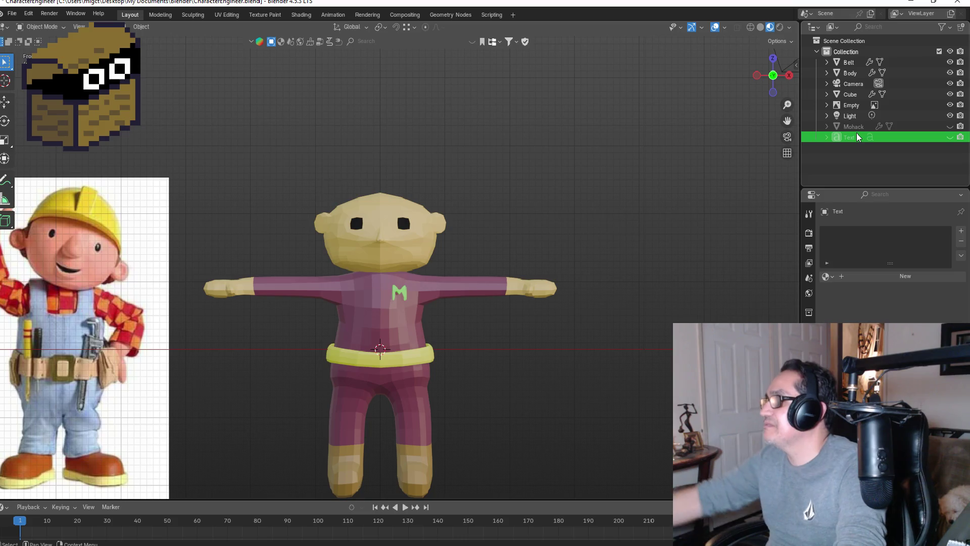
pyautogui.rightClick(853, 134)
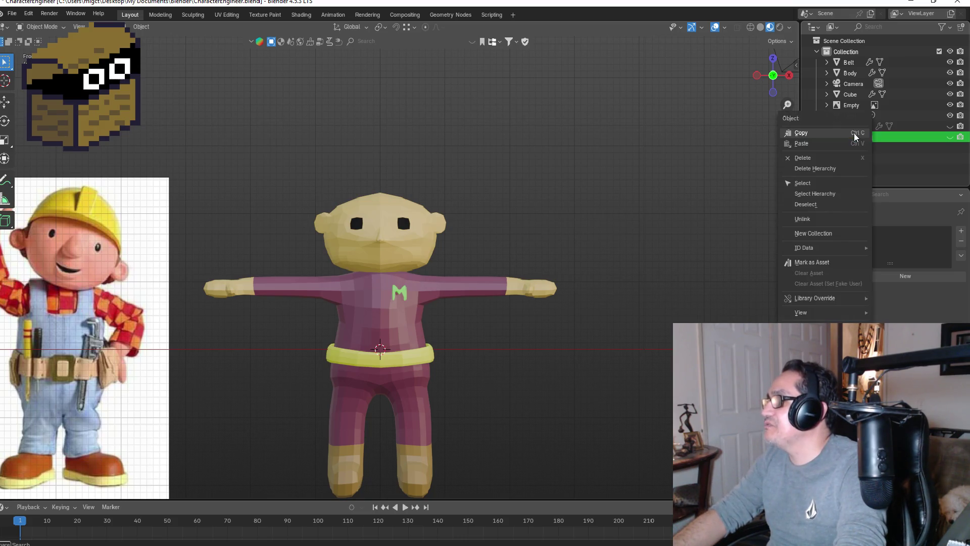
pyautogui.click(826, 158)
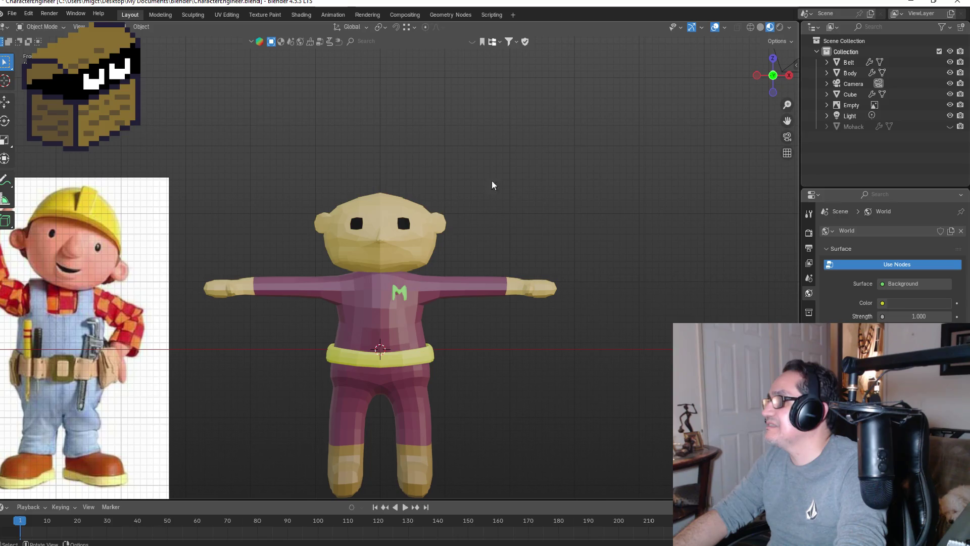
pyautogui.click(420, 211)
pyautogui.press('Tab')
# - Select the top faces of the head
pyautogui.moveTo(504, 111)
pyautogui.mouseDown(button='middle')
pyautogui.moveTo(450, 178)
pyautogui.moveTo(429, 164)
pyautogui.moveTo(500, 173)
pyautogui.moveTo(426, 189)
pyautogui.mouseUp(button='middle')
pyautogui.scroll(3, 394, 172)
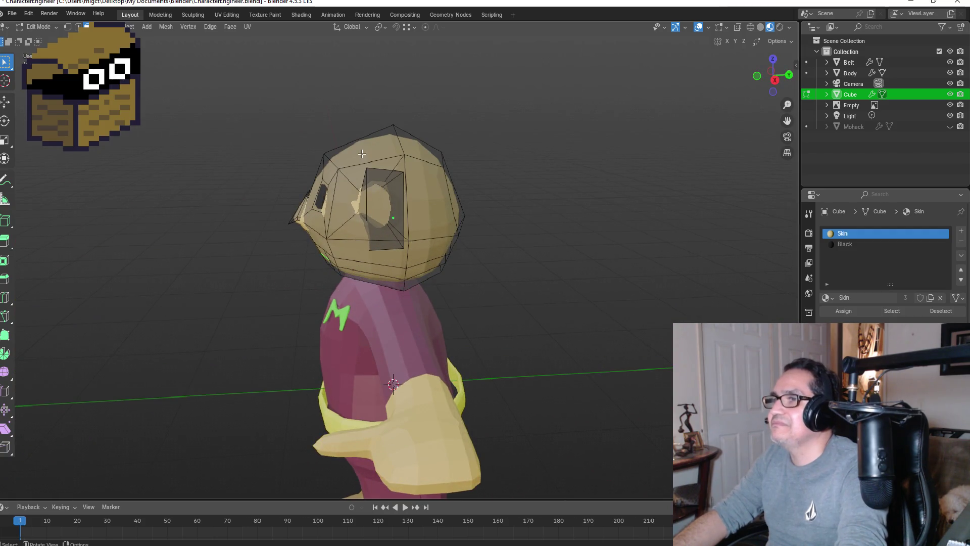
pyautogui.click(367, 157)
pyautogui.click(328, 165)
pyautogui.click(362, 154)
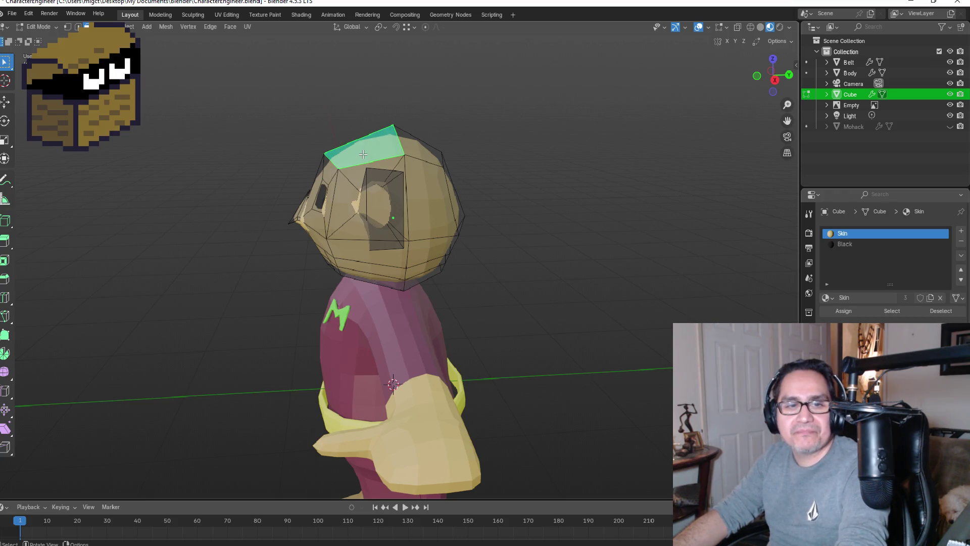
pyautogui.keyDown('shift'); pyautogui.click(417, 150); pyautogui.keyUp('shift')
# - Try selecting front and upper head faces, then clear the selection
pyautogui.moveTo(461, 156)
pyautogui.mouseDown(button='middle')
pyautogui.moveTo(491, 164)
pyautogui.moveTo(451, 182)
pyautogui.mouseUp(button='middle')
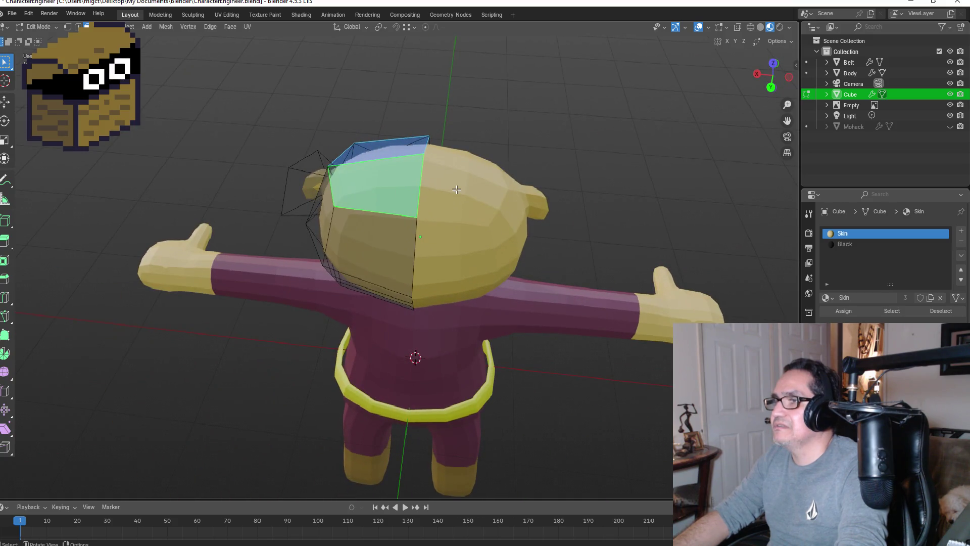
pyautogui.click(456, 189)
pyautogui.click(384, 187)
pyautogui.click(385, 154)
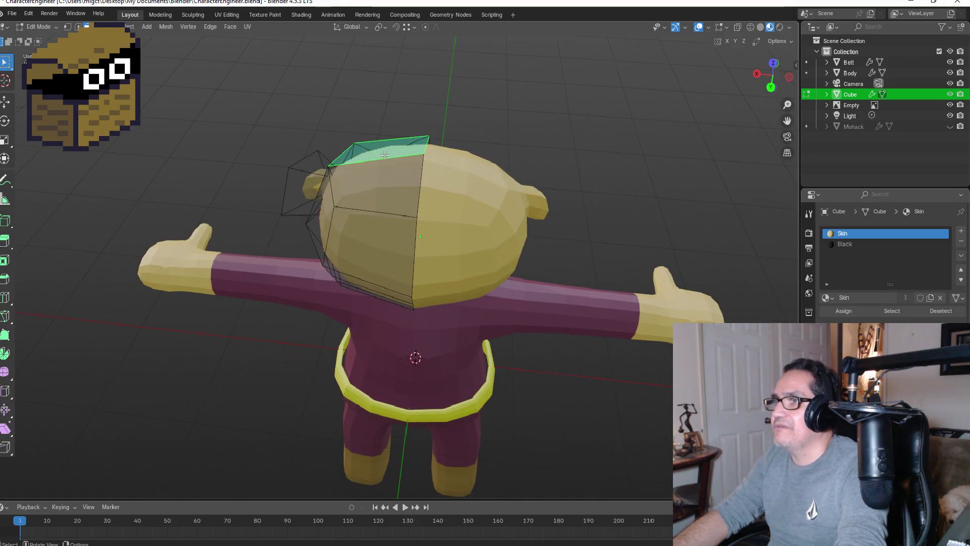
pyautogui.keyDown('shift'); pyautogui.click(385, 188); pyautogui.keyUp('shift')
pyautogui.keyDown('shift'); pyautogui.click(379, 225); pyautogui.keyUp('shift')
pyautogui.moveTo(379, 225)
pyautogui.mouseDown(button='middle')
pyautogui.moveTo(520, 171)
pyautogui.moveTo(472, 195)
pyautogui.moveTo(505, 177)
pyautogui.moveTo(520, 182)
pyautogui.moveTo(389, 200)
pyautogui.mouseUp(button='middle')
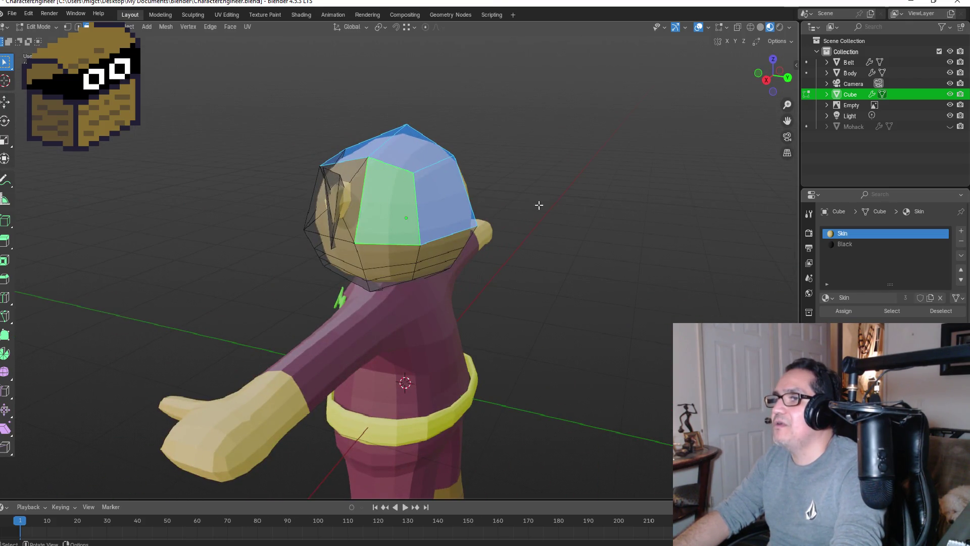
pyautogui.click(571, 207)
# - Cut a new edge loop around the upper head, redoing it once after an undo
pyautogui.hotkey('ctrl', 'r')
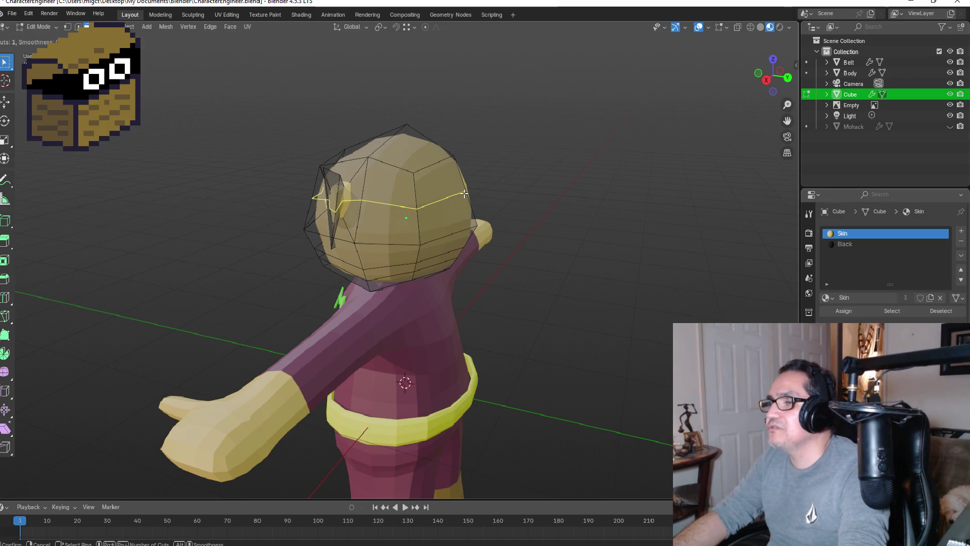
pyautogui.click(464, 193)
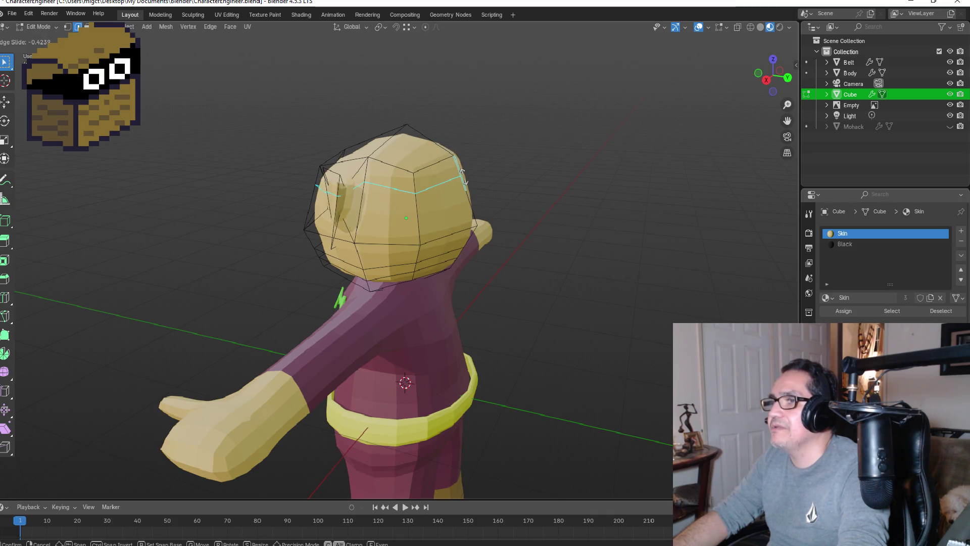
pyautogui.click(462, 173)
pyautogui.moveTo(582, 164)
pyautogui.mouseDown(button='middle')
pyautogui.moveTo(708, 158)
pyautogui.moveTo(623, 173)
pyautogui.mouseUp(button='middle')
pyautogui.hotkey('ctrl', 'z')
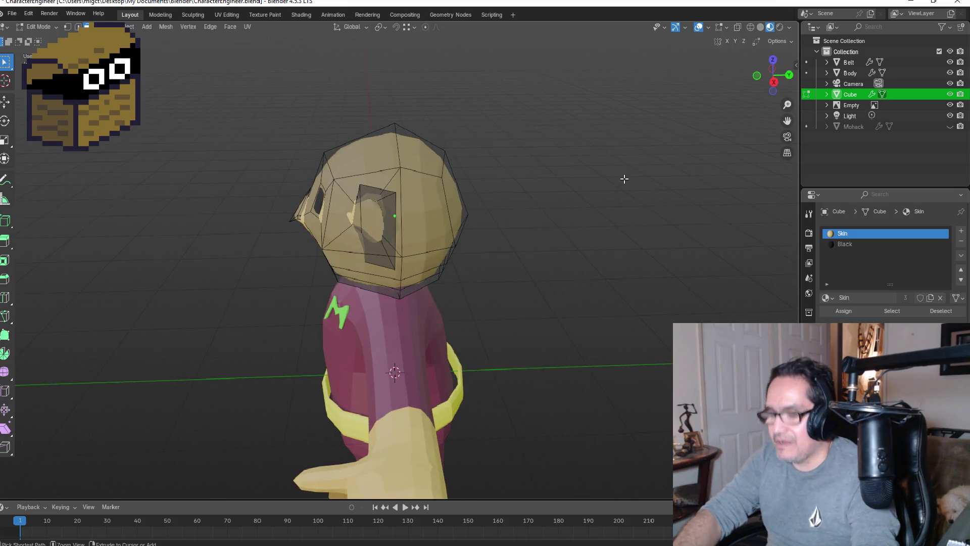
pyautogui.hotkey('ctrl', 'r')
pyautogui.click(457, 199)
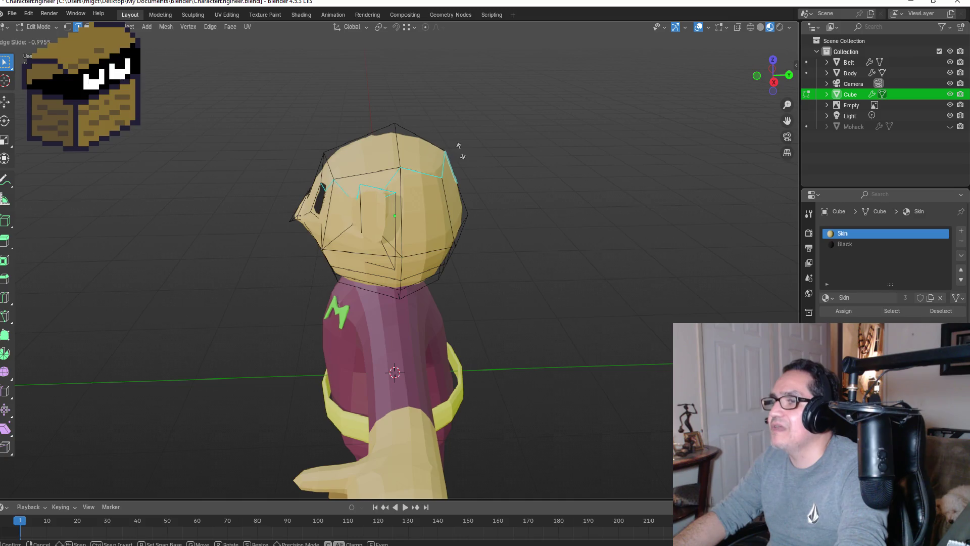
pyautogui.click(465, 163)
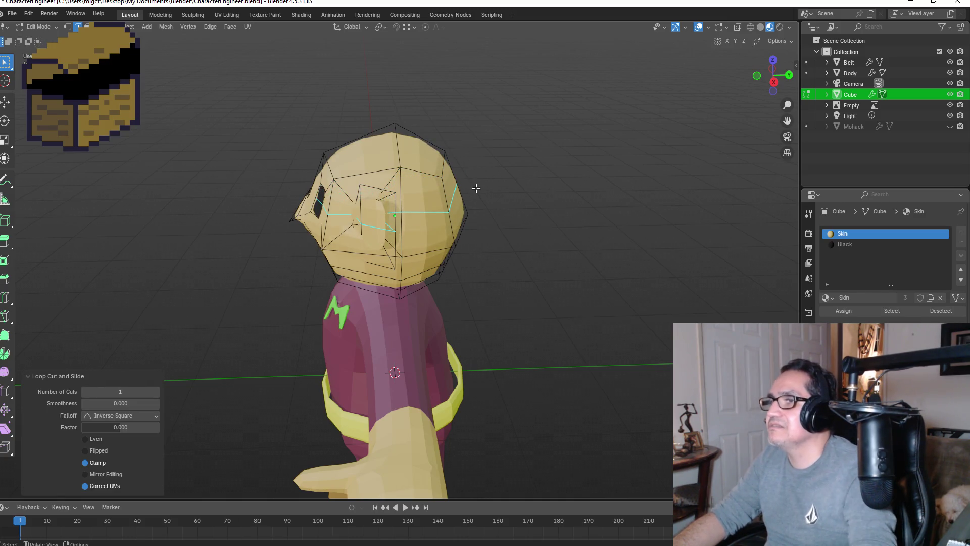
# - Clear the loop selection and pick a face on the side of the head
pyautogui.click(476, 187)
pyautogui.moveTo(489, 204)
pyautogui.mouseDown(button='middle')
pyautogui.moveTo(476, 190)
pyautogui.moveTo(433, 190)
pyautogui.mouseUp(button='middle')
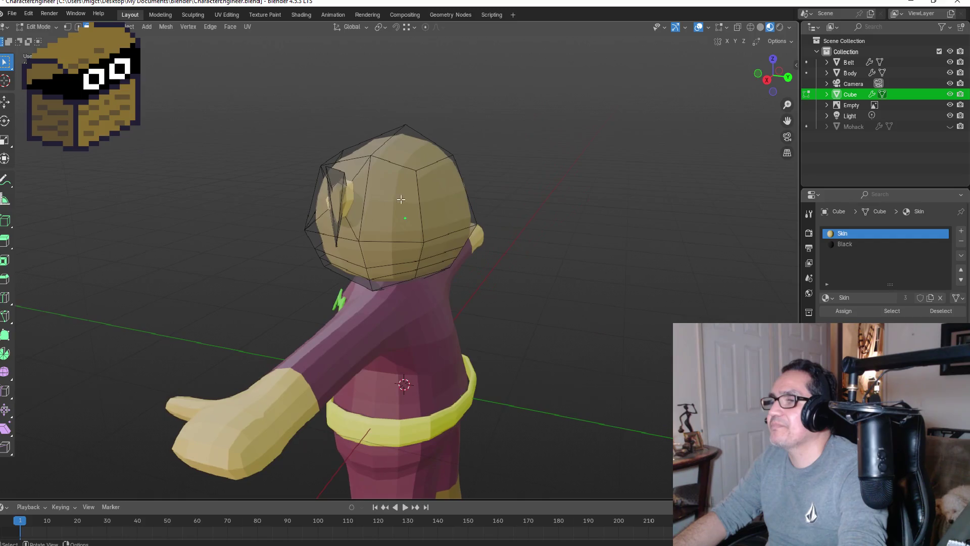
pyautogui.click(401, 188)
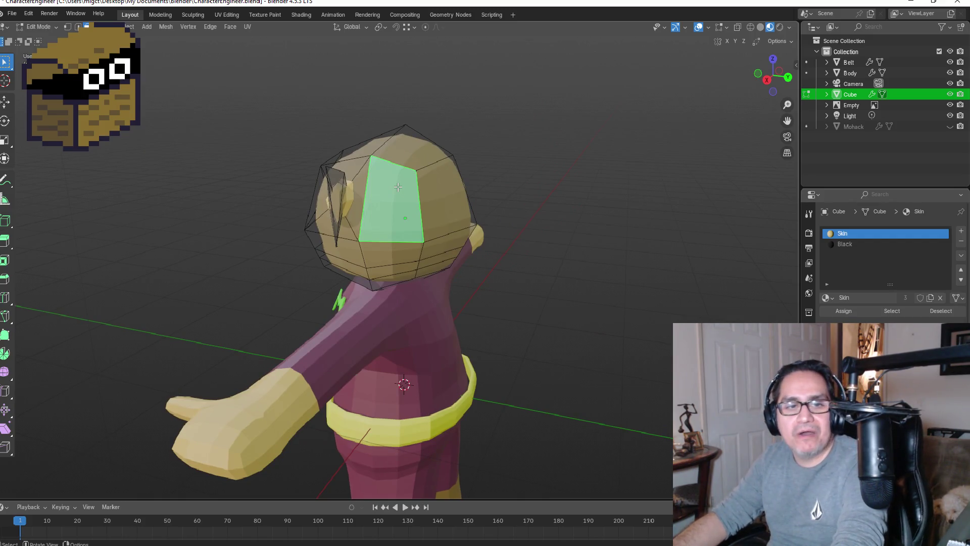
# - Switch to wireframe shading and box-select the upper faces of the head
pyautogui.click(454, 189)
pyautogui.moveTo(431, 165)
pyautogui.mouseDown(button='middle')
pyautogui.moveTo(534, 173)
pyautogui.moveTo(341, 170)
pyautogui.mouseUp(button='middle')
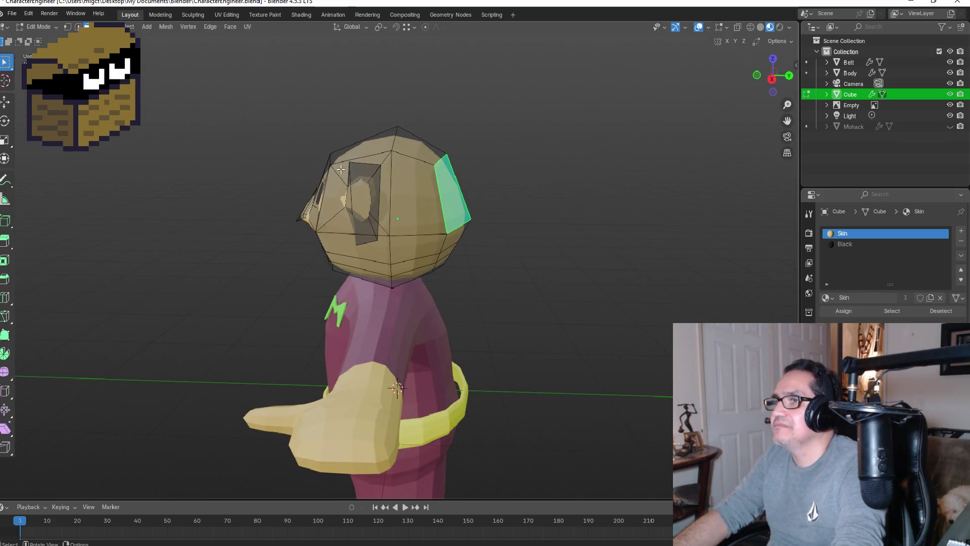
pyautogui.click(751, 29)
pyautogui.moveTo(282, 94)
pyautogui.mouseDown()
pyautogui.moveTo(299, 119)
pyautogui.moveTo(491, 208)
pyautogui.mouseUp()
pyautogui.moveTo(526, 202)
pyautogui.mouseDown(button='middle')
pyautogui.moveTo(546, 186)
pyautogui.moveTo(667, 188)
pyautogui.moveTo(432, 182)
pyautogui.mouseUp(button='middle')
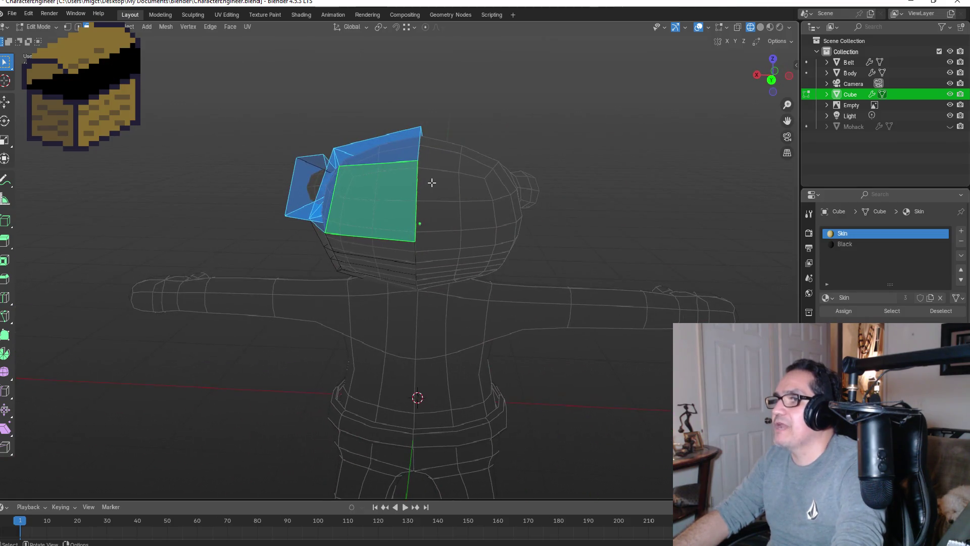
# - Add the top and front-left head faces to the hard-hat selection
pyautogui.press('KP_1')
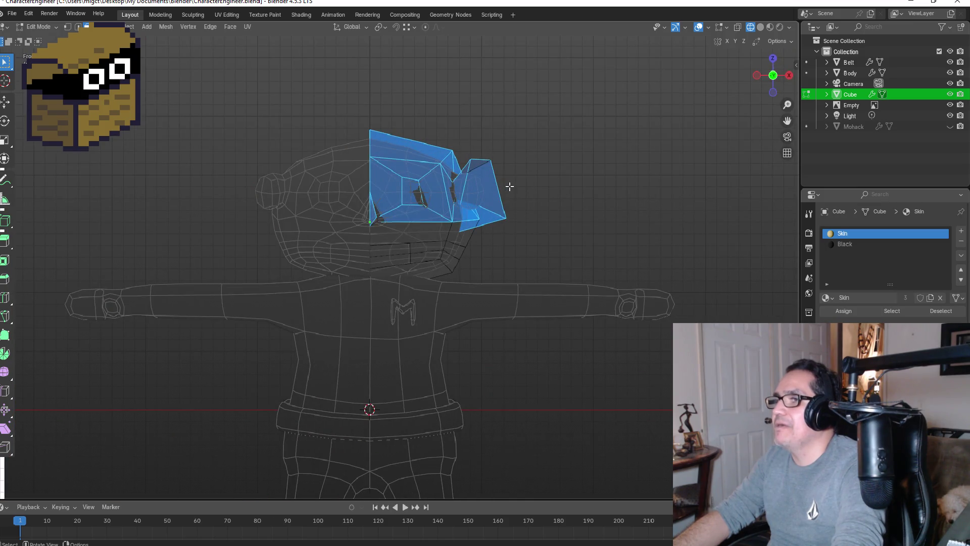
pyautogui.moveTo(523, 188)
pyautogui.mouseDown(button='middle')
pyautogui.moveTo(560, 167)
pyautogui.moveTo(556, 203)
pyautogui.mouseUp(button='middle')
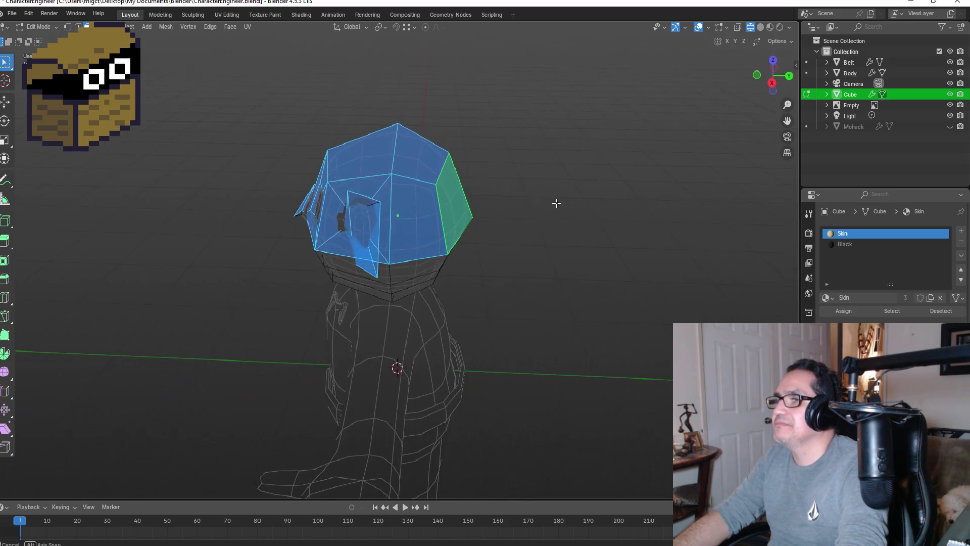
pyautogui.click(423, 181)
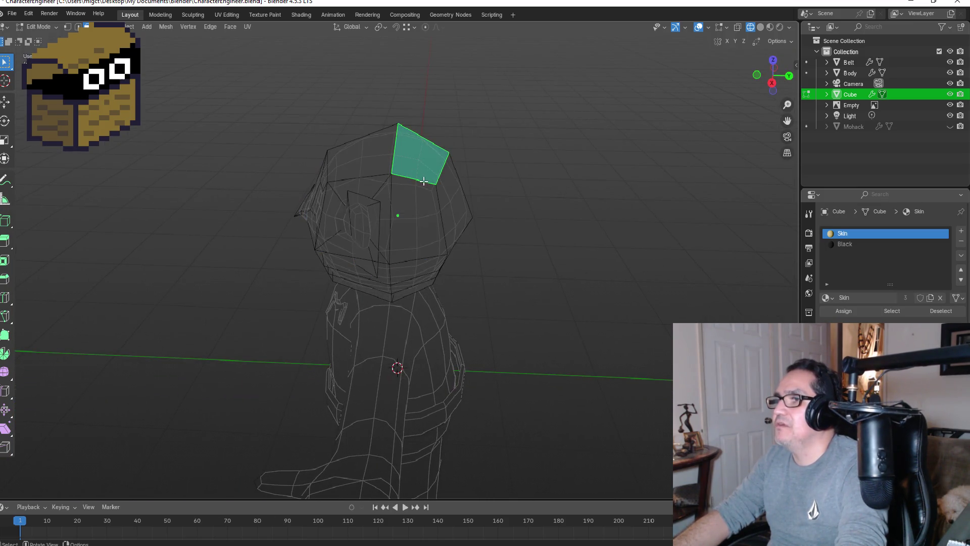
pyautogui.click(436, 211)
pyautogui.keyDown('shift'); pyautogui.click(463, 205); pyautogui.keyUp('shift')
pyautogui.keyDown('shift'); pyautogui.click(444, 169); pyautogui.keyUp('shift')
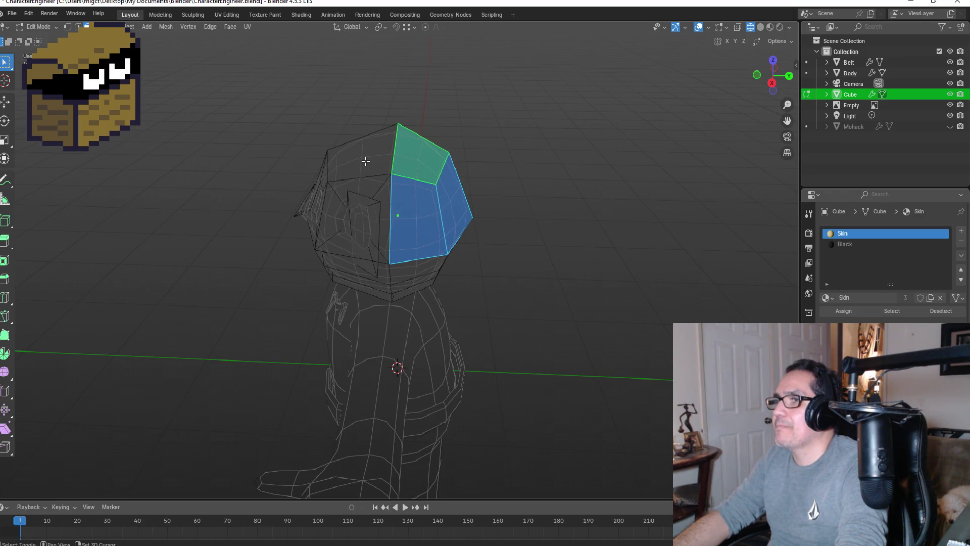
pyautogui.keyDown('shift'); pyautogui.click(363, 156); pyautogui.keyUp('shift')
pyautogui.moveTo(364, 156)
pyautogui.mouseDown(button='middle')
pyautogui.moveTo(406, 158)
pyautogui.moveTo(362, 222)
pyautogui.mouseUp(button='middle')
pyautogui.keyDown('shift'); pyautogui.click(362, 223); pyautogui.keyUp('shift')
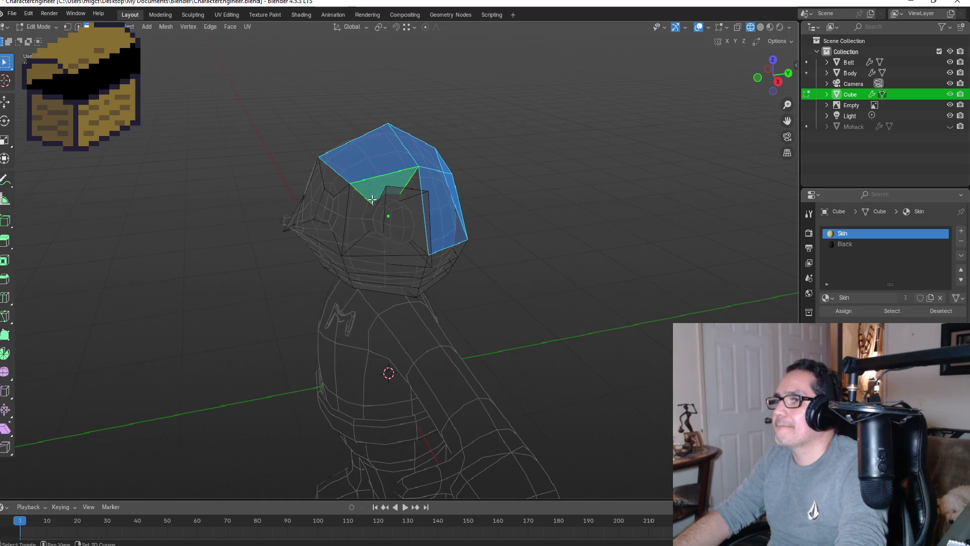
pyautogui.keyDown('shift'); pyautogui.click(418, 180); pyautogui.keyUp('shift')
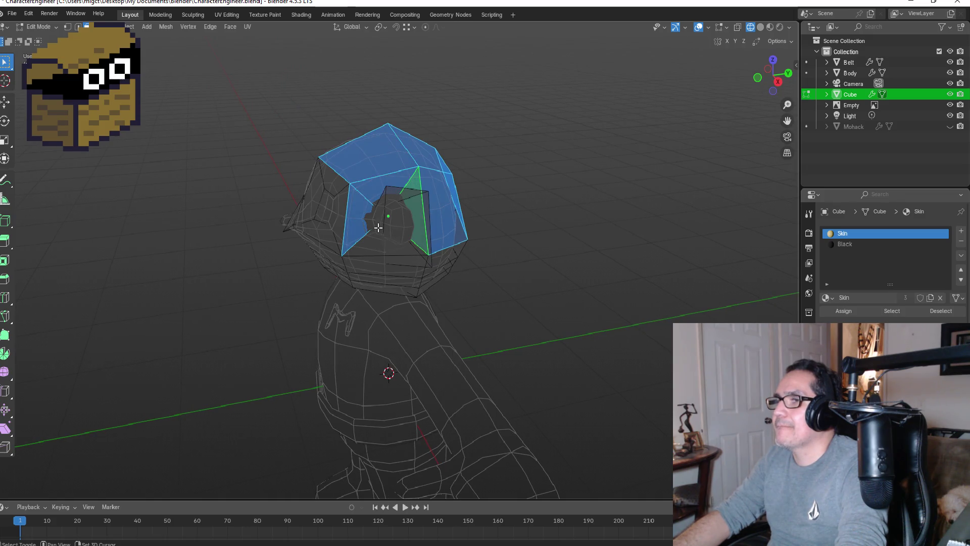
pyautogui.keyDown('shift'); pyautogui.click(375, 246); pyautogui.keyUp('shift')
# - Add the front-right and eye-area faces to the hard-hat selection
pyautogui.moveTo(318, 164); pyautogui.dragTo(401, 187, button='middle')
pyautogui.keyDown('shift'); pyautogui.click(403, 200); pyautogui.keyUp('shift')
pyautogui.keyDown('shift'); pyautogui.click(407, 232); pyautogui.keyUp('shift')
pyautogui.keyDown('shift'); pyautogui.click(386, 252); pyautogui.keyUp('shift')
pyautogui.keyDown('shift'); pyautogui.click(365, 215); pyautogui.keyUp('shift')
pyautogui.keyDown('shift'); pyautogui.click(380, 219); pyautogui.keyUp('shift')
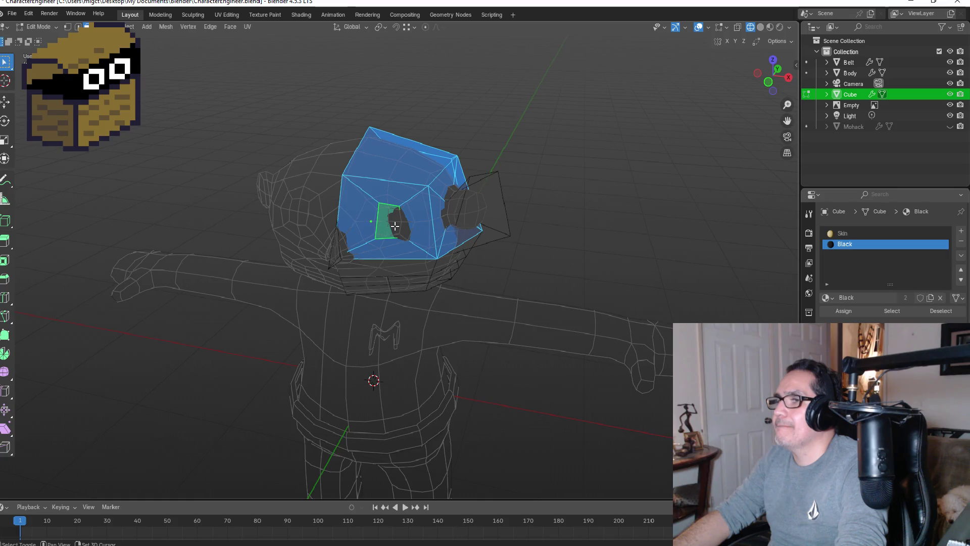
pyautogui.keyDown('shift'); pyautogui.click(399, 229); pyautogui.keyUp('shift')
# - Check the selection around the head, then leave Edit Mode in front view
pyautogui.moveTo(486, 177); pyautogui.dragTo(390, 175, button='middle')
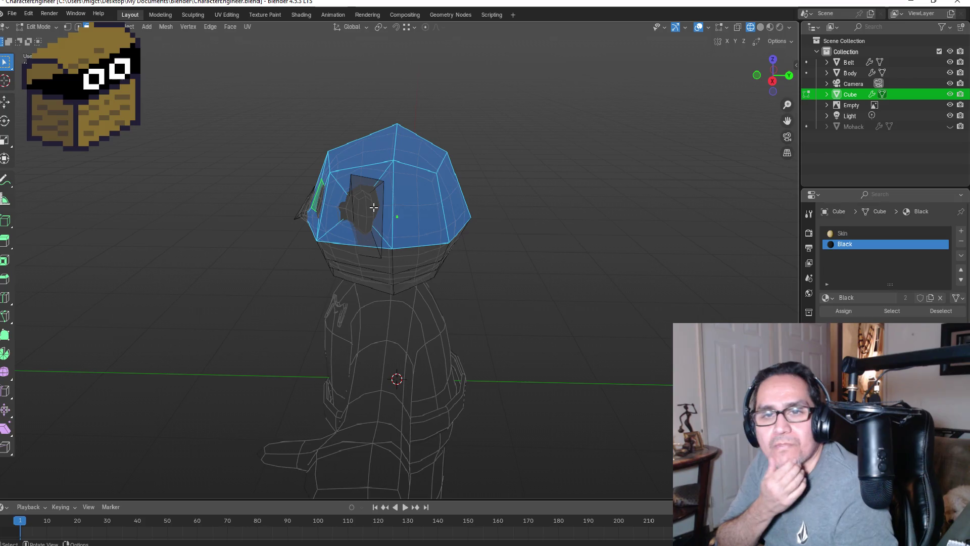
pyautogui.scroll(2, 442, 138)
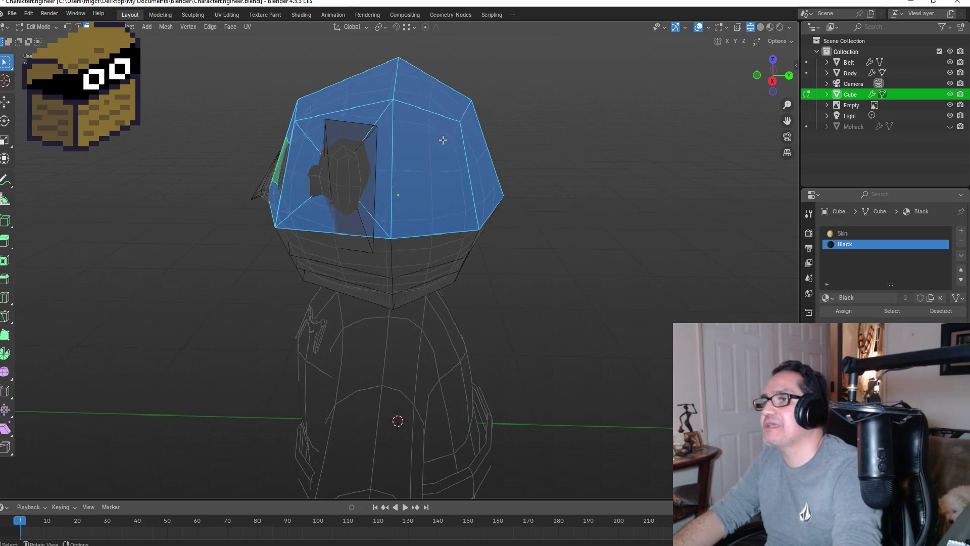
pyautogui.moveTo(420, 155)
pyautogui.mouseDown(button='middle')
pyautogui.moveTo(541, 135)
pyautogui.moveTo(595, 145)
pyautogui.moveTo(558, 150)
pyautogui.moveTo(541, 165)
pyautogui.mouseUp(button='middle')
pyautogui.press('Tab')
pyautogui.press('KP_1')
# - Deselect all the head's faces, return to Object Mode, and view the character from the front
pyautogui.press('Tab')
pyautogui.press('KP_1')
pyautogui.press('Tab')
pyautogui.press('Tab')
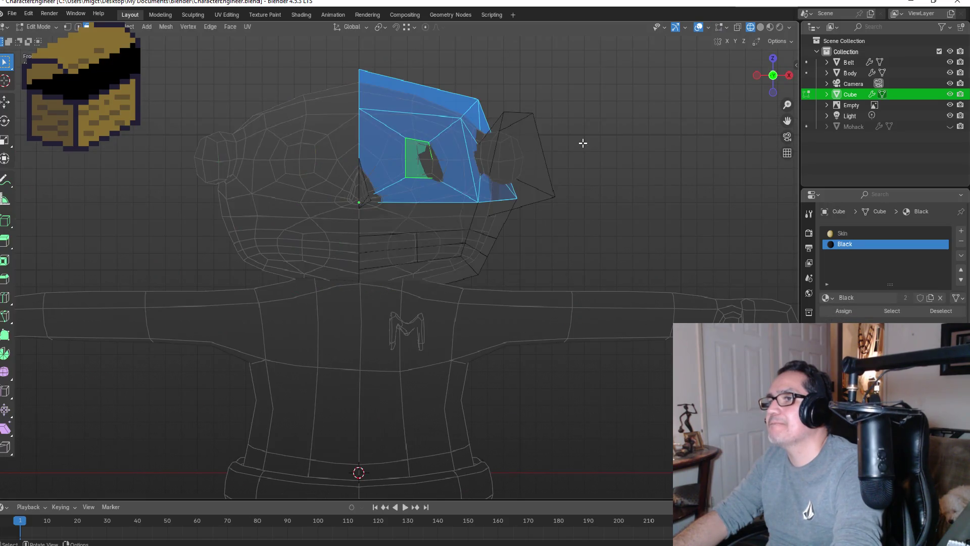
pyautogui.hotkey('alt', 'a')
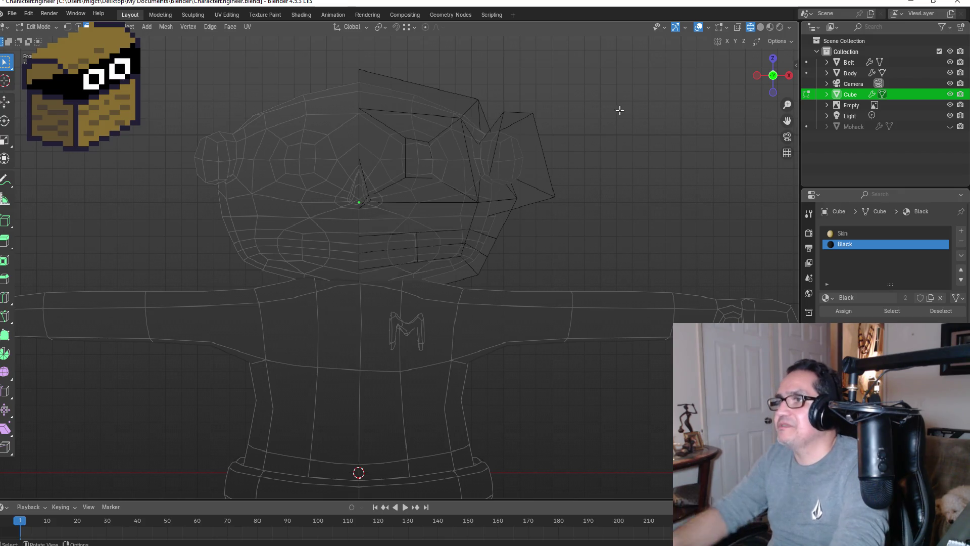
pyautogui.moveTo(614, 102)
pyautogui.mouseDown(button='middle')
pyautogui.moveTo(611, 130)
pyautogui.moveTo(511, 165)
pyautogui.moveTo(619, 158)
pyautogui.mouseUp(button='middle')
pyautogui.press('Tab')
pyautogui.press('KP_1')
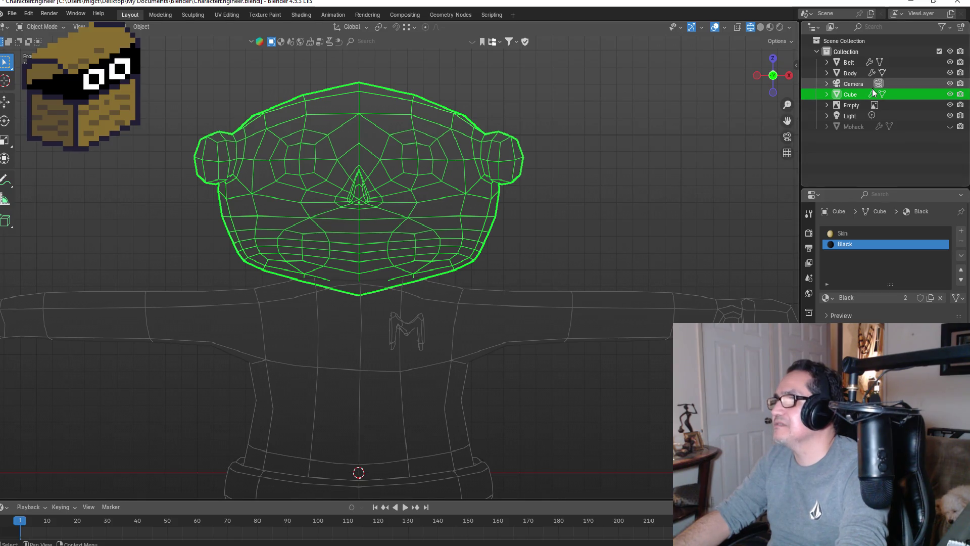
# - Rename the head object to 'Face'
pyautogui.doubleClick(850, 95)
pyautogui.write('F')
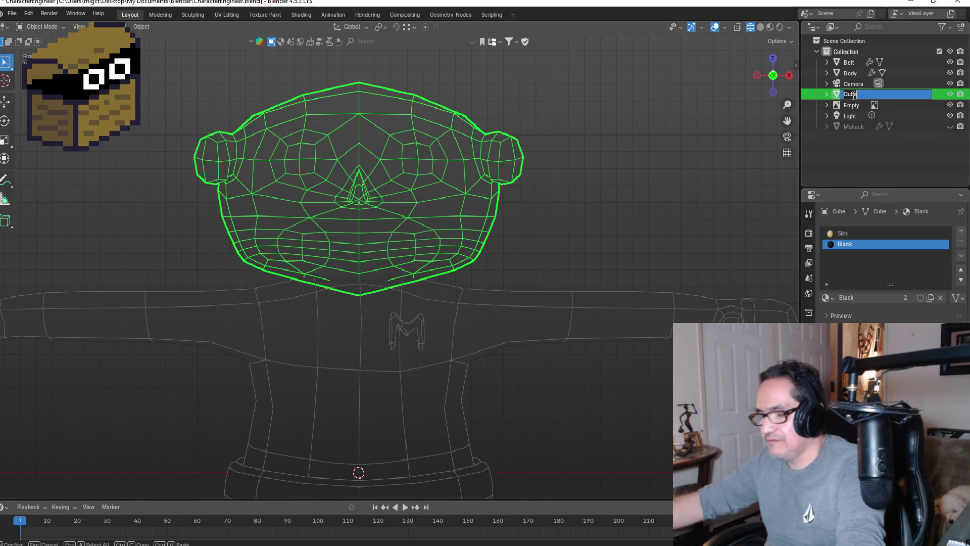
pyautogui.write('ace')
pyautogui.press('Return')
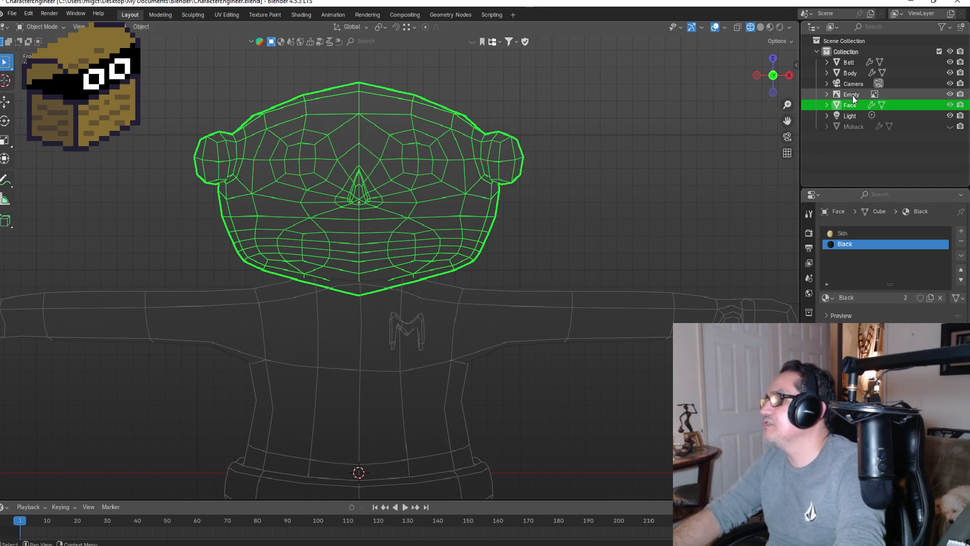
# - Select the Empty and show the character from the front in Material Preview shading
pyautogui.click(853, 96)
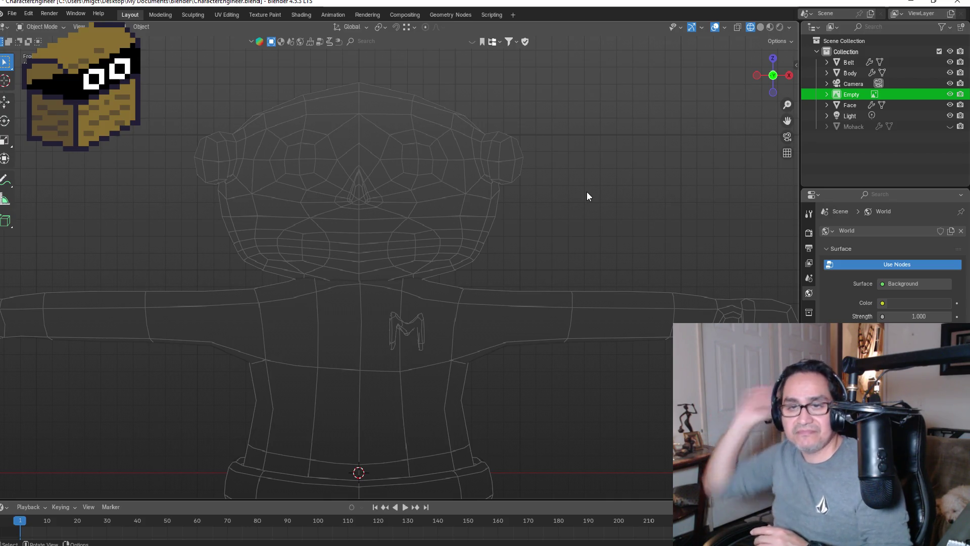
pyautogui.moveTo(628, 150); pyautogui.dragTo(587, 157, button='middle')
pyautogui.press('KP_1')
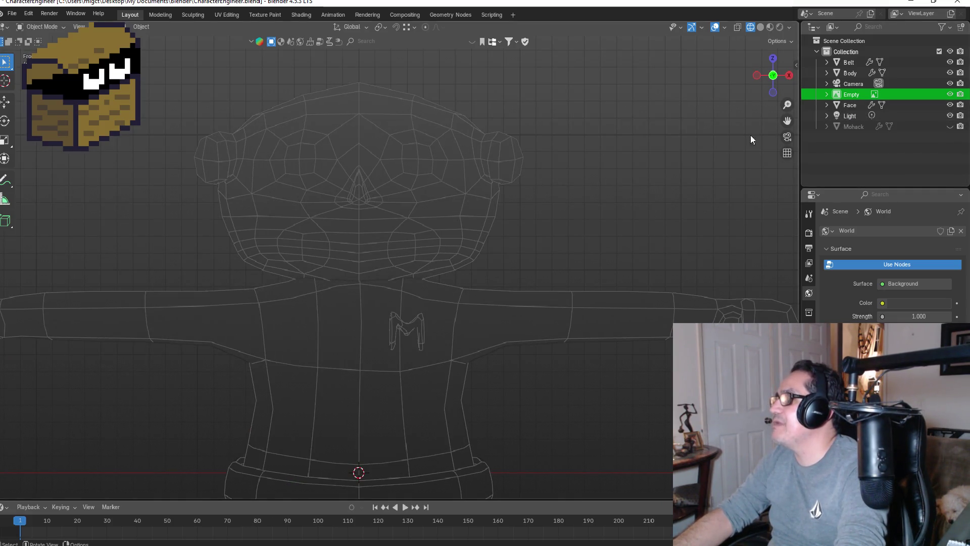
pyautogui.click(770, 27)
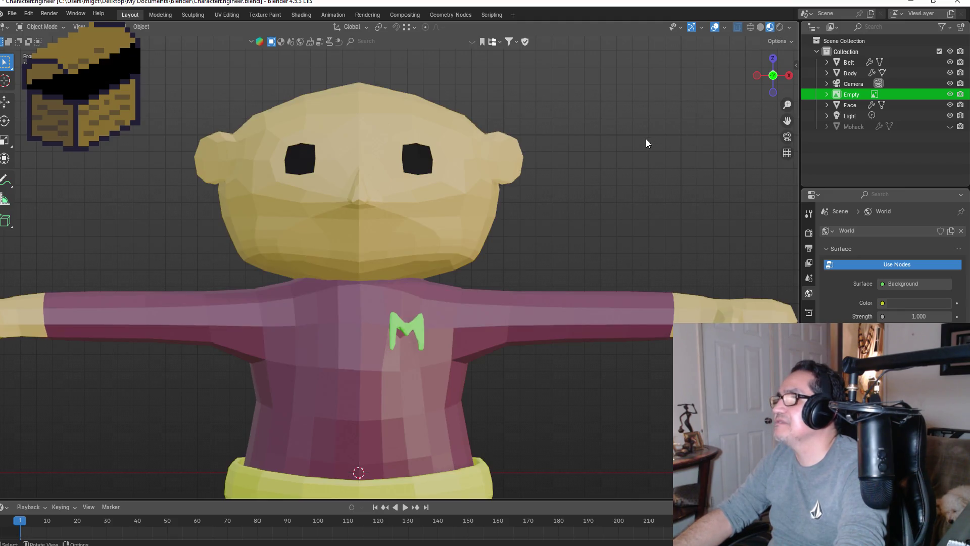
# - Deselect everything and add a new 2 m cube mesh at the world origin with Shift+A
pyautogui.click(615, 159)
pyautogui.scroll(-5, 404, 173)
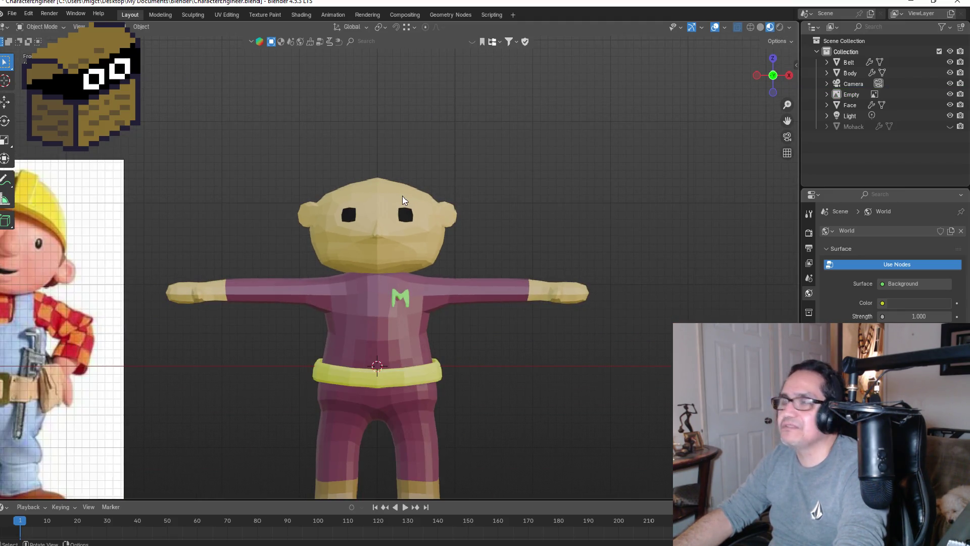
pyautogui.scroll(1, 412, 174)
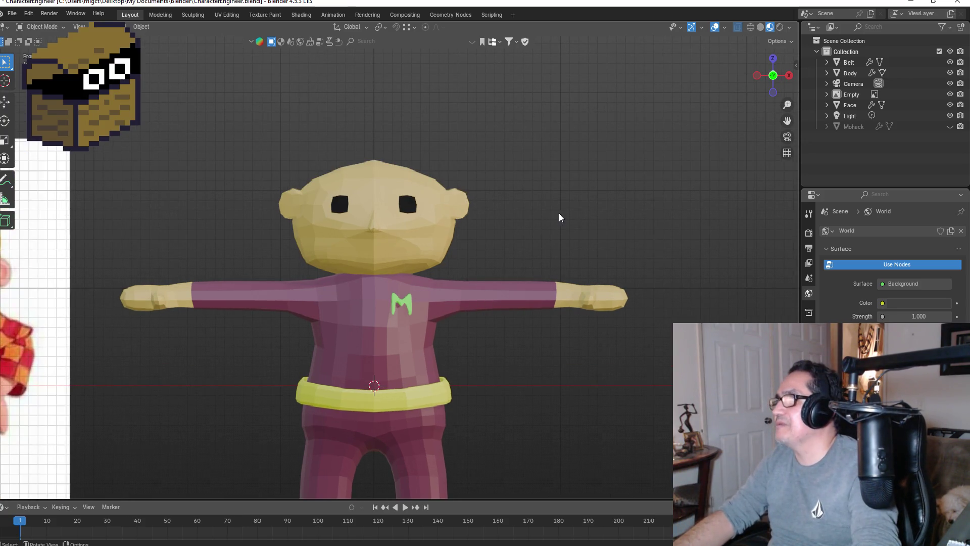
pyautogui.hotkey('ctrl', 'a')
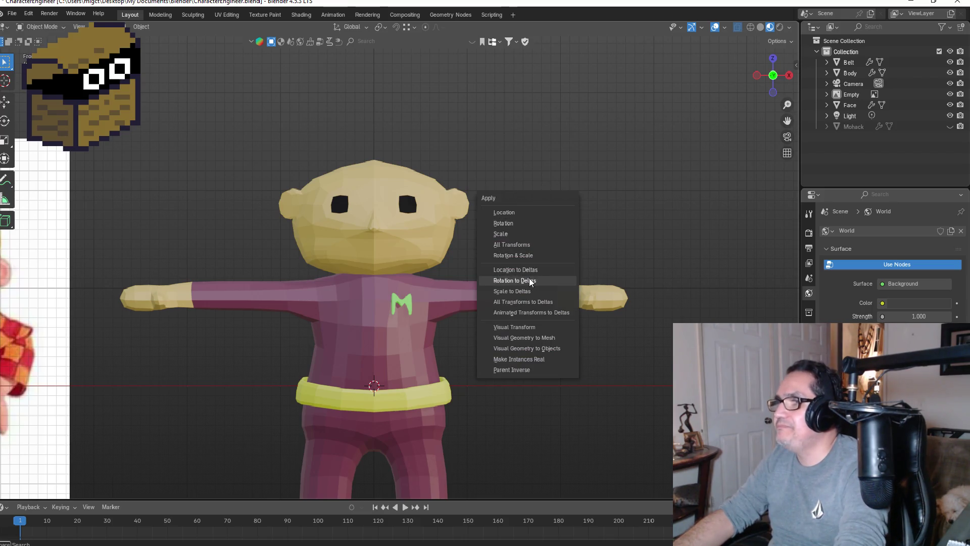
pyautogui.hotkey('shift', 'a')
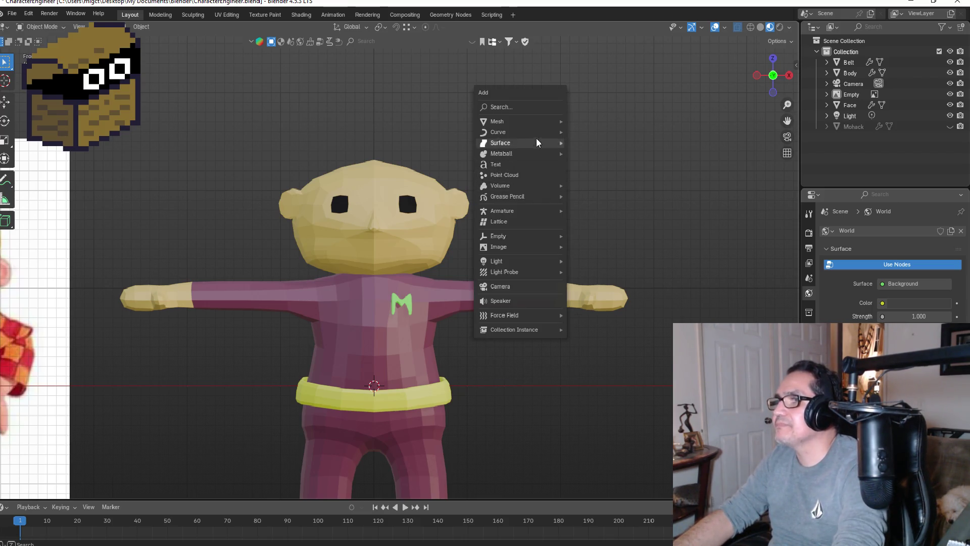
pyautogui.moveTo(537, 122)
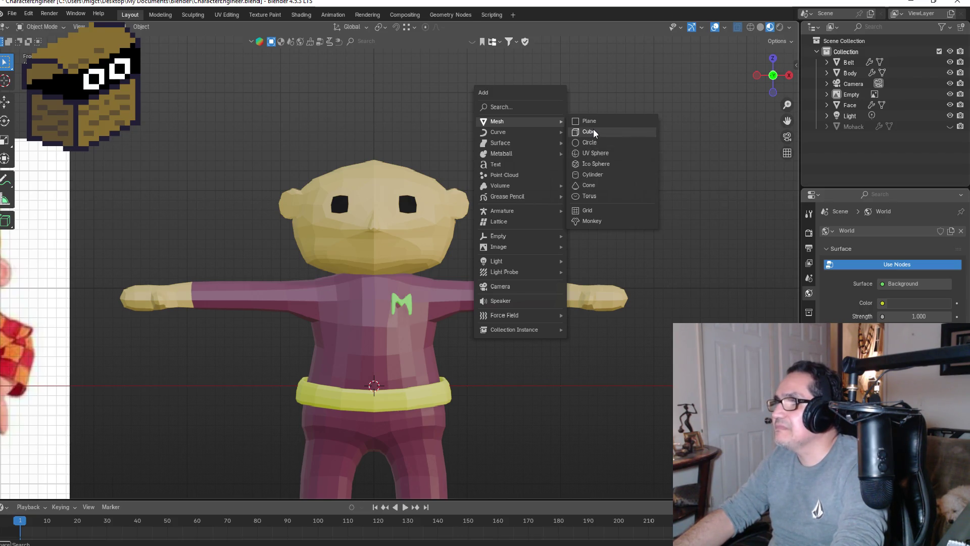
pyautogui.click(592, 134)
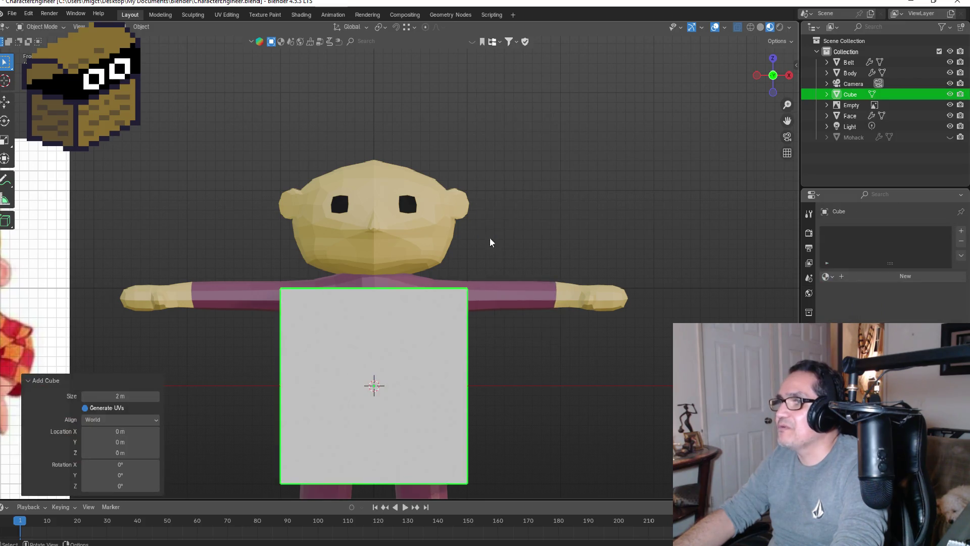
# - Give the cube a new material, then add and apply a Subdivision Surface modifier
pyautogui.scroll(-3, 493, 229)
pyautogui.hotkey('alt', 'a')
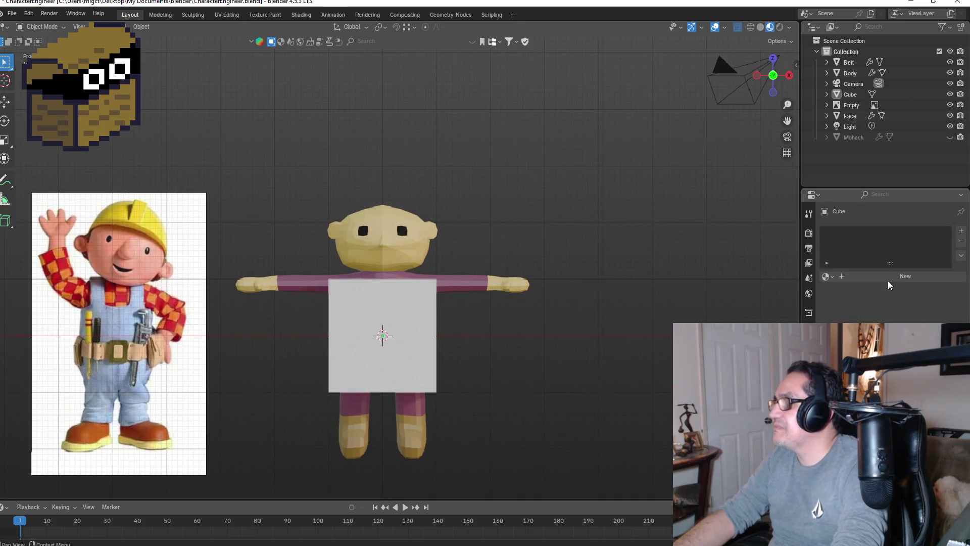
pyautogui.click(884, 279)
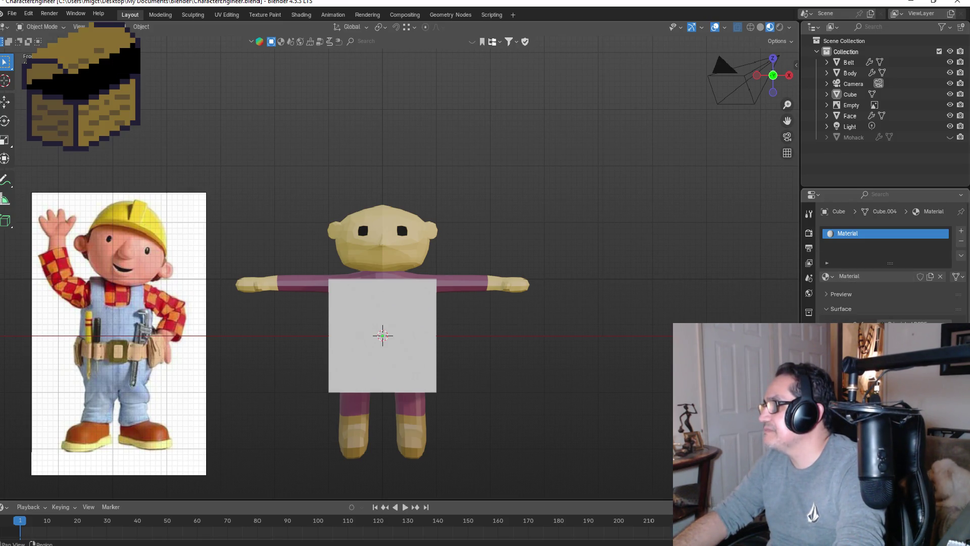
pyautogui.click(809, 213)
pyautogui.click(899, 232)
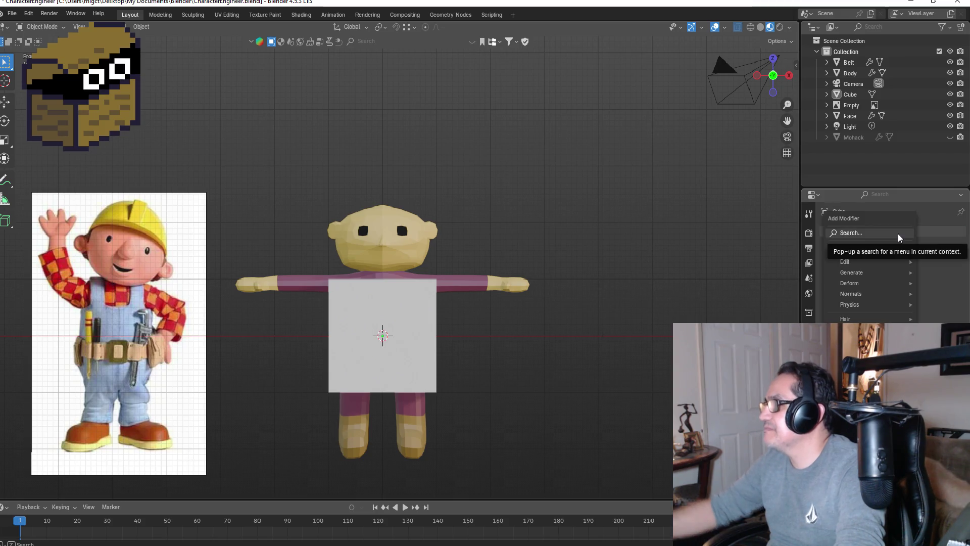
pyautogui.write('sus')
pyautogui.click(826, 256)
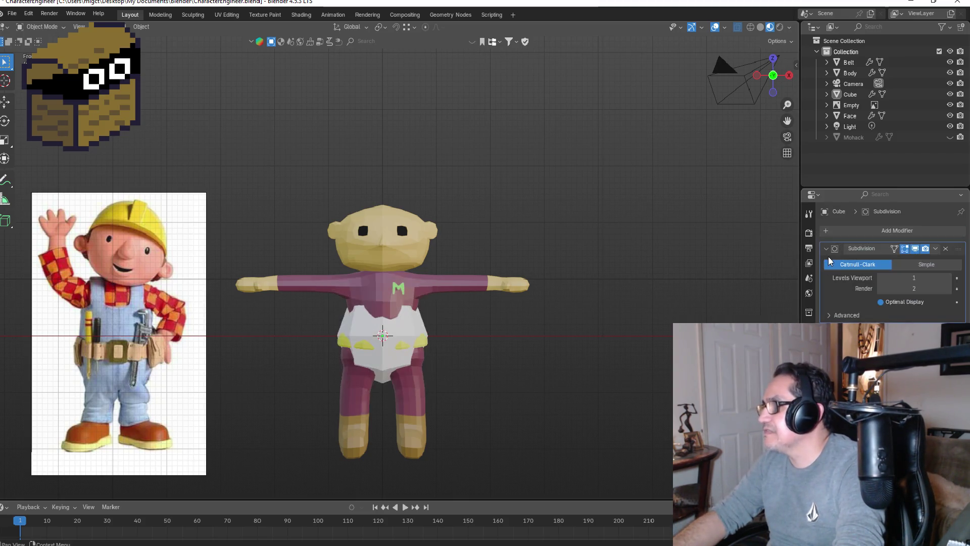
pyautogui.click(938, 250)
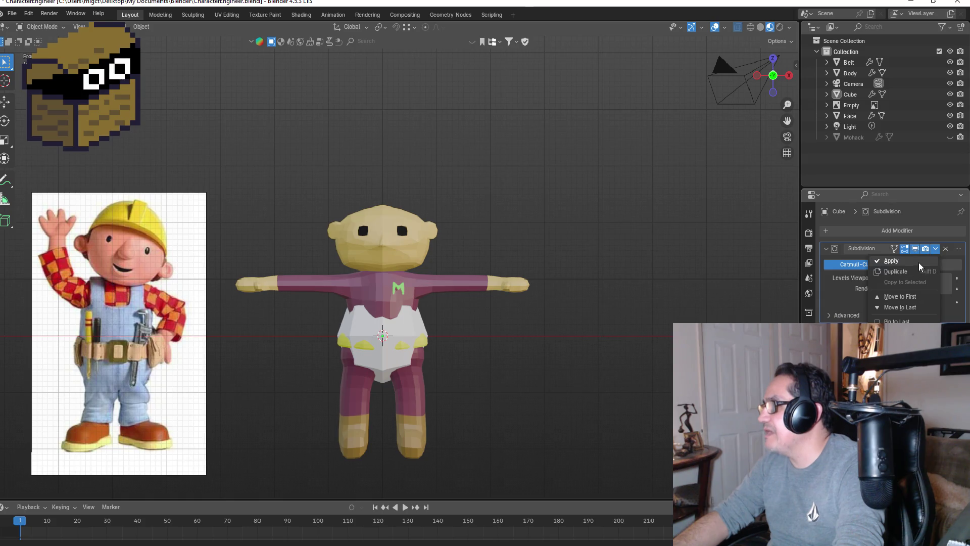
pyautogui.click(919, 262)
# - Add a second Subdivision Surface modifier and preview the rounded cube in rendered shading
pyautogui.click(898, 235)
pyautogui.write('sus')
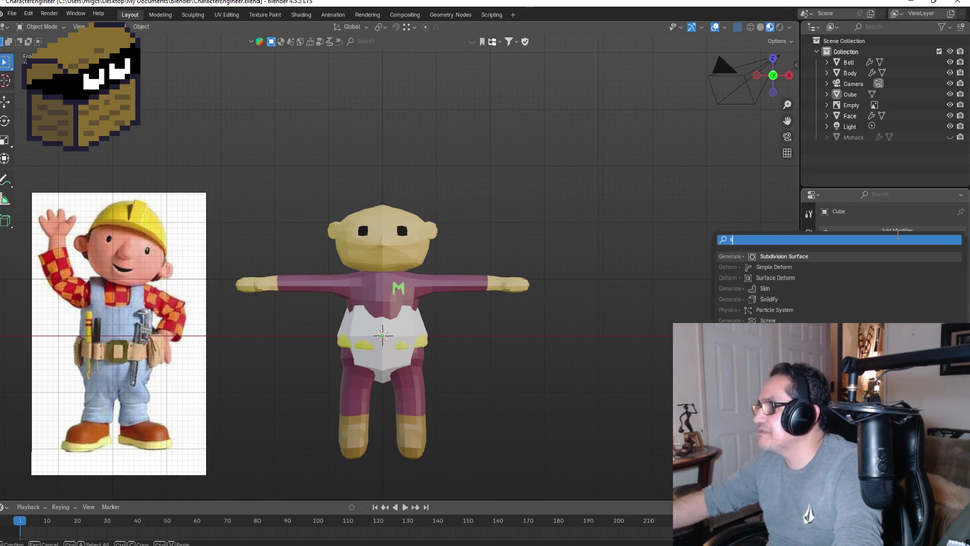
pyautogui.click(784, 256)
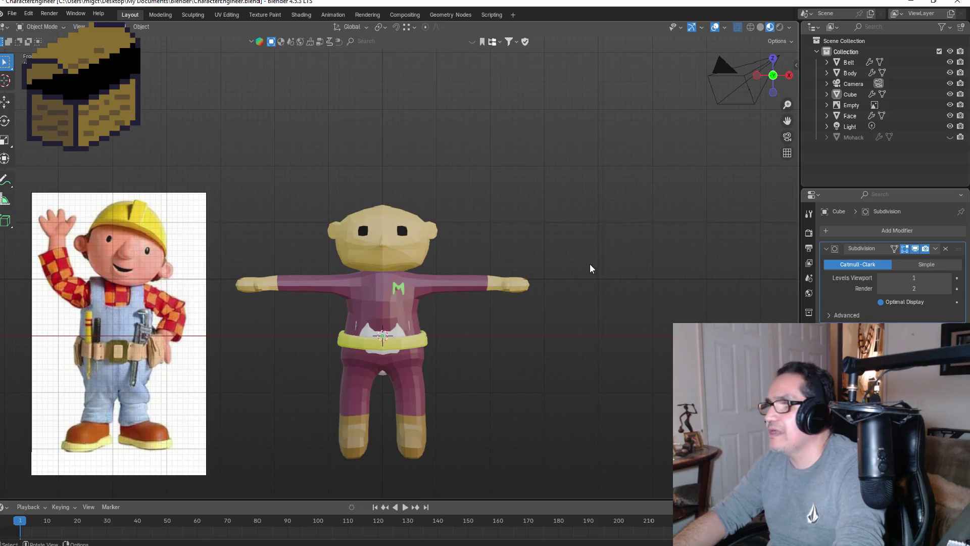
pyautogui.press('z')
pyautogui.click(502, 151)
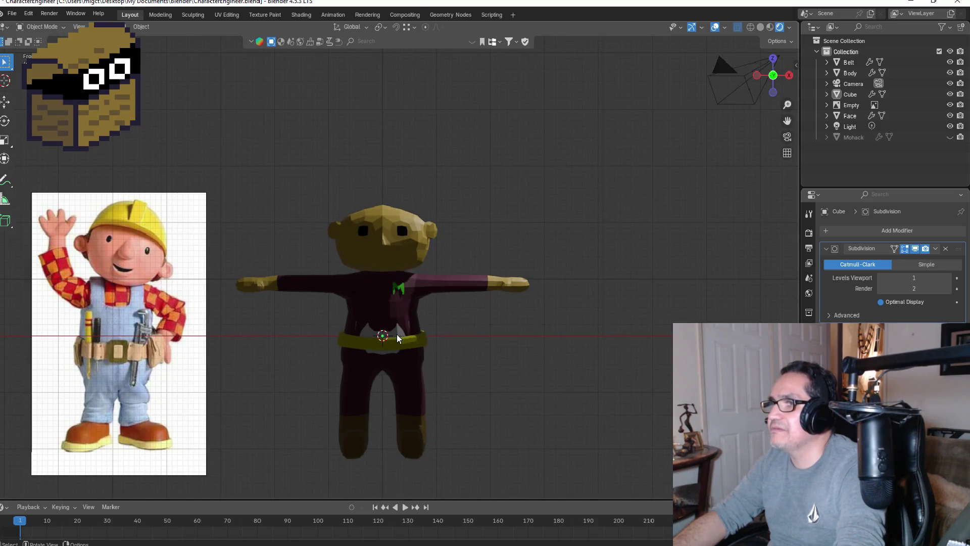
pyautogui.click(397, 335)
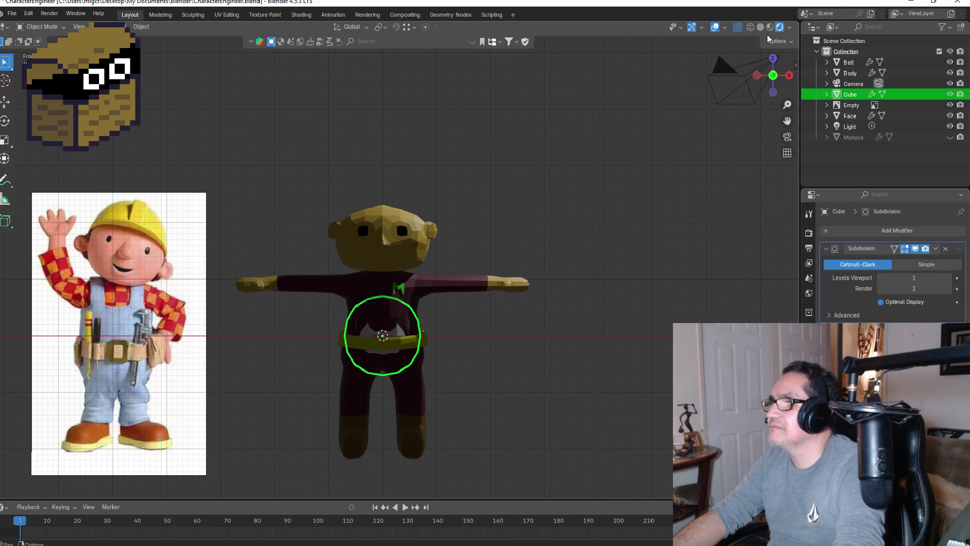
pyautogui.press('z')
# - Move the sphere straight up along Z so it sits on top of the head
pyautogui.press('g')
pyautogui.press('z')
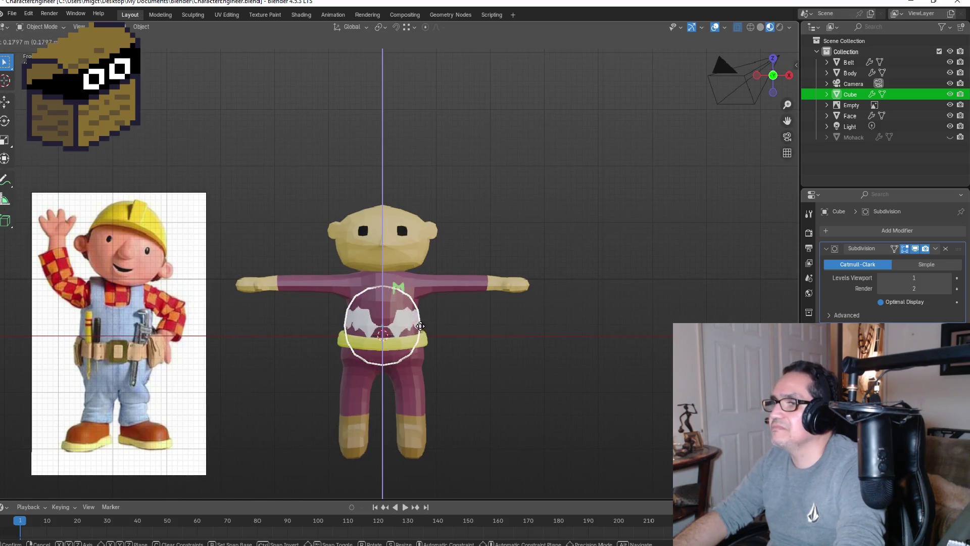
pyautogui.click(436, 167)
pyautogui.scroll(3, 439, 147)
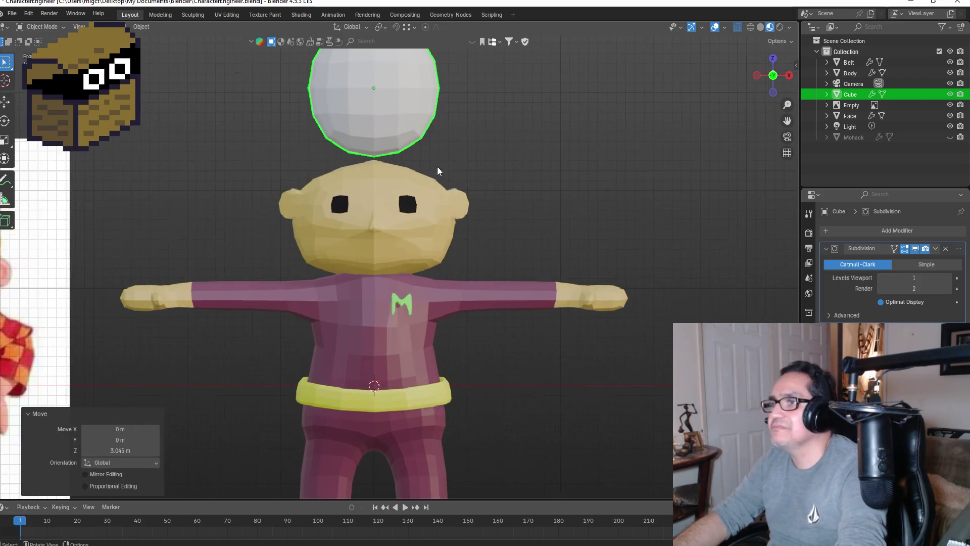
pyautogui.press('g')
pyautogui.press('z')
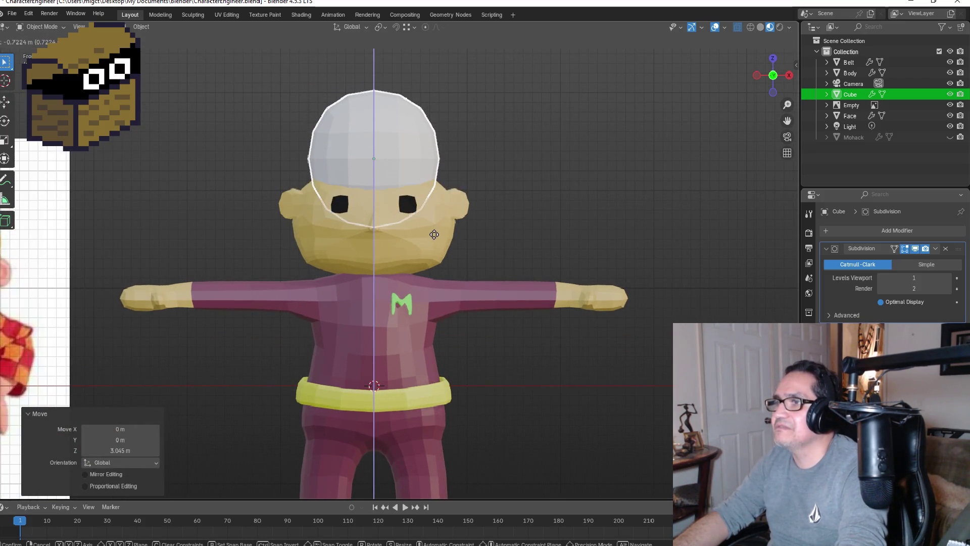
pyautogui.click(447, 233)
pyautogui.scroll(-3, 513, 204)
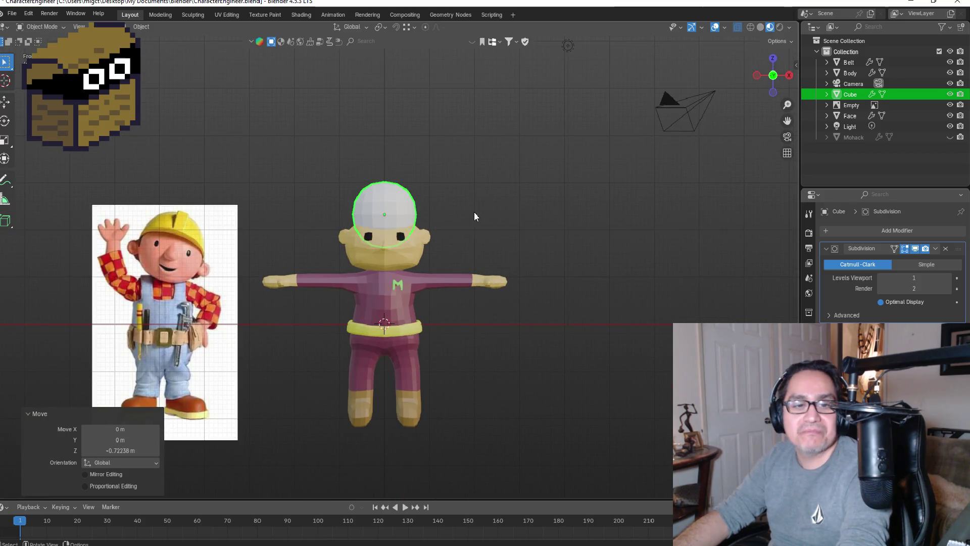
# - In Edit Mode, delete the sphere's lower half to leave a dome
pyautogui.press('Tab')
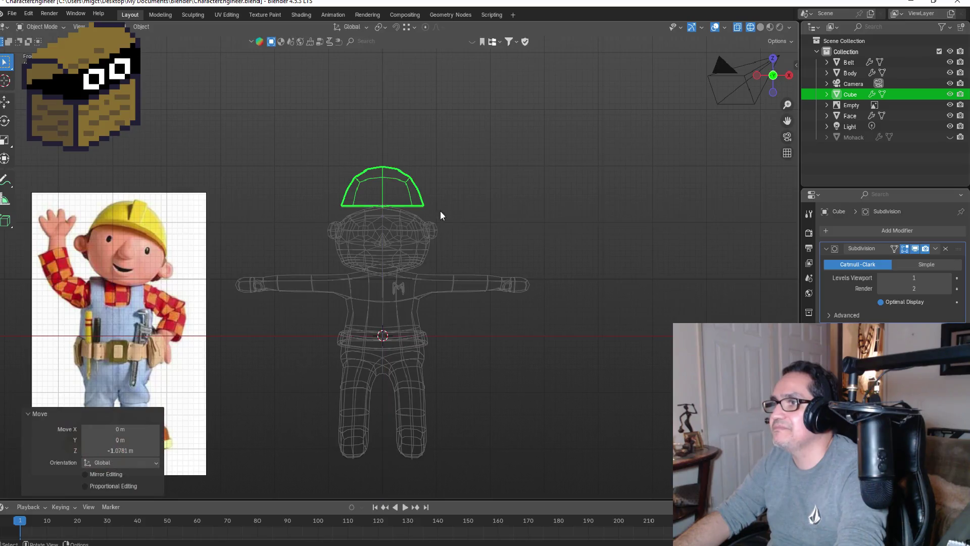
pyautogui.click(427, 178)
pyautogui.moveTo(395, 149)
pyautogui.mouseDown()
pyautogui.moveTo(455, 218)
pyautogui.moveTo(473, 221)
pyautogui.mouseUp()
# - Widen the whole dome along X to about 1.088 and lower it onto the head
pyautogui.press('a')
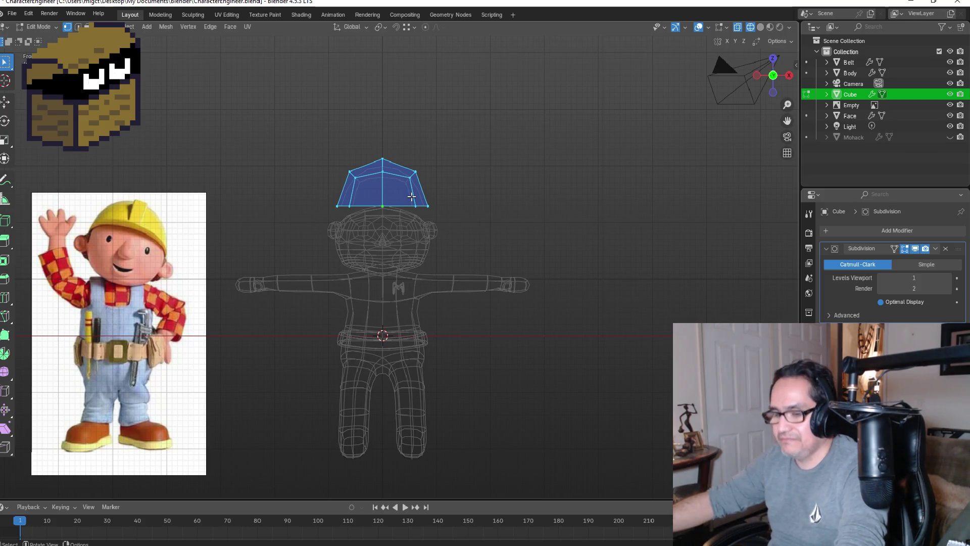
pyautogui.press('s')
pyautogui.press('z')
pyautogui.press('x')
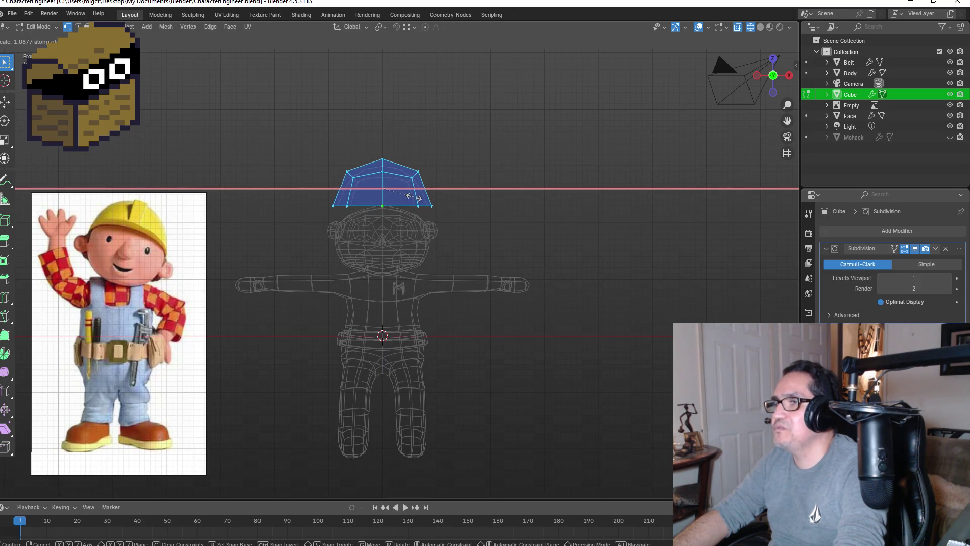
pyautogui.click(414, 196)
pyautogui.press('g')
pyautogui.press('z')
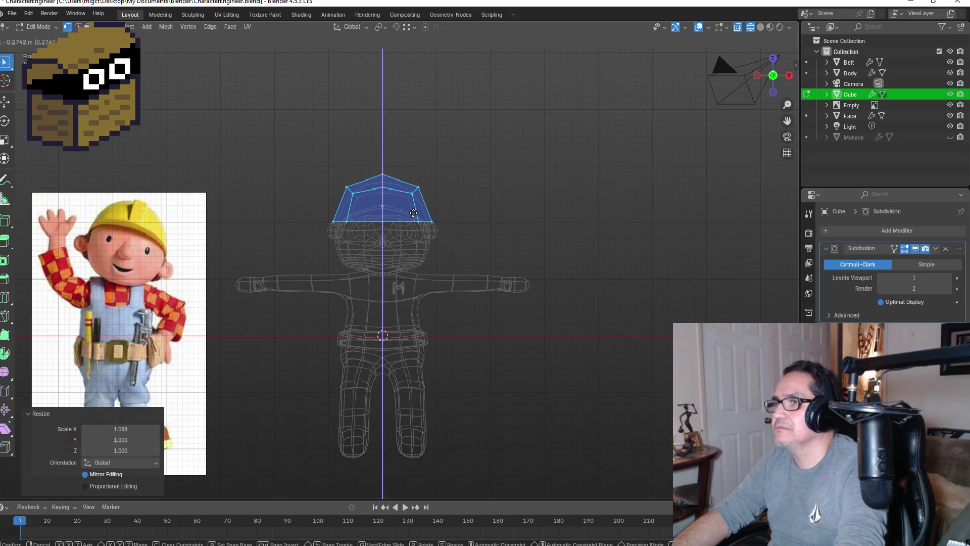
pyautogui.click(413, 213)
# - From the side view, flatten the dome along Y to 0.827 and shift it forward
pyautogui.moveTo(509, 195)
pyautogui.mouseDown(button='middle')
pyautogui.moveTo(345, 208)
pyautogui.moveTo(444, 201)
pyautogui.mouseUp(button='middle')
pyautogui.press('KP_1')
pyautogui.press('KP_3')
pyautogui.scroll(3, 460, 213)
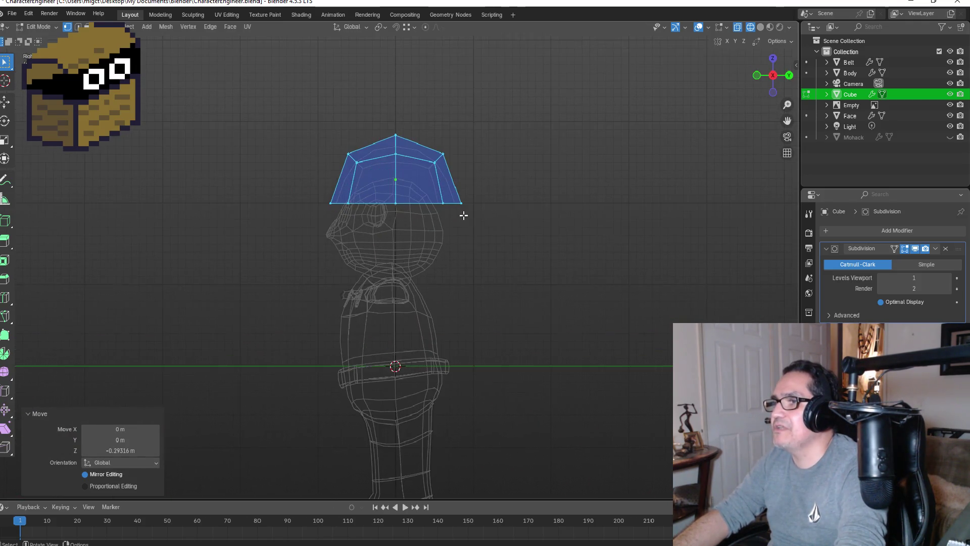
pyautogui.press('s')
pyautogui.press('y')
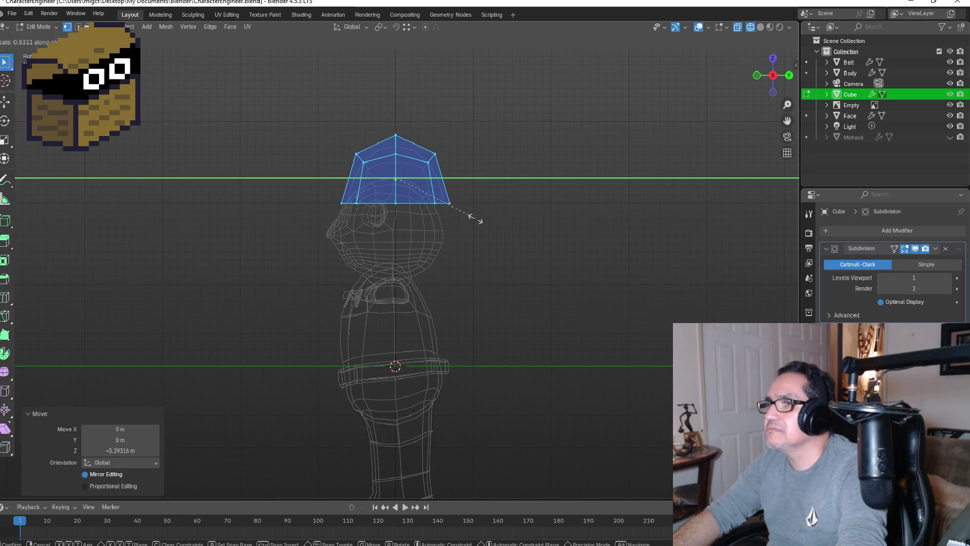
pyautogui.click(471, 216)
pyautogui.press('g')
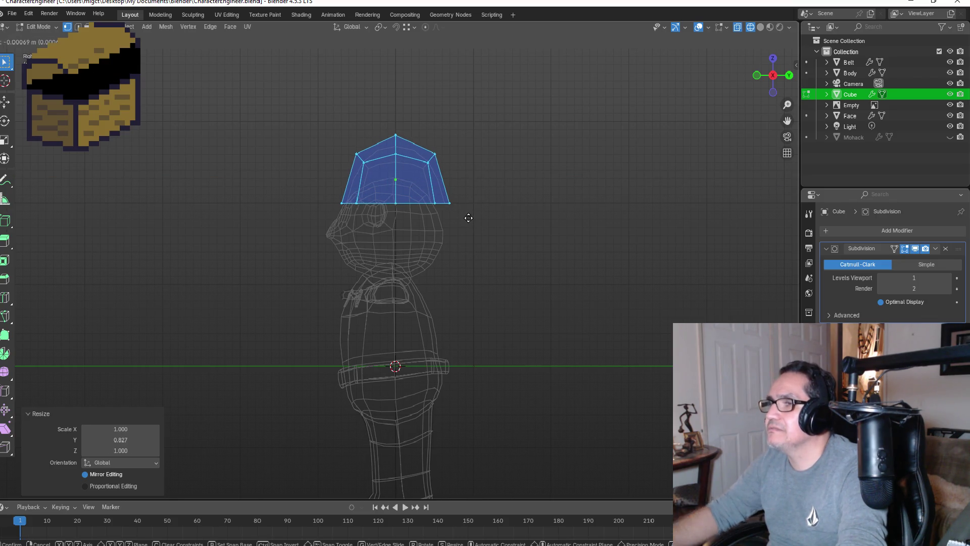
pyautogui.press('y')
pyautogui.click(468, 218)
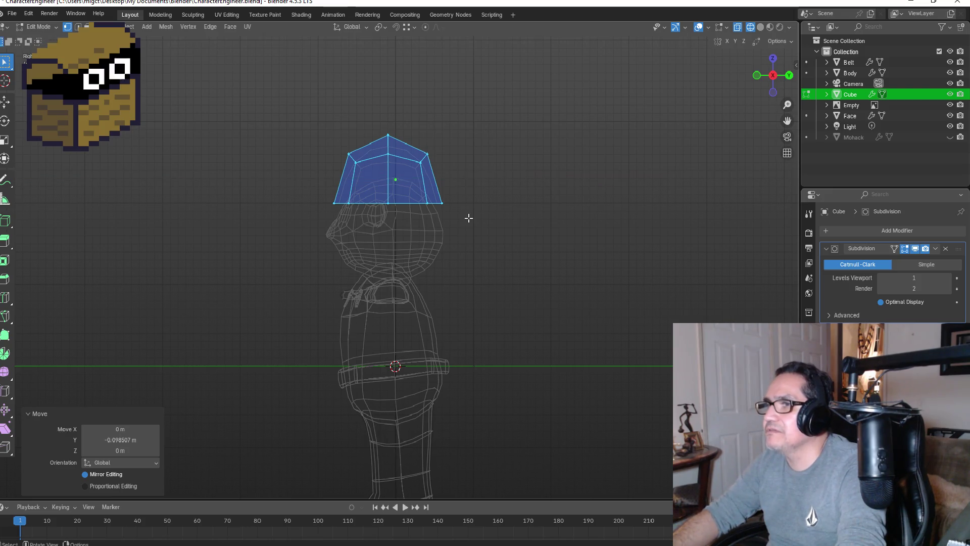
# - Squash the cap along Y to 0.899 and view it from the front in Material Preview
pyautogui.press('s')
pyautogui.press('y')
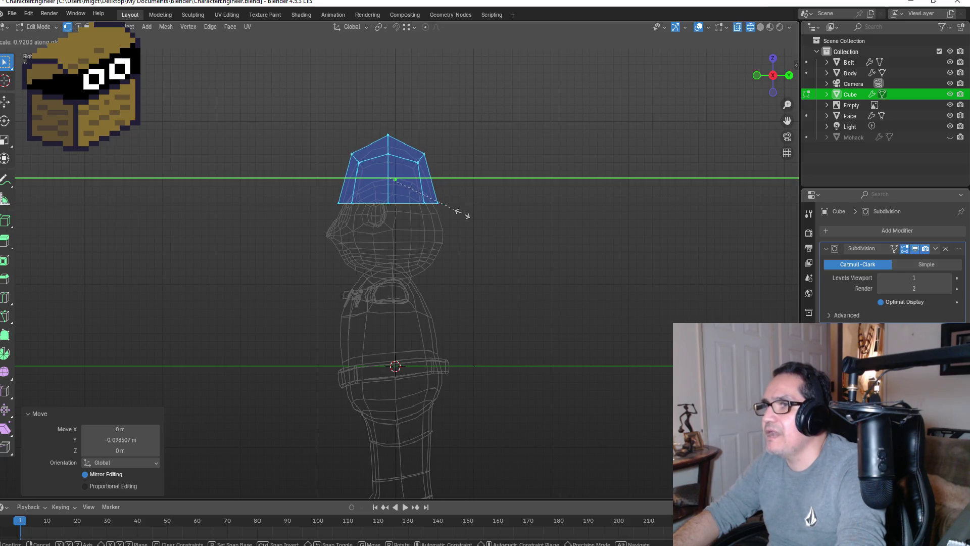
pyautogui.click(464, 214)
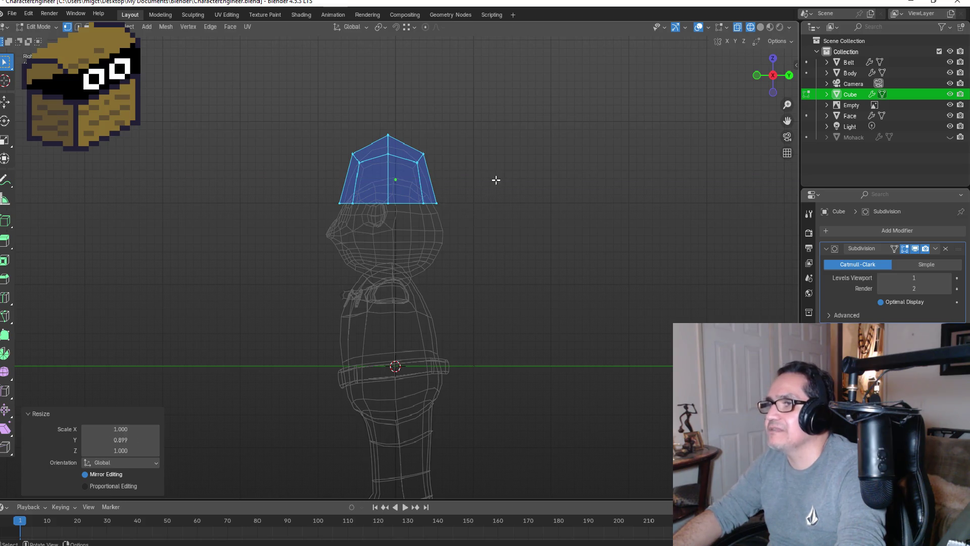
pyautogui.press('KP_1')
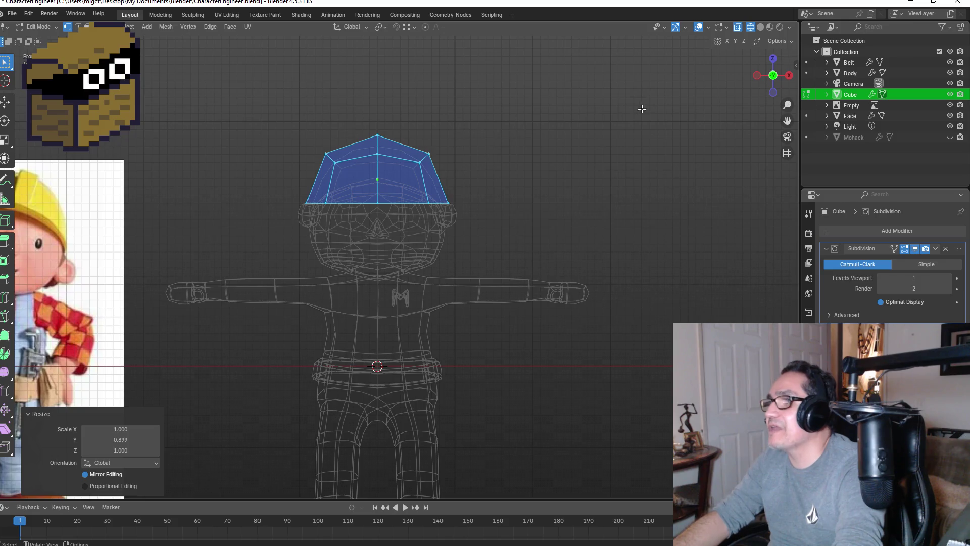
pyautogui.click(770, 27)
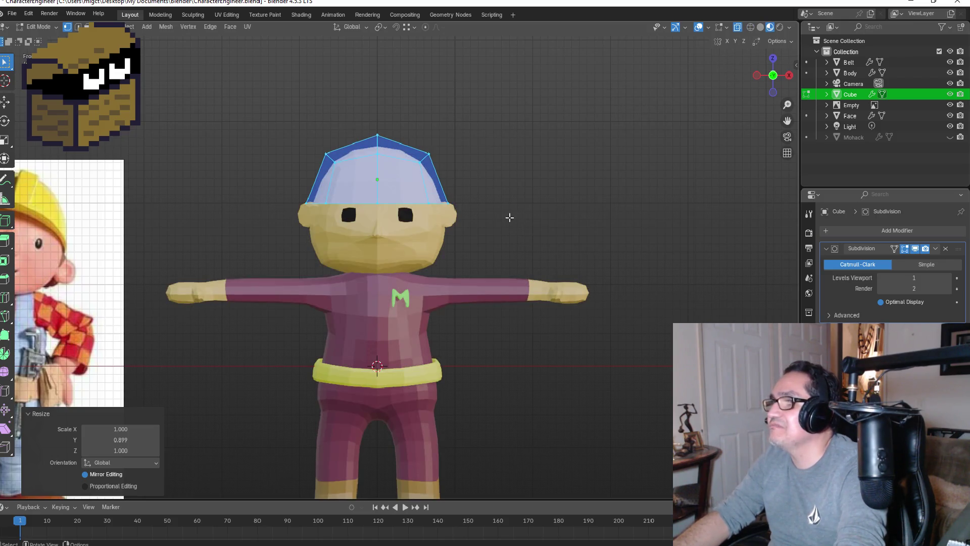
pyautogui.click(527, 199)
pyautogui.moveTo(532, 182)
pyautogui.mouseDown(button='middle')
pyautogui.moveTo(495, 188)
pyautogui.moveTo(522, 195)
pyautogui.moveTo(407, 207)
pyautogui.moveTo(560, 198)
pyautogui.moveTo(490, 207)
pyautogui.mouseUp(button='middle')
pyautogui.press('KP_1')
pyautogui.press('Tab')
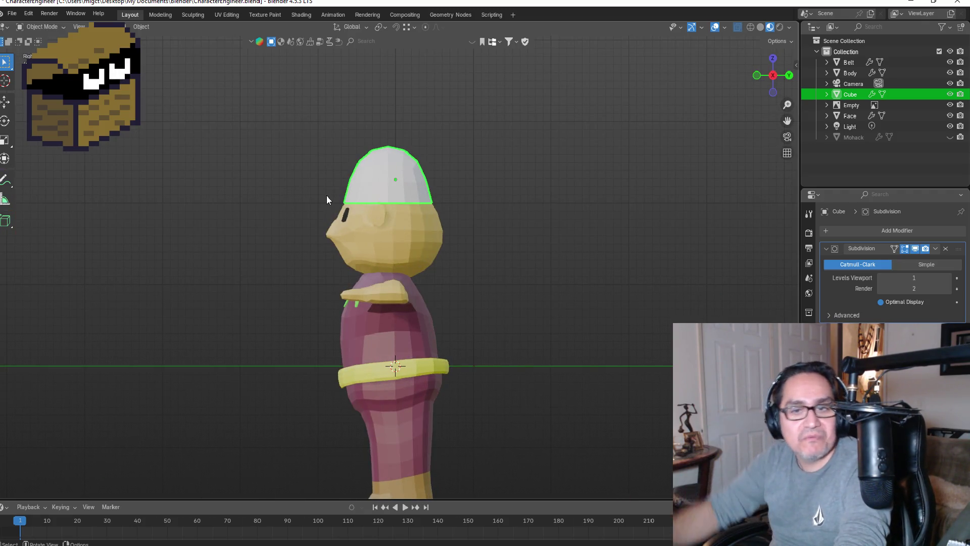
pyautogui.moveTo(382, 173)
pyautogui.mouseDown(button='middle')
pyautogui.moveTo(669, 178)
pyautogui.moveTo(563, 191)
pyautogui.moveTo(433, 263)
pyautogui.mouseUp(button='middle')
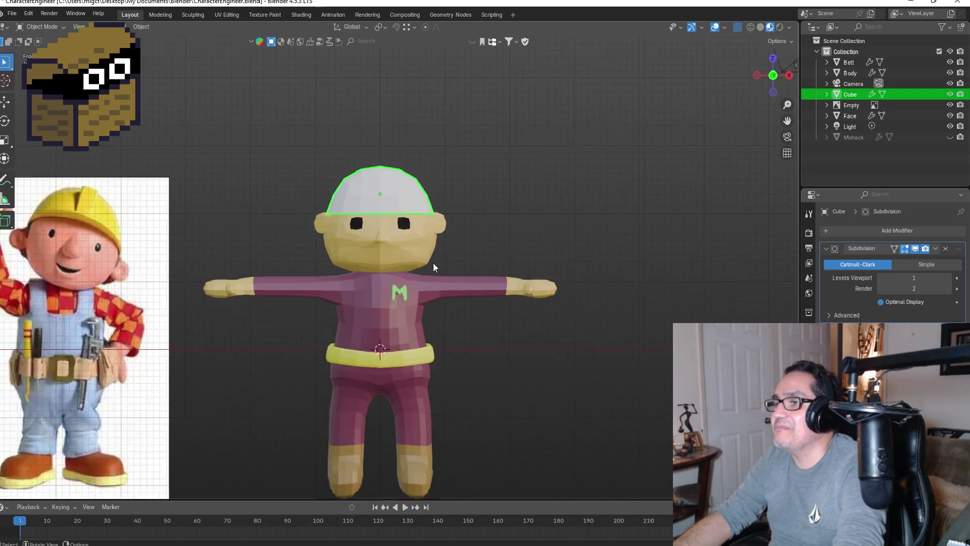
pyautogui.scroll(-3, 433, 266)
pyautogui.scroll(3, 398, 299)
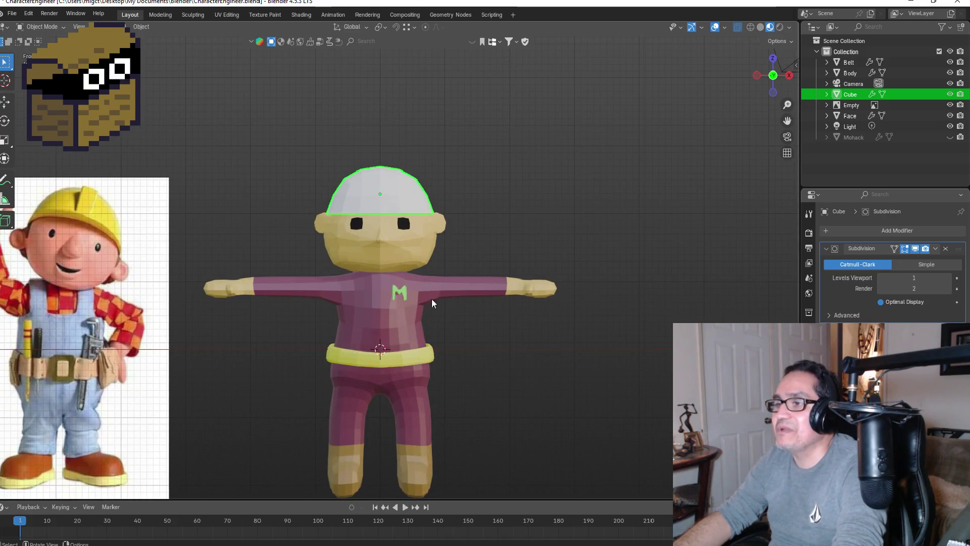
pyautogui.moveTo(486, 318)
pyautogui.mouseDown(button='middle')
pyautogui.moveTo(389, 338)
pyautogui.moveTo(455, 320)
pyautogui.moveTo(490, 173)
pyautogui.moveTo(378, 150)
pyautogui.mouseUp(button='middle')
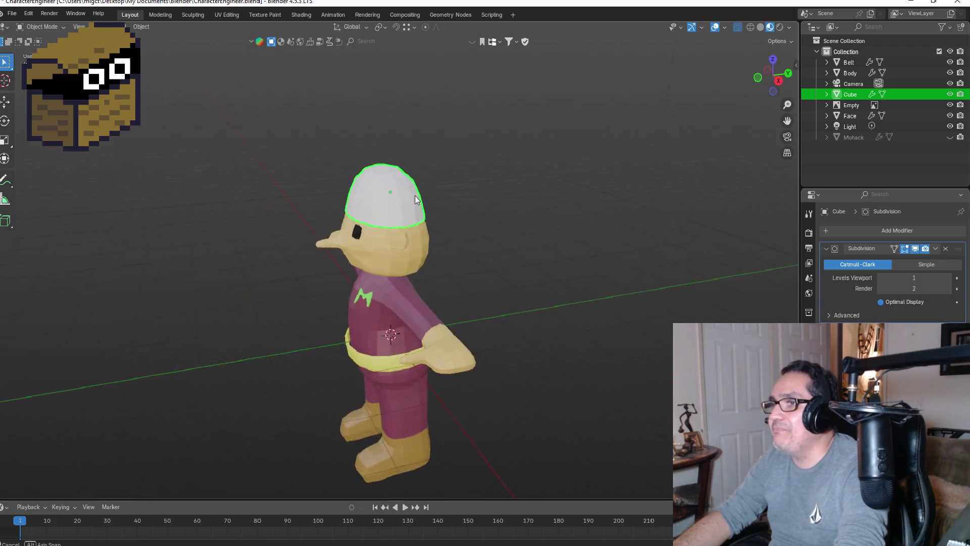
pyautogui.scroll(2, 375, 148)
pyautogui.press('KP_3')
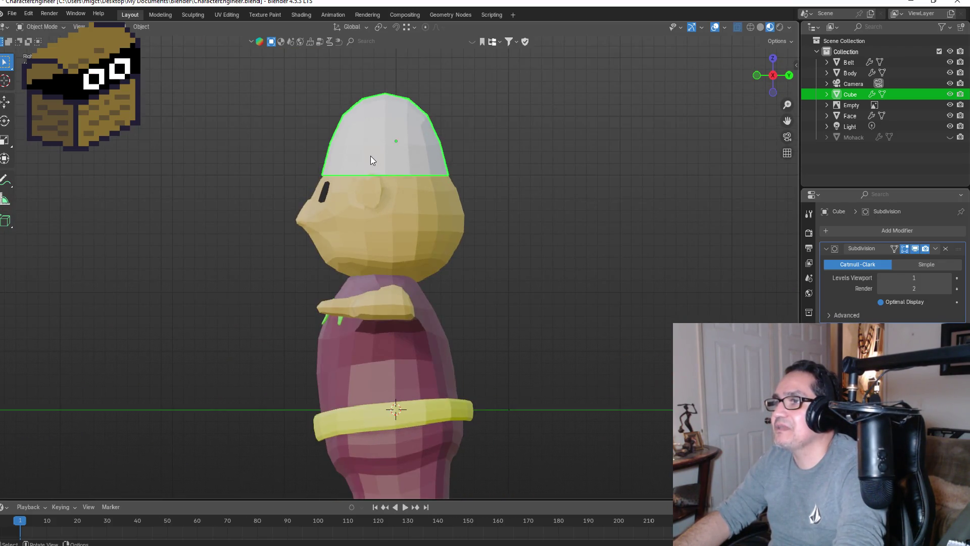
pyautogui.press('Tab')
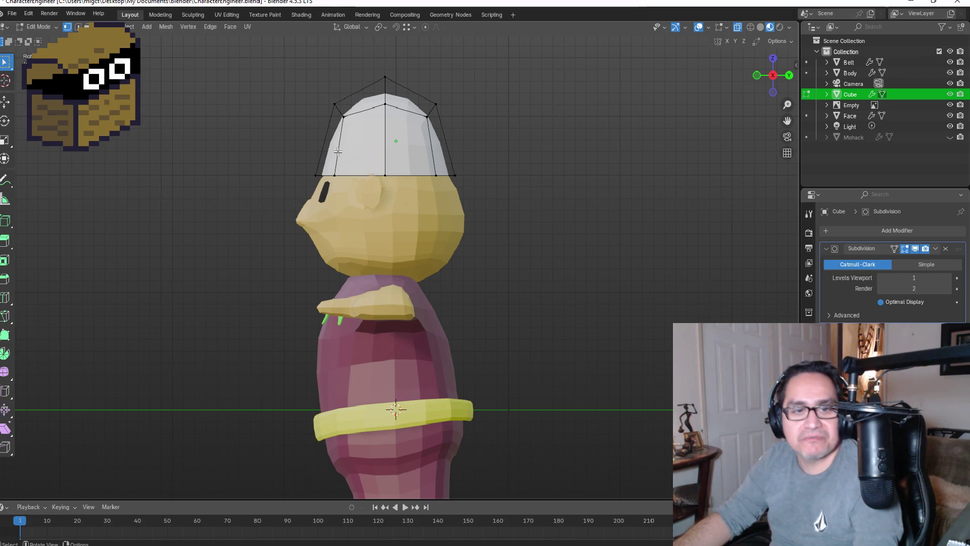
# - Loop cut the cap with Ctrl+R, sliding the new loop near its lower edge
pyautogui.hotkey('ctrl', 'r')
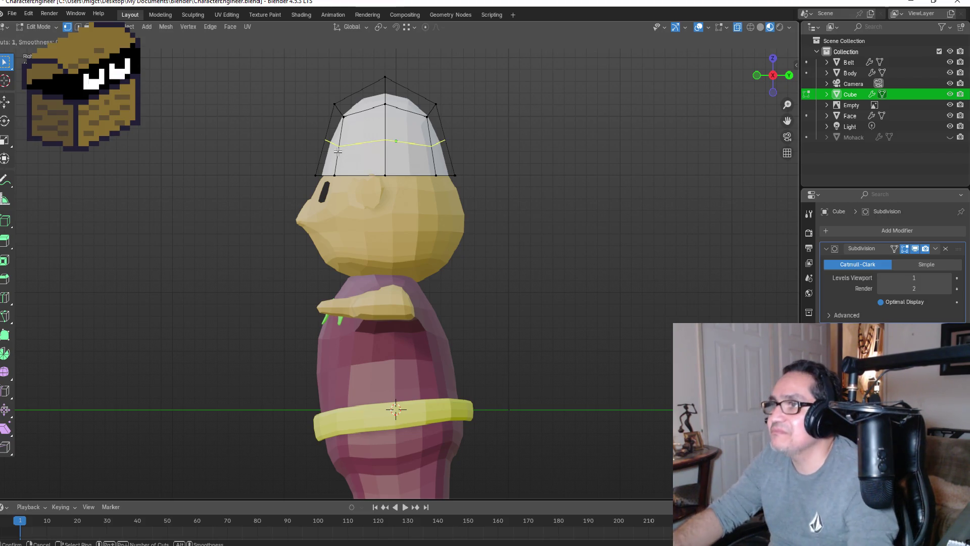
pyautogui.click(337, 142)
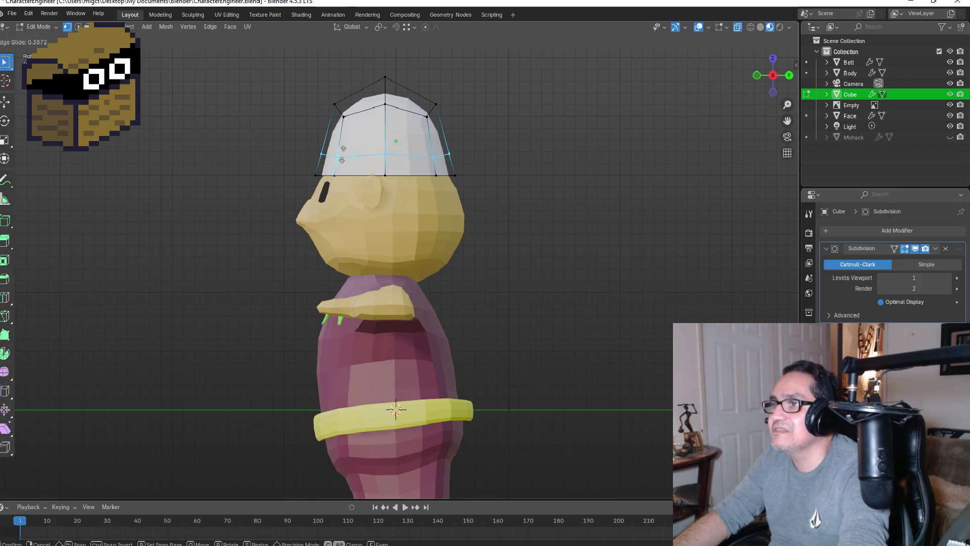
pyautogui.click(344, 151)
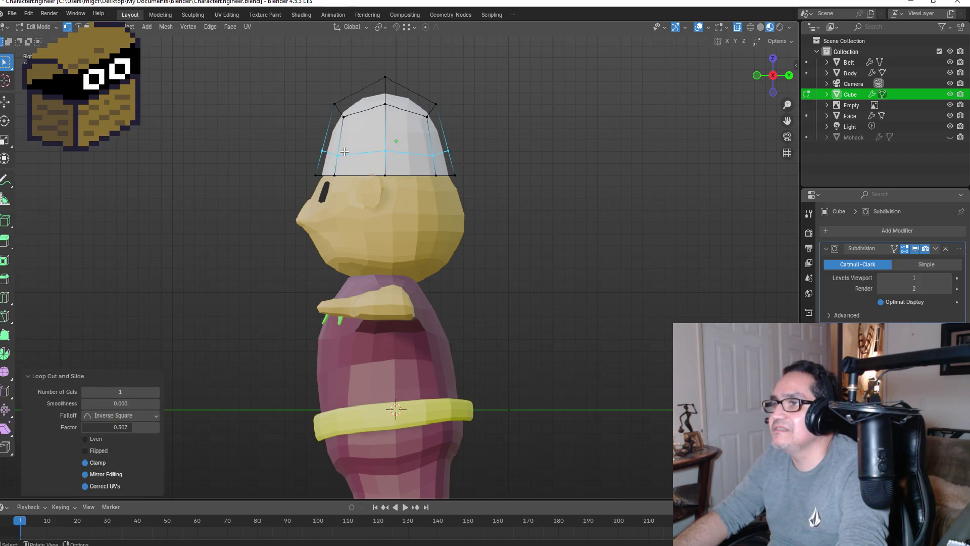
pyautogui.hotkey('alt', 'a')
# - Extrude the cap's two front faces straight forward along Y into a short brim
pyautogui.moveTo(303, 152); pyautogui.dragTo(356, 161, button='middle')
pyautogui.click(364, 159)
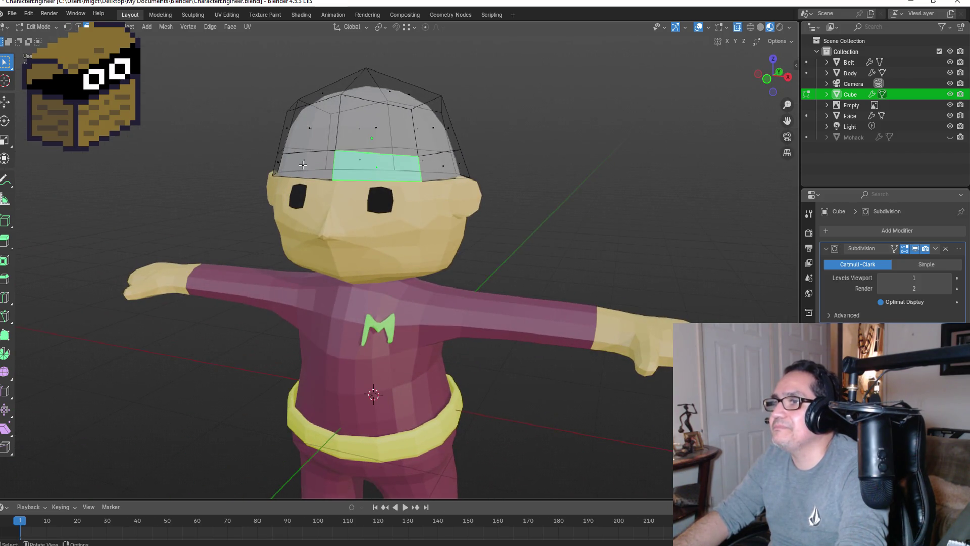
pyautogui.keyDown('shift'); pyautogui.click(303, 164); pyautogui.keyUp('shift')
pyautogui.press('KP_3')
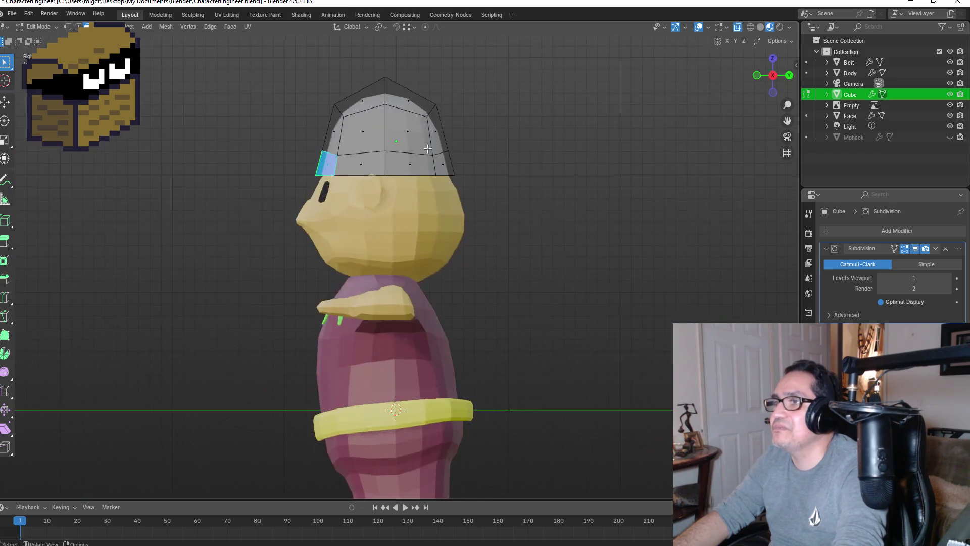
pyautogui.press('e')
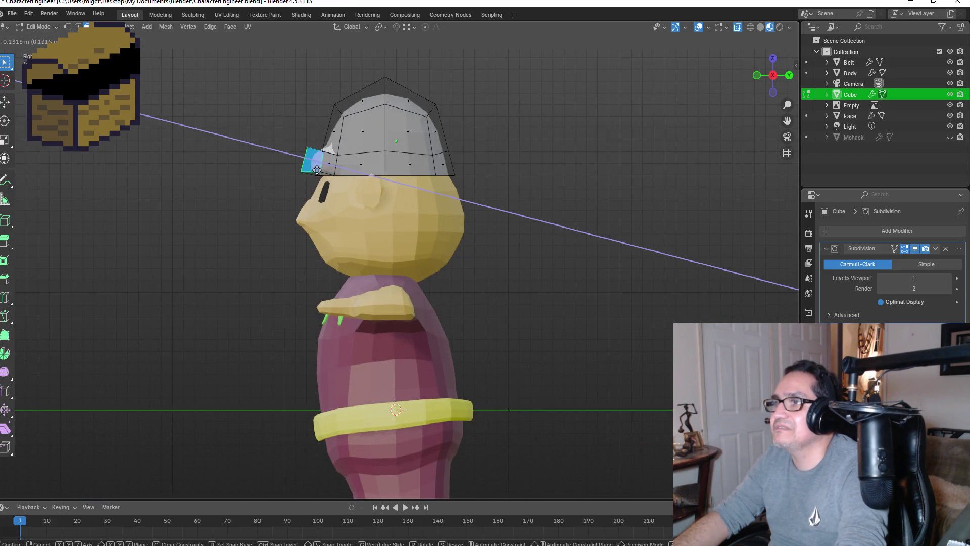
pyautogui.press('y')
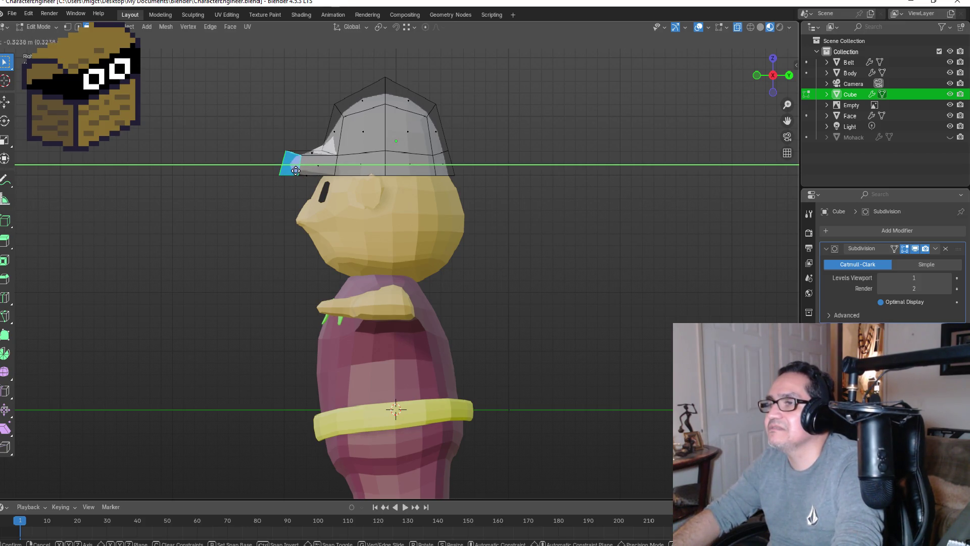
pyautogui.click(291, 168)
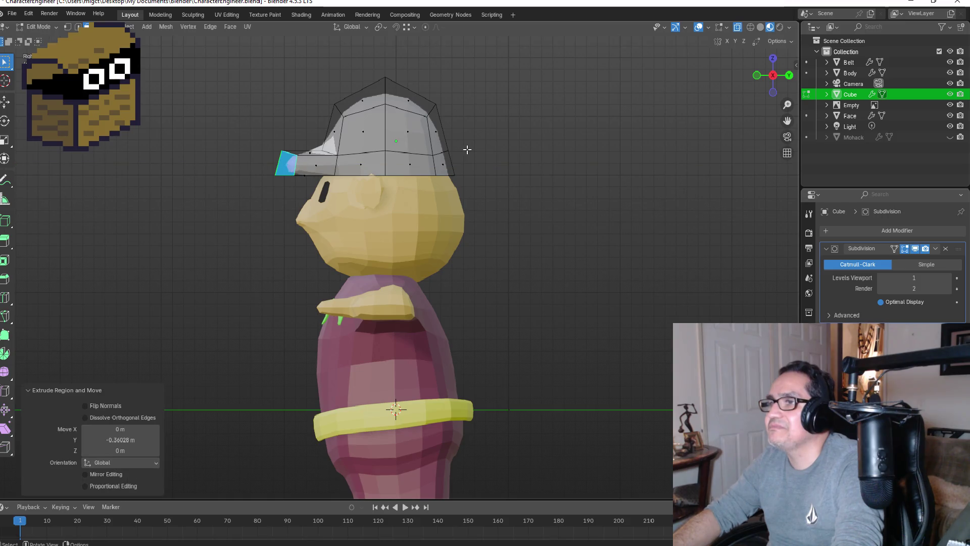
pyautogui.press('KP_1')
pyautogui.click(561, 177)
pyautogui.moveTo(561, 177); pyautogui.dragTo(458, 198, button='middle')
pyautogui.press('KP_1')
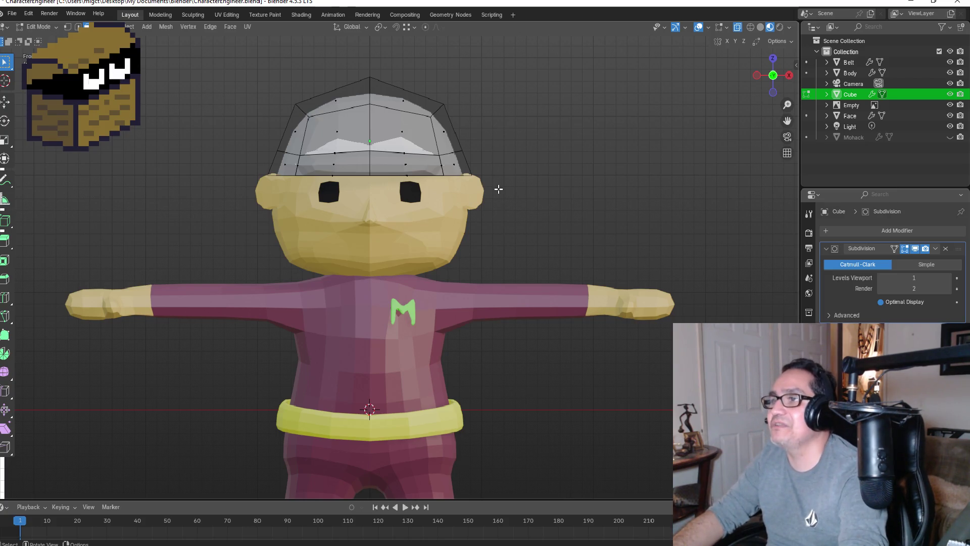
# - In Object Mode, inspect the brimmed cap by orbiting and from front and side views
pyautogui.press('Tab')
pyautogui.moveTo(572, 194)
pyautogui.mouseDown(button='middle')
pyautogui.moveTo(514, 182)
pyautogui.moveTo(458, 209)
pyautogui.moveTo(570, 194)
pyautogui.moveTo(389, 217)
pyautogui.moveTo(435, 204)
pyautogui.moveTo(560, 206)
pyautogui.mouseUp(button='middle')
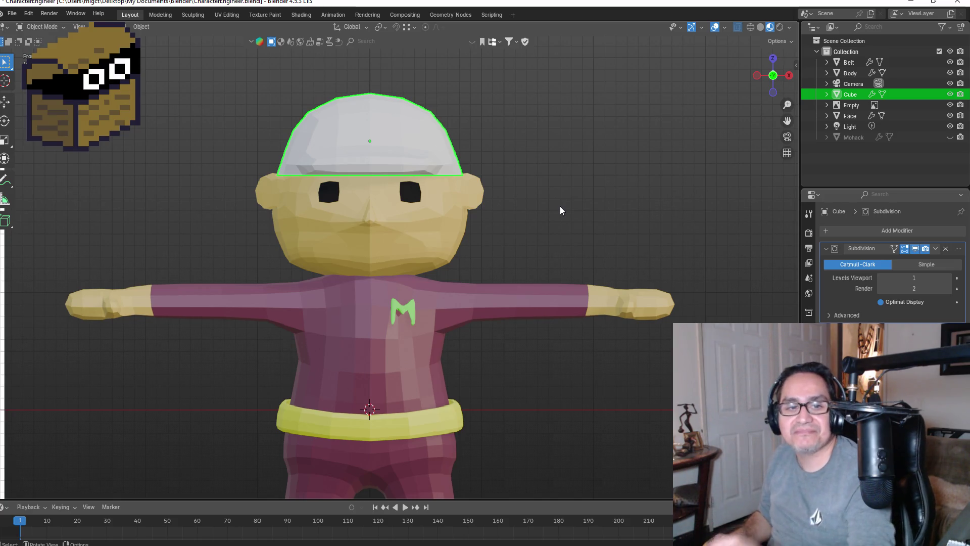
pyautogui.moveTo(526, 121)
pyautogui.mouseDown(button='middle')
pyautogui.moveTo(539, 143)
pyautogui.moveTo(407, 117)
pyautogui.moveTo(458, 155)
pyautogui.moveTo(540, 151)
pyautogui.moveTo(492, 156)
pyautogui.mouseUp(button='middle')
pyautogui.press('KP_1')
pyautogui.press('KP_1')
pyautogui.scroll(-5, 485, 197)
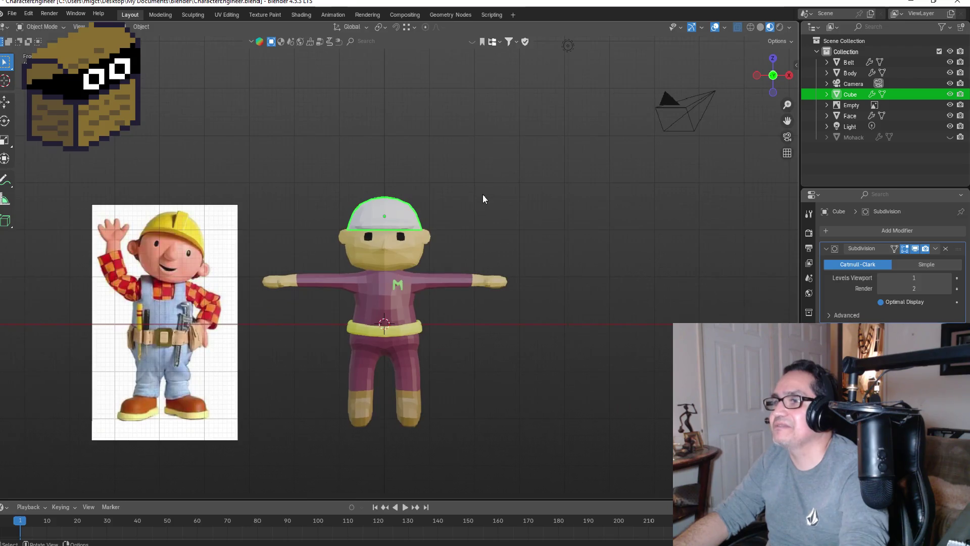
pyautogui.scroll(5, 357, 189)
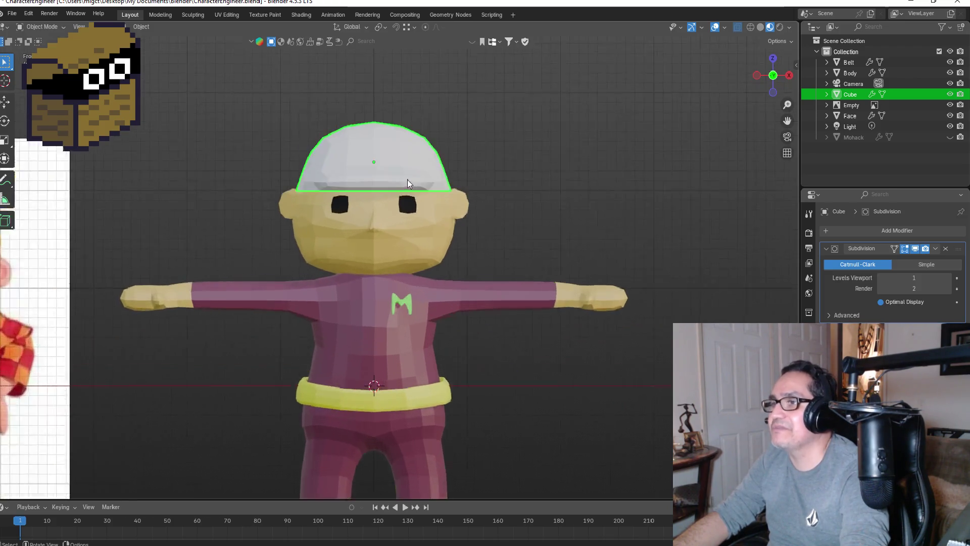
pyautogui.moveTo(535, 177); pyautogui.dragTo(484, 186, button='middle')
pyautogui.press('KP_1')
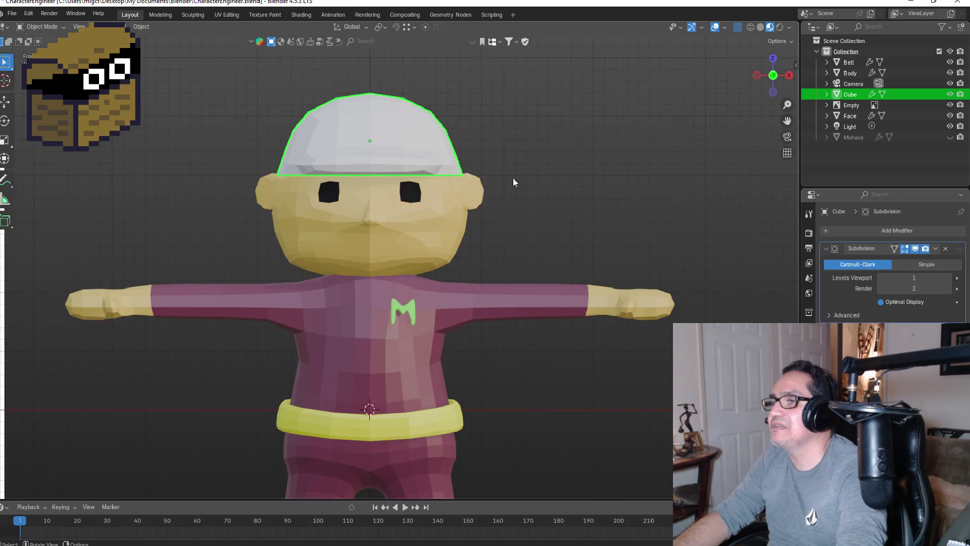
pyautogui.press('KP_3')
pyautogui.press('Tab')
# - Select two faces low on the cap and check them from the front
pyautogui.moveTo(424, 160); pyautogui.dragTo(387, 237, button='middle')
pyautogui.click(387, 239)
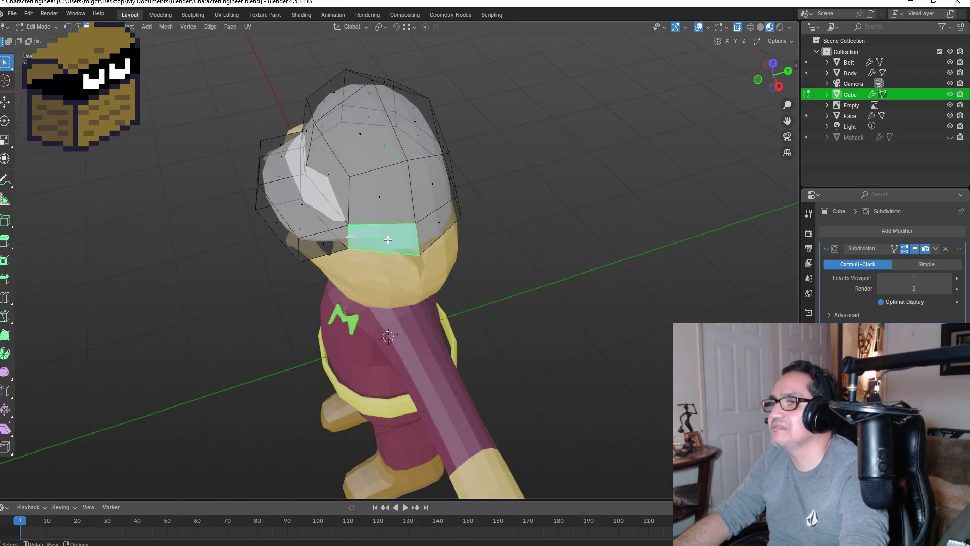
pyautogui.keyDown('shift'); pyautogui.click(438, 227); pyautogui.keyUp('shift')
pyautogui.moveTo(508, 210); pyautogui.dragTo(371, 196, button='middle')
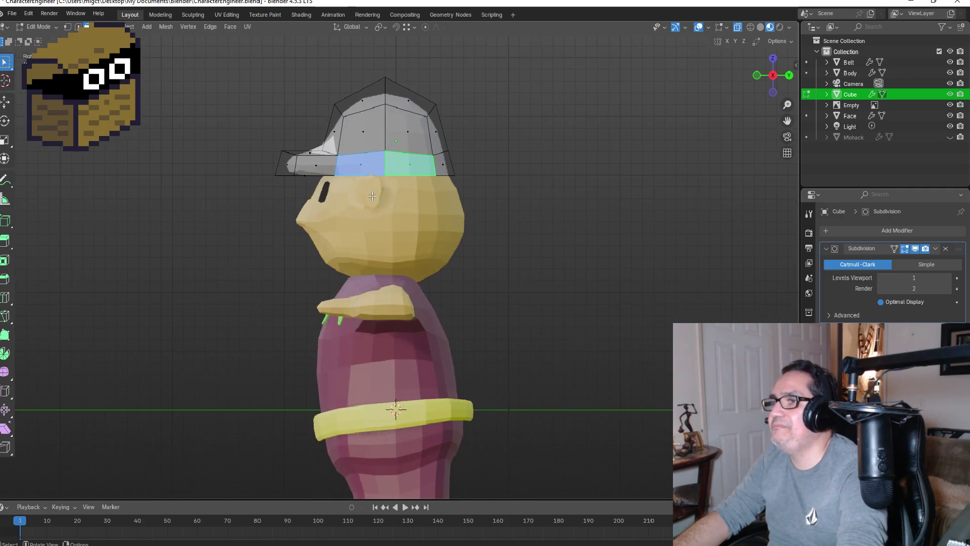
pyautogui.press('KP_1')
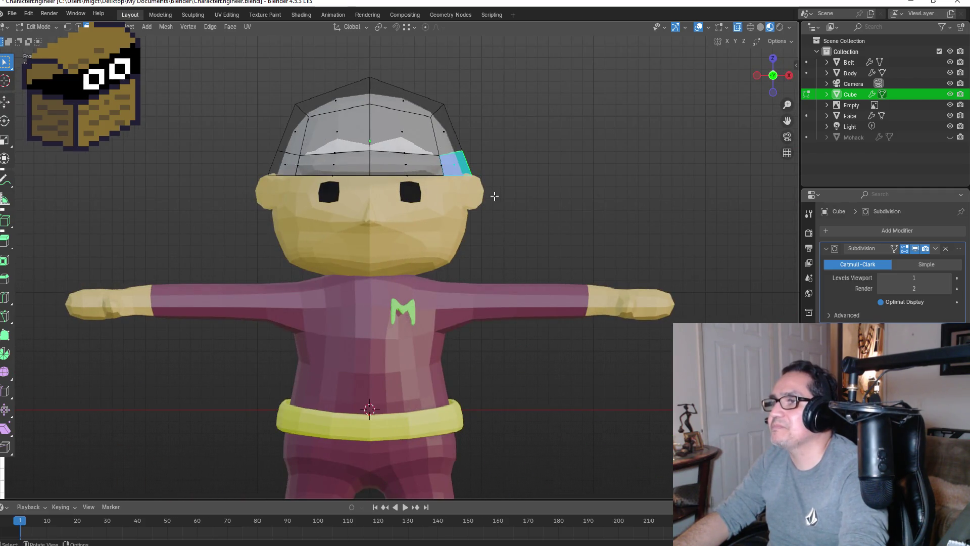
pyautogui.press('Tab')
pyautogui.press('Tab')
# - Select the band of faces around the front of the cap
pyautogui.moveTo(492, 185)
pyautogui.mouseDown(button='middle')
pyautogui.moveTo(522, 166)
pyautogui.moveTo(400, 179)
pyautogui.moveTo(528, 162)
pyautogui.moveTo(430, 155)
pyautogui.moveTo(480, 160)
pyautogui.moveTo(454, 170)
pyautogui.moveTo(242, 164)
pyautogui.moveTo(422, 174)
pyautogui.mouseUp(button='middle')
pyautogui.keyDown('shift'); pyautogui.click(400, 178); pyautogui.keyUp('shift')
pyautogui.keyDown('shift'); pyautogui.click(422, 174); pyautogui.keyUp('shift')
pyautogui.keyDown('ctrl'); pyautogui.click(422, 174); pyautogui.keyUp('ctrl')
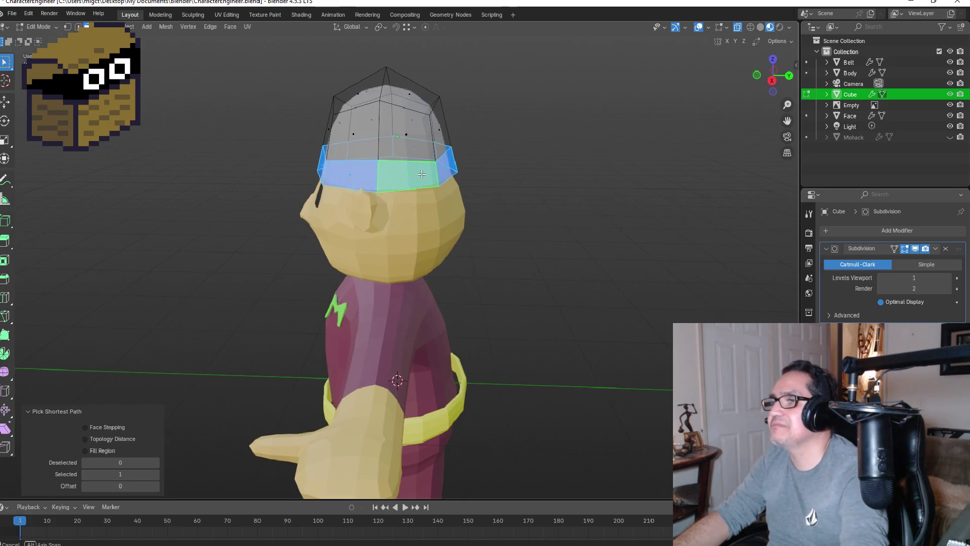
pyautogui.click(422, 173)
pyautogui.moveTo(350, 178)
pyautogui.mouseDown(button='middle')
pyautogui.moveTo(385, 179)
pyautogui.moveTo(373, 183)
pyautogui.mouseUp(button='middle')
pyautogui.keyDown('shift'); pyautogui.click(385, 179); pyautogui.keyUp('shift')
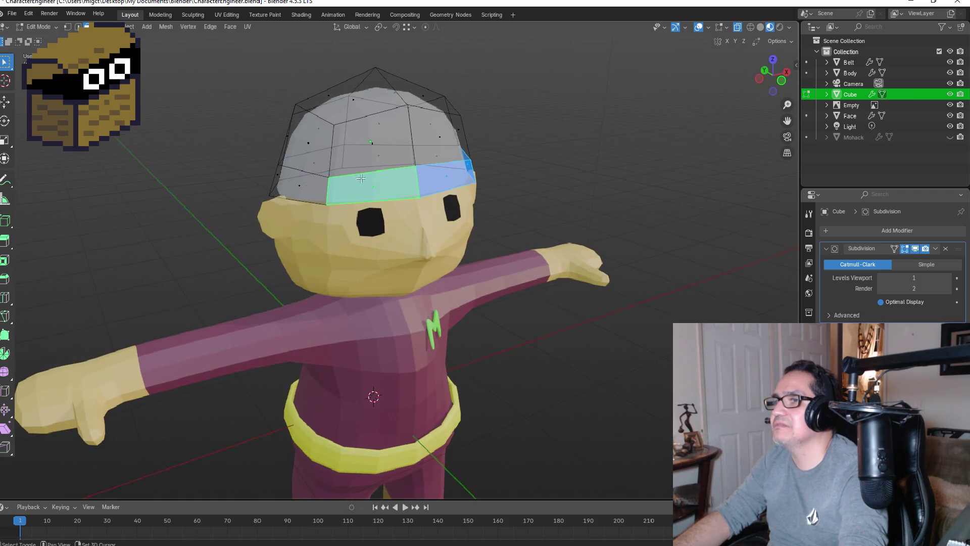
pyautogui.keyDown('shift'); pyautogui.click(313, 183); pyautogui.keyUp('shift')
pyautogui.moveTo(313, 183); pyautogui.dragTo(447, 160, button='middle')
# - Try enlarging the band outward to 1.382, then undo it
pyautogui.press('s')
pyautogui.press('z')
pyautogui.press('x')
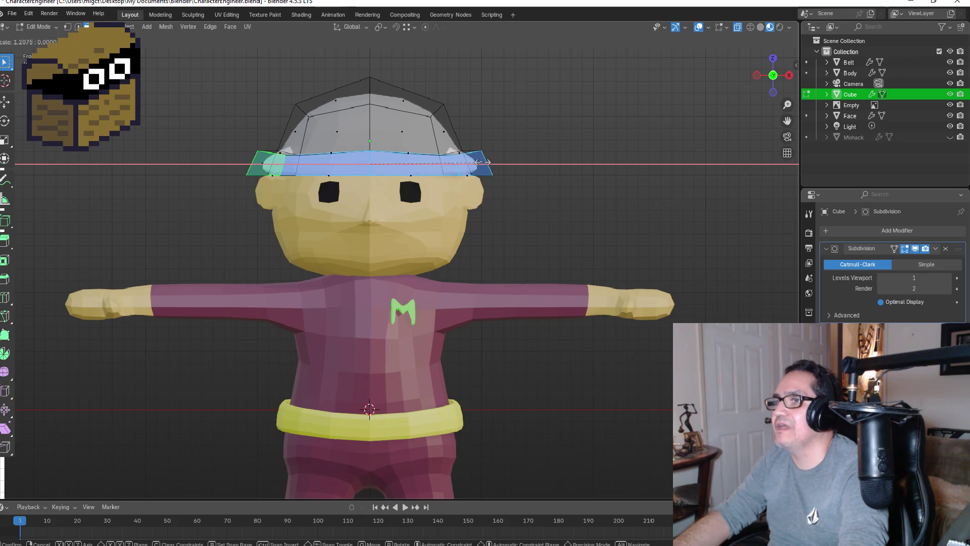
pyautogui.press('Escape')
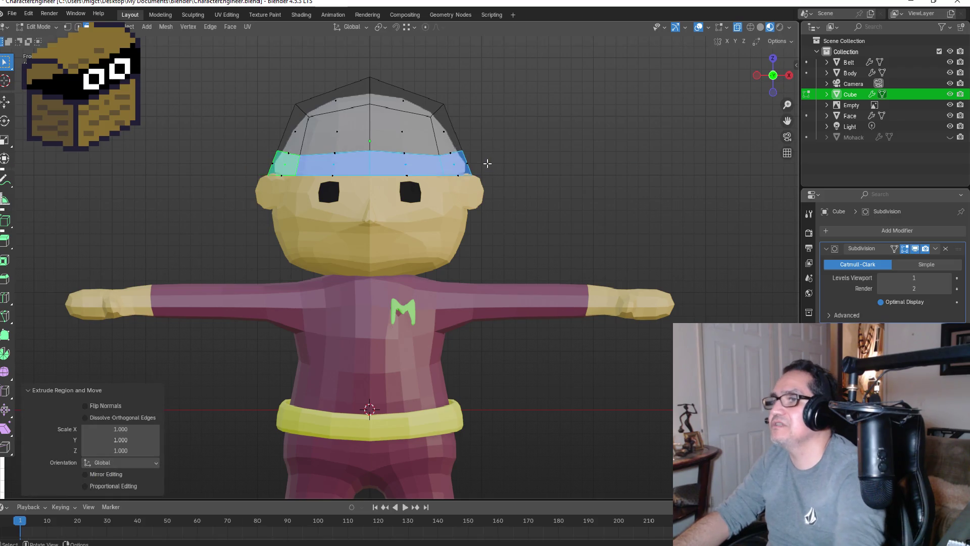
pyautogui.press('s')
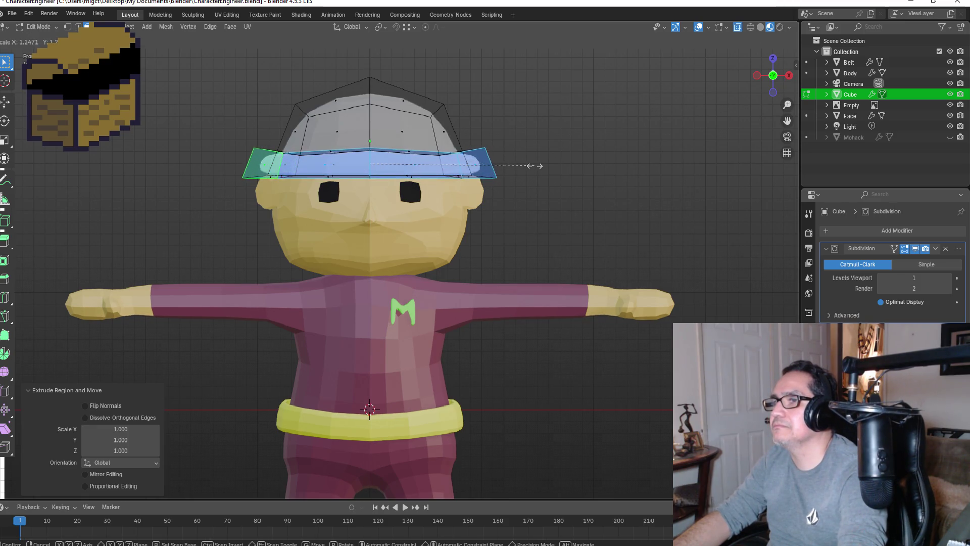
pyautogui.click(552, 167)
pyautogui.moveTo(552, 166)
pyautogui.mouseDown(button='middle')
pyautogui.moveTo(535, 136)
pyautogui.moveTo(460, 173)
pyautogui.moveTo(498, 186)
pyautogui.moveTo(502, 202)
pyautogui.moveTo(569, 216)
pyautogui.moveTo(609, 168)
pyautogui.moveTo(511, 188)
pyautogui.moveTo(545, 182)
pyautogui.mouseUp(button='middle')
pyautogui.hotkey('ctrl', 'z')
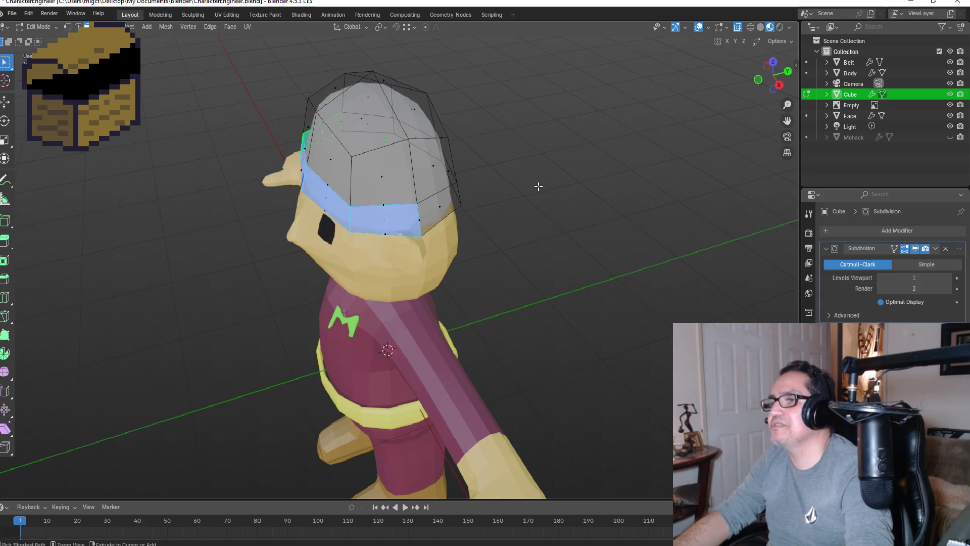
# - Push the cap's front band face forward along Y, seen from the side
pyautogui.press('KP_3')
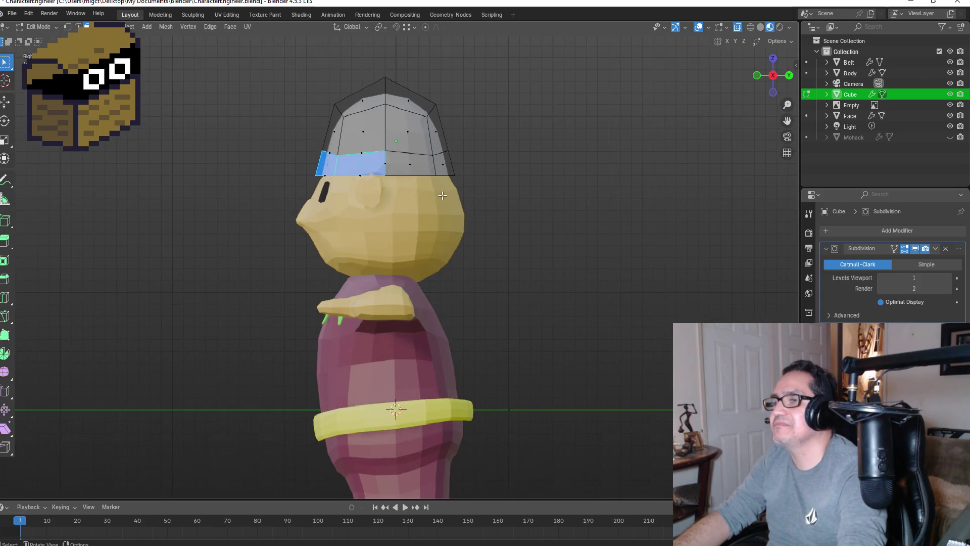
pyautogui.press('e')
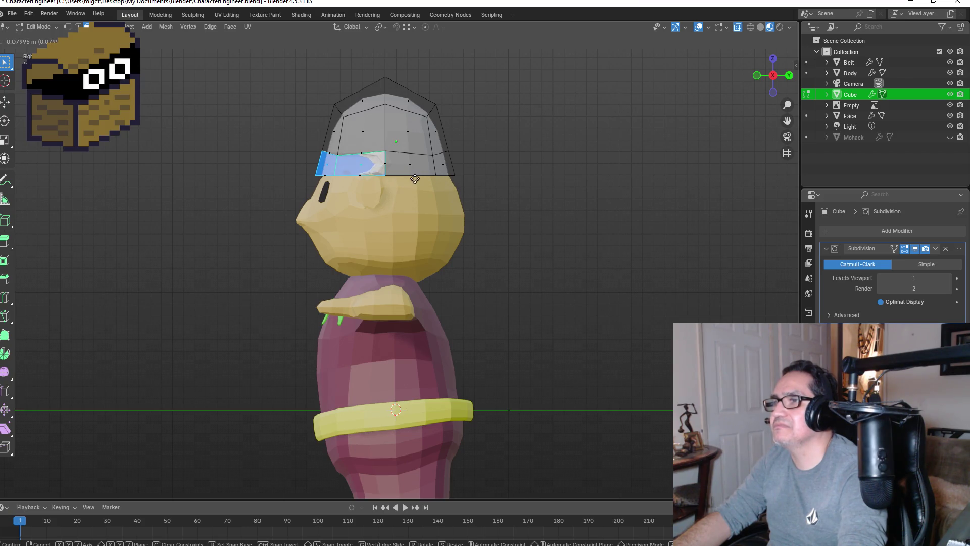
pyautogui.rightClick(415, 179)
pyautogui.moveTo(415, 179)
pyautogui.mouseDown(button='middle')
pyautogui.moveTo(531, 167)
pyautogui.moveTo(647, 204)
pyautogui.moveTo(564, 223)
pyautogui.mouseUp(button='middle')
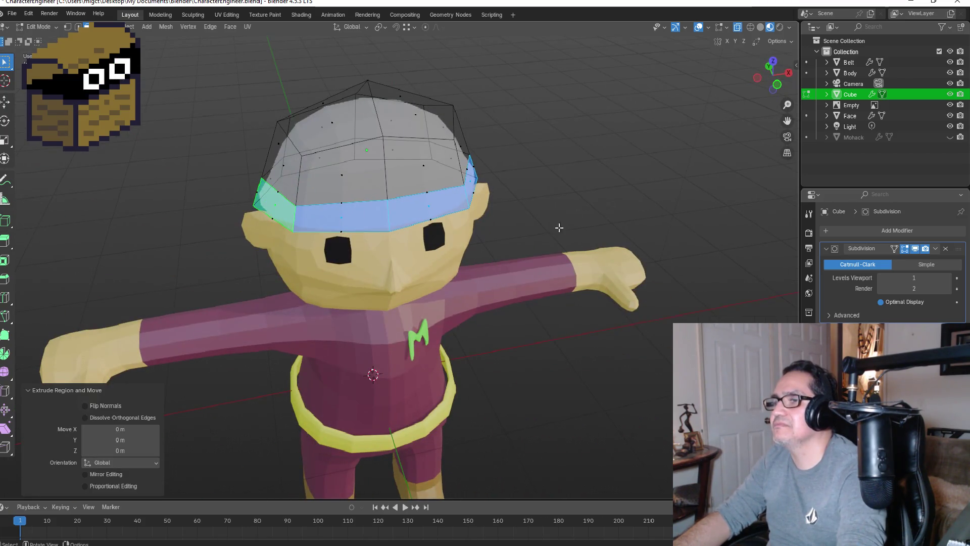
pyautogui.click(419, 210)
pyautogui.keyDown('alt'); pyautogui.click(419, 210); pyautogui.keyUp('alt')
pyautogui.press('KP_3')
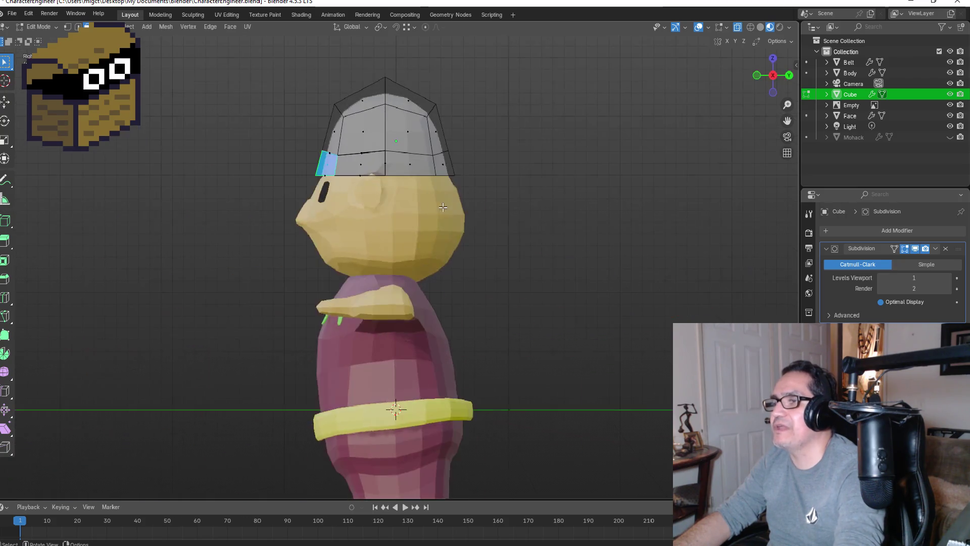
pyautogui.press('g')
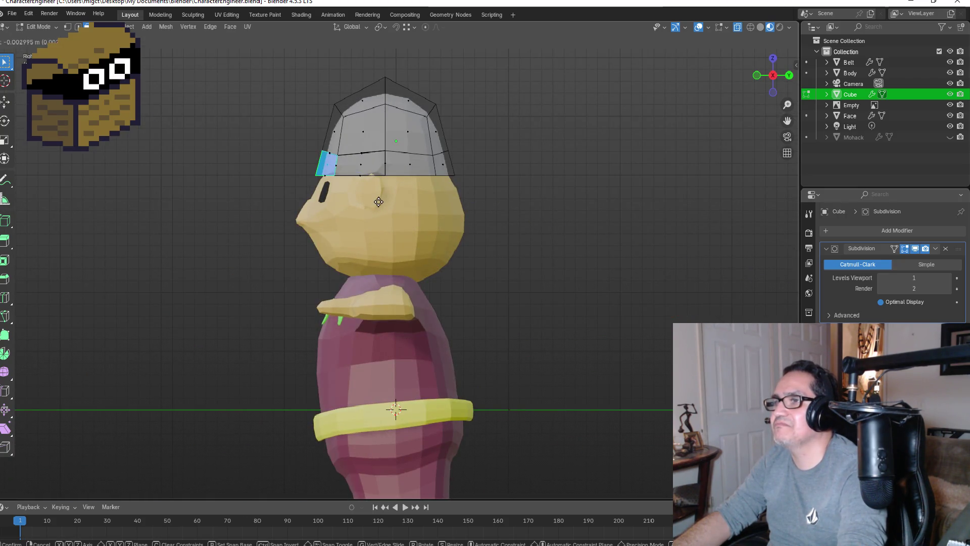
pyautogui.press('y')
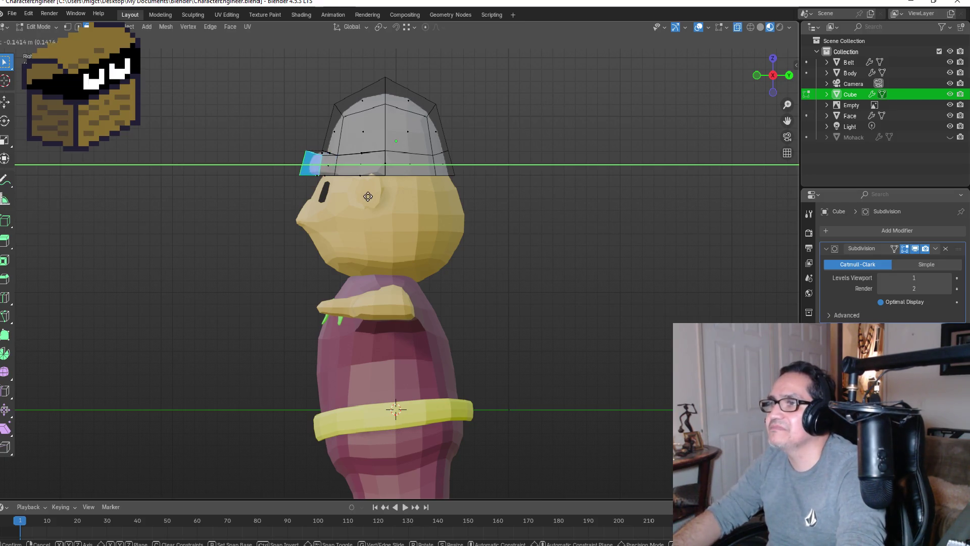
pyautogui.click(356, 195)
# - Move the side face along Y, extrude an edge in place, and return to Object Mode
pyautogui.moveTo(356, 195)
pyautogui.mouseDown(button='middle')
pyautogui.moveTo(468, 199)
pyautogui.moveTo(545, 227)
pyautogui.mouseUp(button='middle')
pyautogui.press('g')
pyautogui.press('z')
pyautogui.press('z')
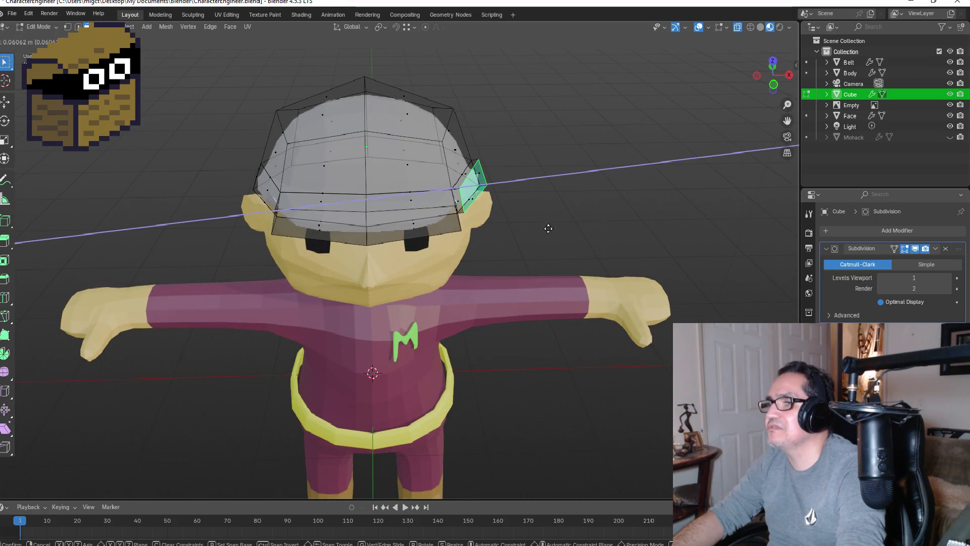
pyautogui.press('x')
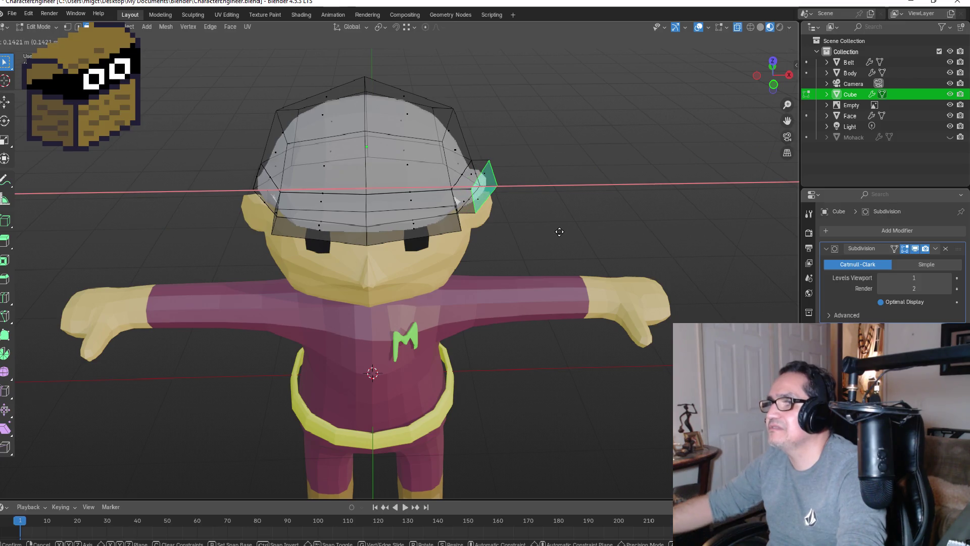
pyautogui.press('y')
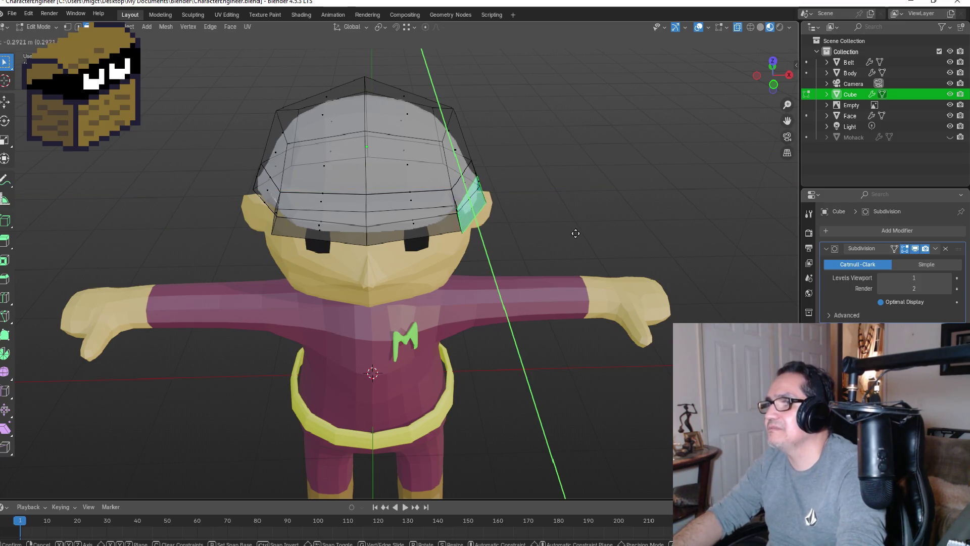
pyautogui.moveTo(597, 190)
pyautogui.mouseDown(button='middle')
pyautogui.moveTo(450, 182)
pyautogui.moveTo(426, 217)
pyautogui.moveTo(385, 244)
pyautogui.mouseUp(button='middle')
pyautogui.press('KP_3')
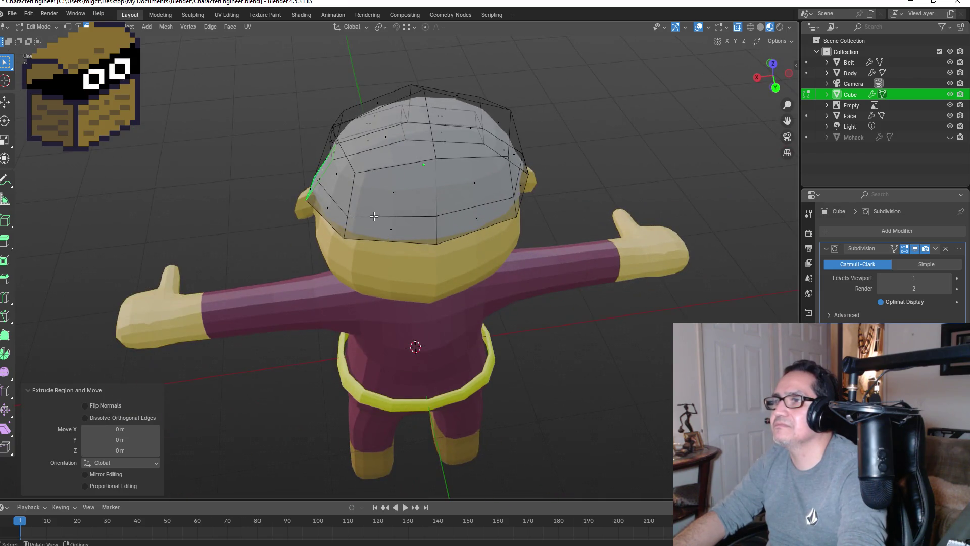
pyautogui.press('e')
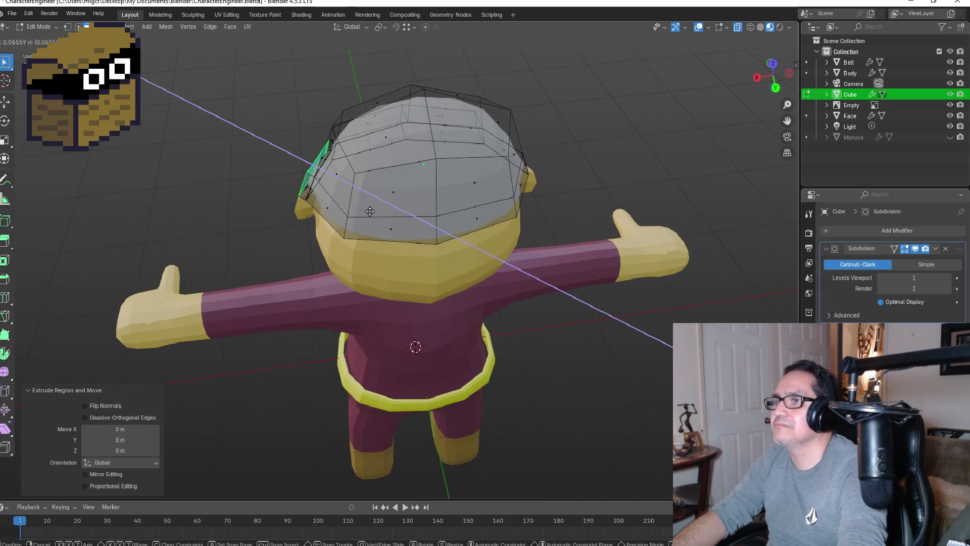
pyautogui.rightClick(365, 209)
pyautogui.moveTo(366, 208)
pyautogui.mouseDown(button='middle')
pyautogui.moveTo(531, 178)
pyautogui.moveTo(547, 189)
pyautogui.moveTo(573, 162)
pyautogui.moveTo(650, 195)
pyautogui.moveTo(615, 177)
pyautogui.moveTo(564, 172)
pyautogui.moveTo(576, 179)
pyautogui.mouseUp(button='middle')
pyautogui.press('Tab')
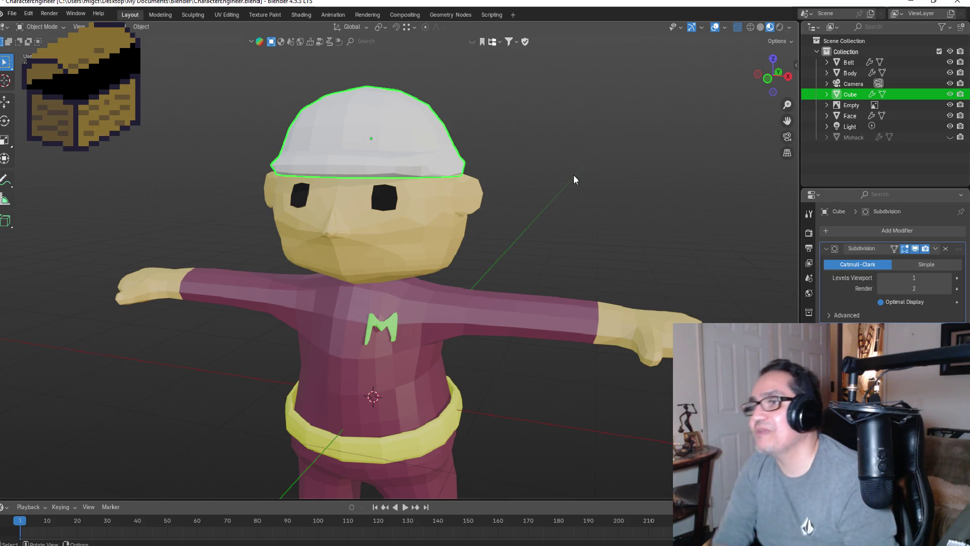
# - Select the hat from the front view and enter Edit Mode on its mesh
pyautogui.press('b')
pyautogui.click(552, 128)
pyautogui.moveTo(577, 128)
pyautogui.mouseDown(button='middle')
pyautogui.moveTo(618, 131)
pyautogui.moveTo(574, 152)
pyautogui.mouseUp(button='middle')
pyautogui.press('KP_1')
pyautogui.moveTo(593, 216)
pyautogui.mouseDown(button='middle')
pyautogui.moveTo(567, 217)
pyautogui.moveTo(602, 225)
pyautogui.mouseUp(button='middle')
pyautogui.press('KP_1')
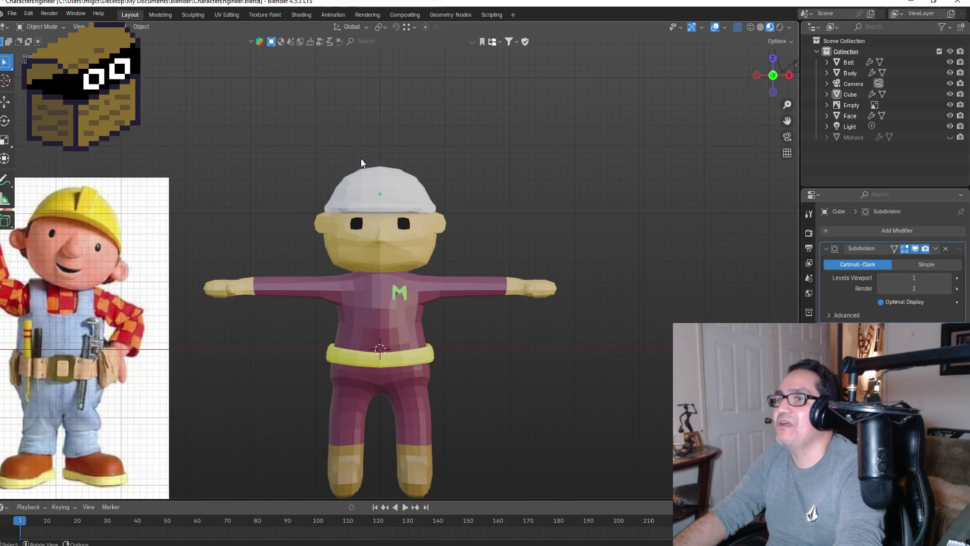
pyautogui.click(381, 183)
pyautogui.press('Tab')
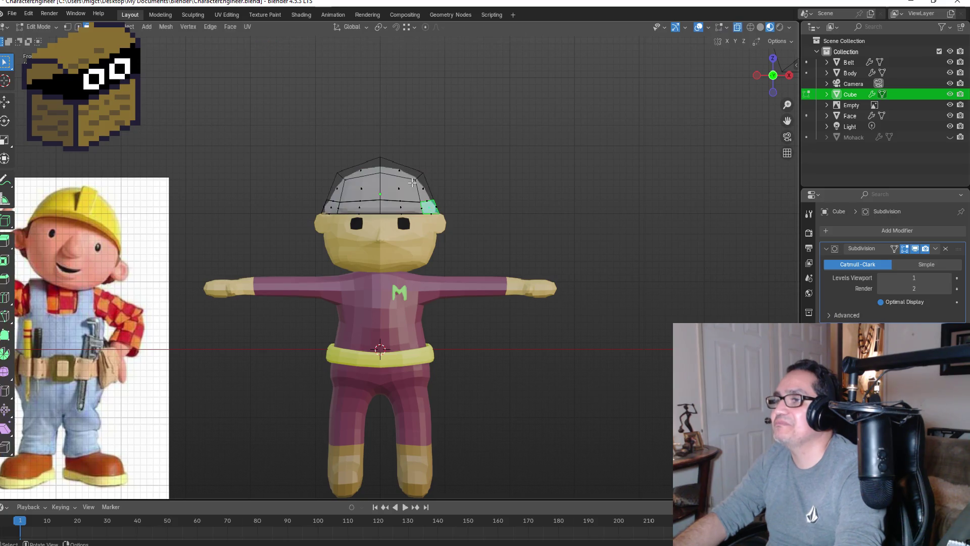
pyautogui.moveTo(438, 118); pyautogui.dragTo(401, 167, button='middle')
pyautogui.scroll(4, 398, 169)
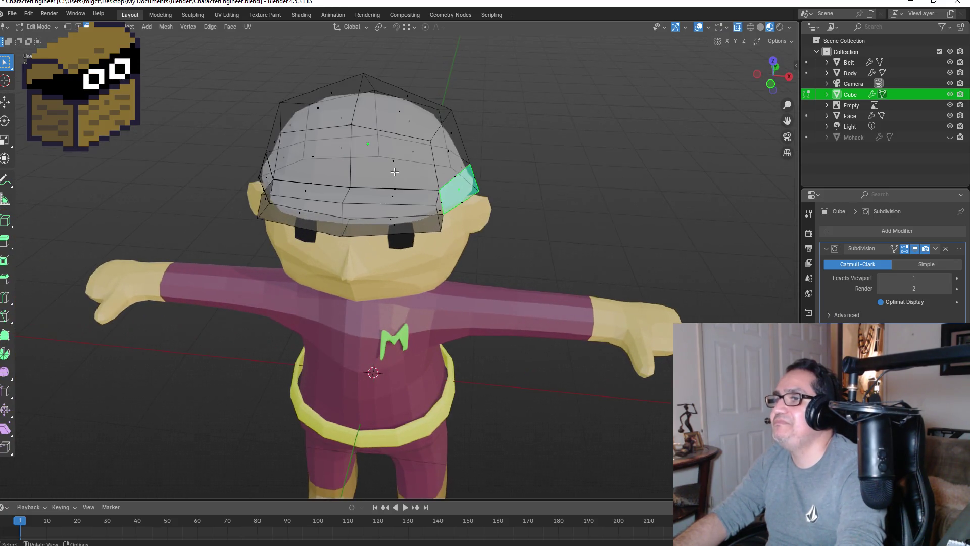
# - Cut two off-centre loops across the hat's crown, undoing an initial centred cut
pyautogui.hotkey('ctrl', 'r')
pyautogui.click(351, 156)
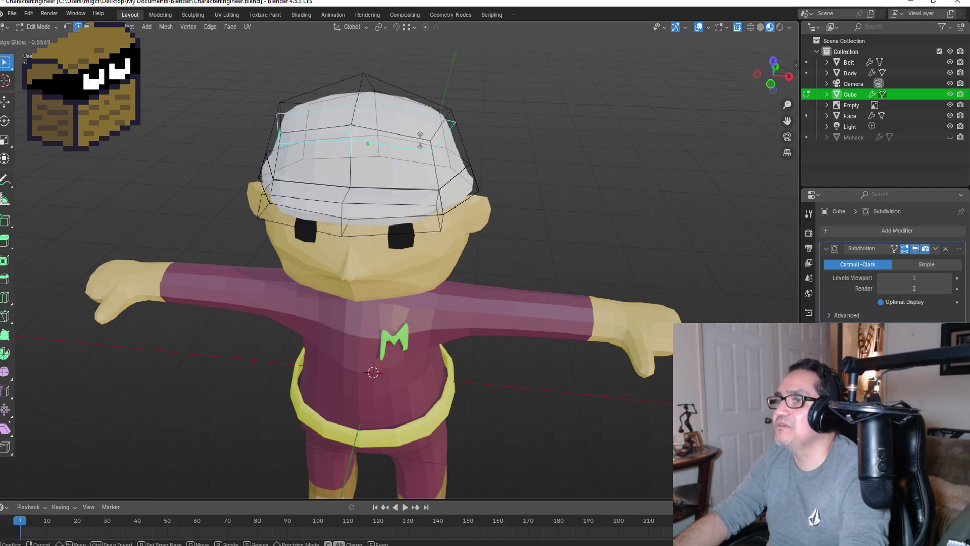
pyautogui.rightClick(363, 145)
pyautogui.hotkey('ctrl', 'z')
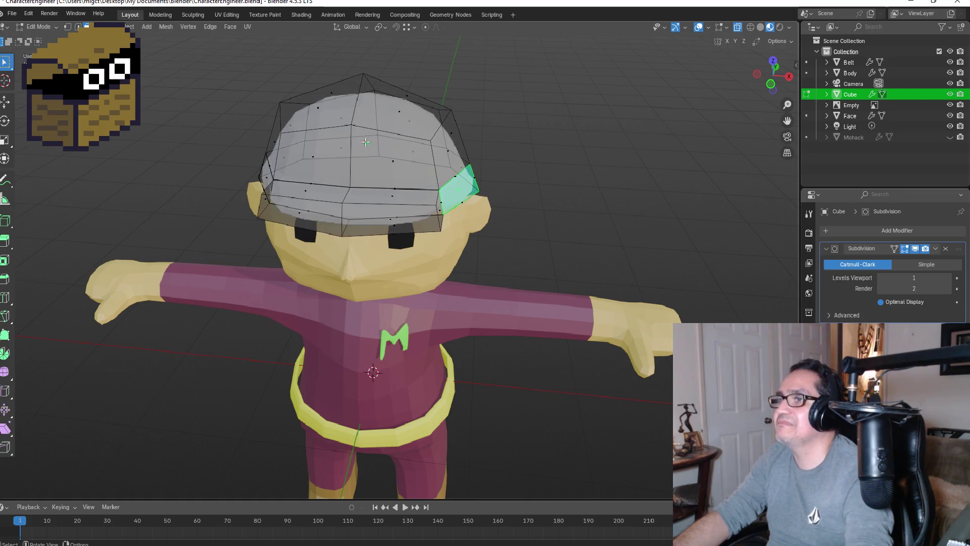
pyautogui.hotkey('ctrl', 'r')
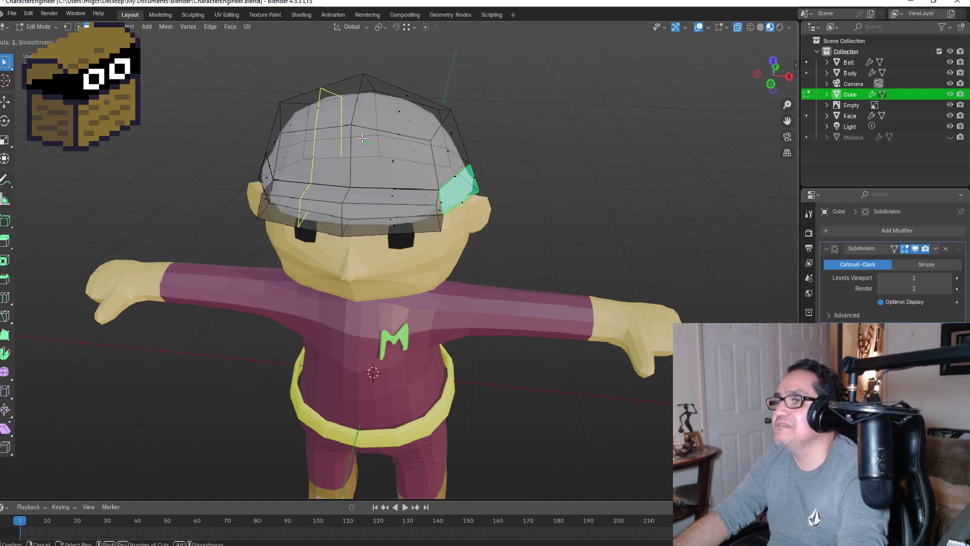
pyautogui.click(364, 139)
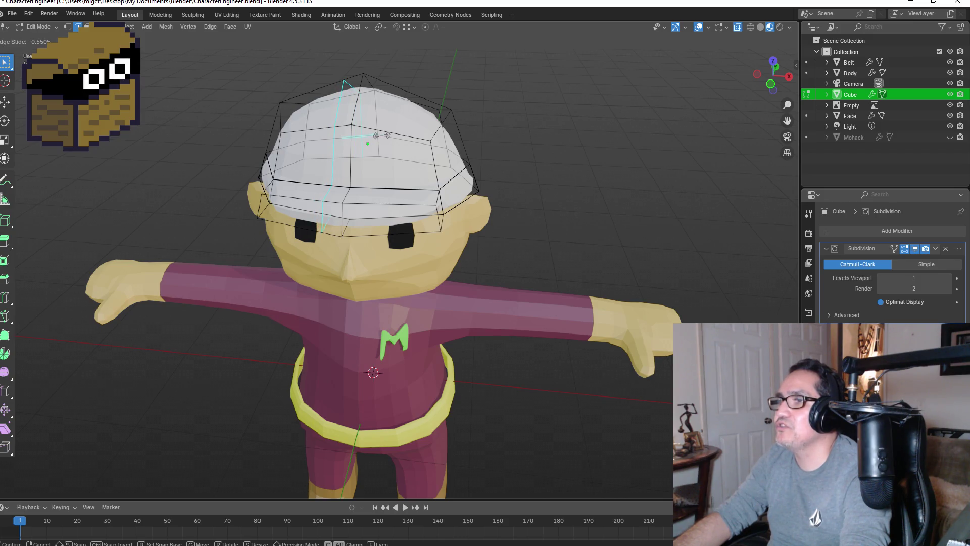
pyautogui.click(381, 136)
pyautogui.hotkey('ctrl', 'r')
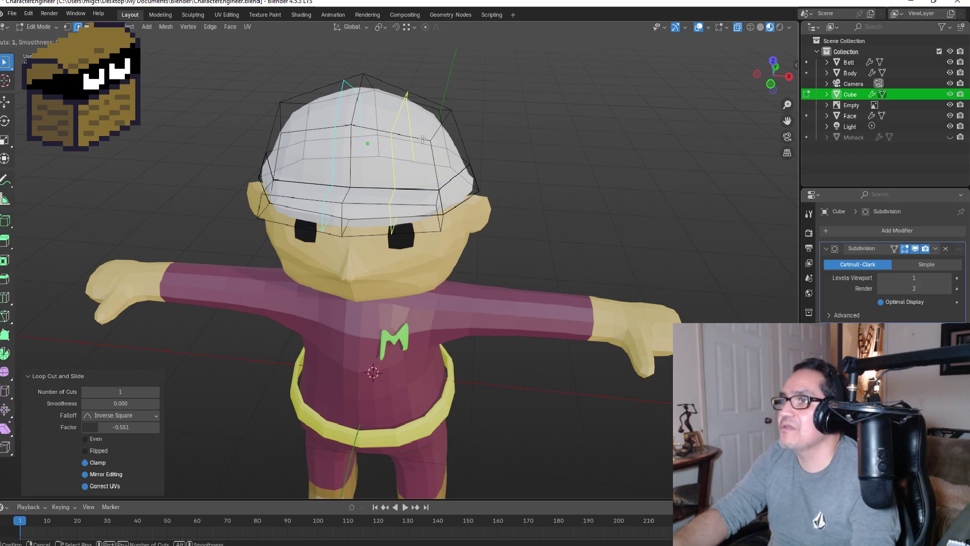
pyautogui.click(418, 140)
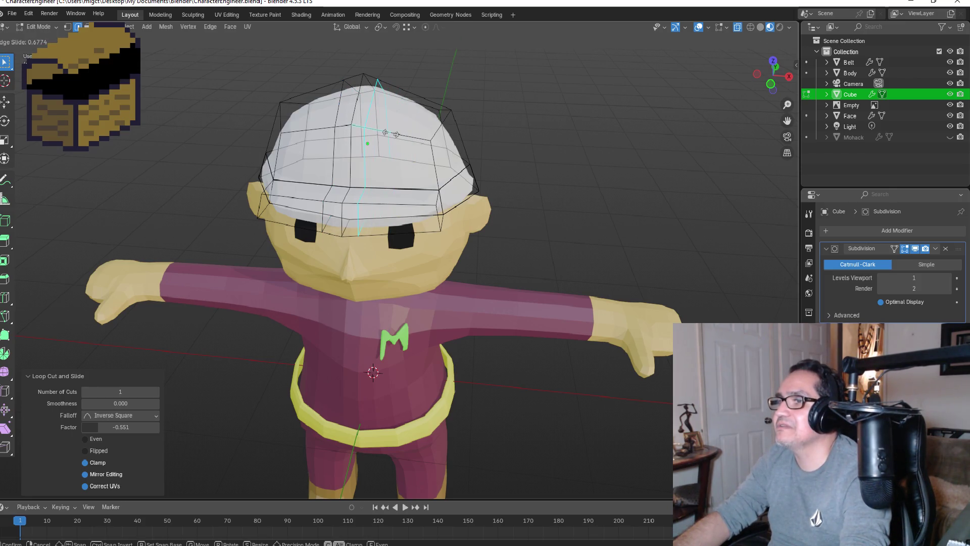
pyautogui.click(390, 134)
pyautogui.moveTo(390, 134)
pyautogui.mouseDown(button='middle')
pyautogui.moveTo(407, 138)
pyautogui.moveTo(325, 165)
pyautogui.mouseUp(button='middle')
# - In face mode with X-ray on, select two cap side faces and extrude them in place
pyautogui.press('3')
pyautogui.hotkey('alt', 'z')
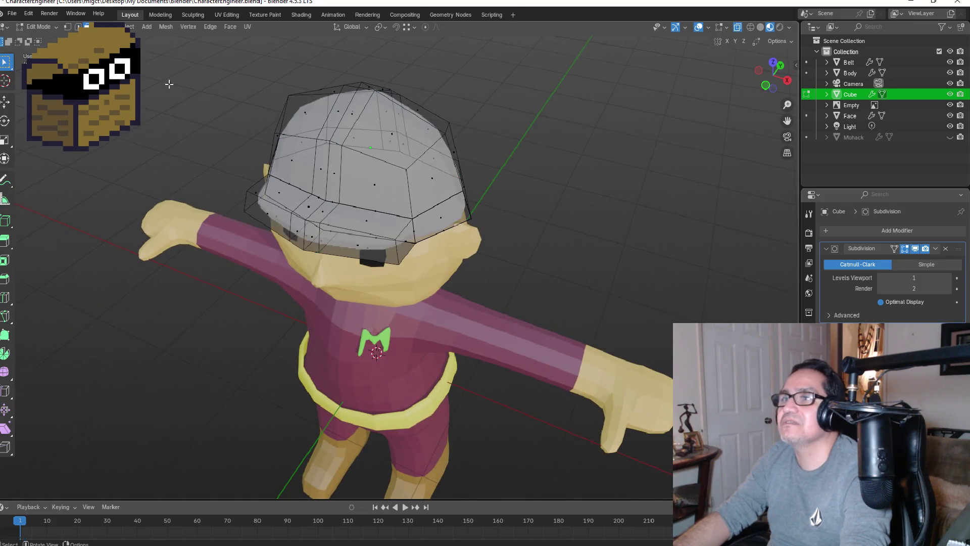
pyautogui.click(333, 173)
pyautogui.keyDown('shift'); pyautogui.click(320, 170); pyautogui.keyUp('shift')
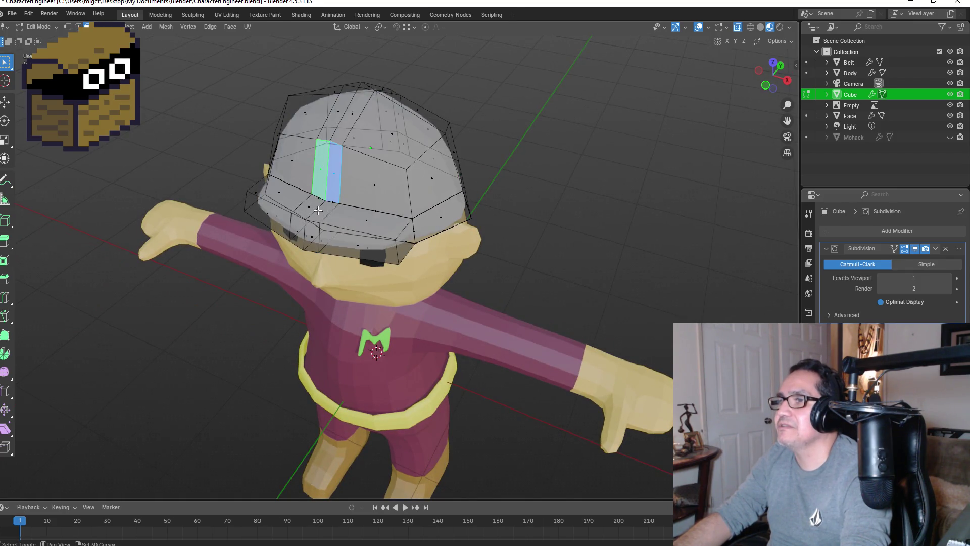
pyautogui.moveTo(430, 135); pyautogui.dragTo(370, 138, button='middle')
pyautogui.press('e')
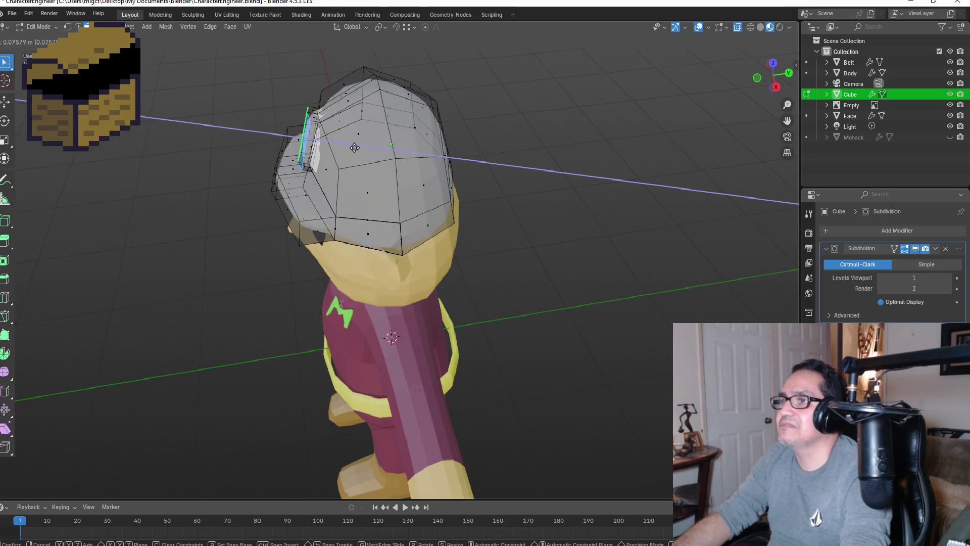
pyautogui.rightClick(355, 148)
pyautogui.press('g')
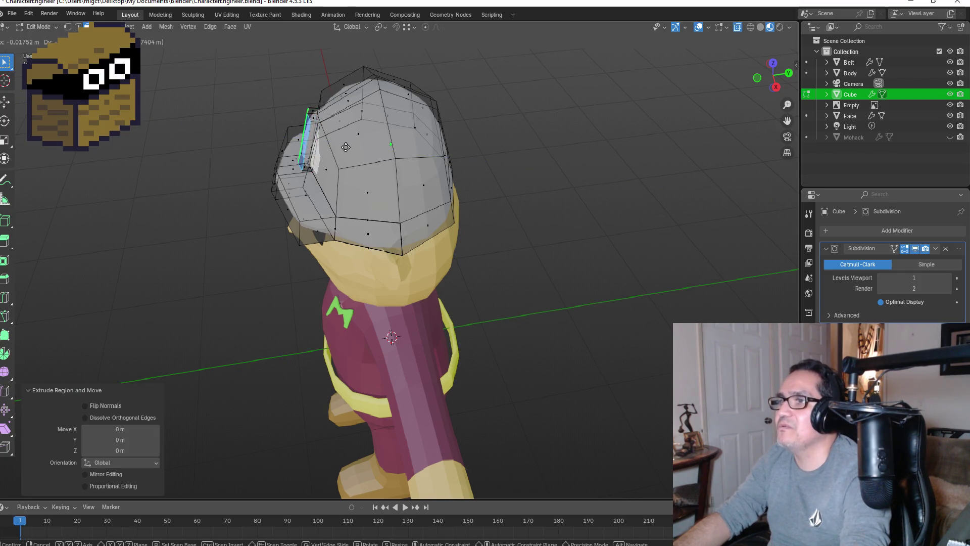
pyautogui.rightClick(347, 147)
# - Try a Z-constrained move of the extruded faces from the side view, then cancel it
pyautogui.moveTo(348, 146); pyautogui.dragTo(397, 110, button='middle')
pyautogui.press('KP_3')
pyautogui.press('g')
pyautogui.press('z')
pyautogui.press('z')
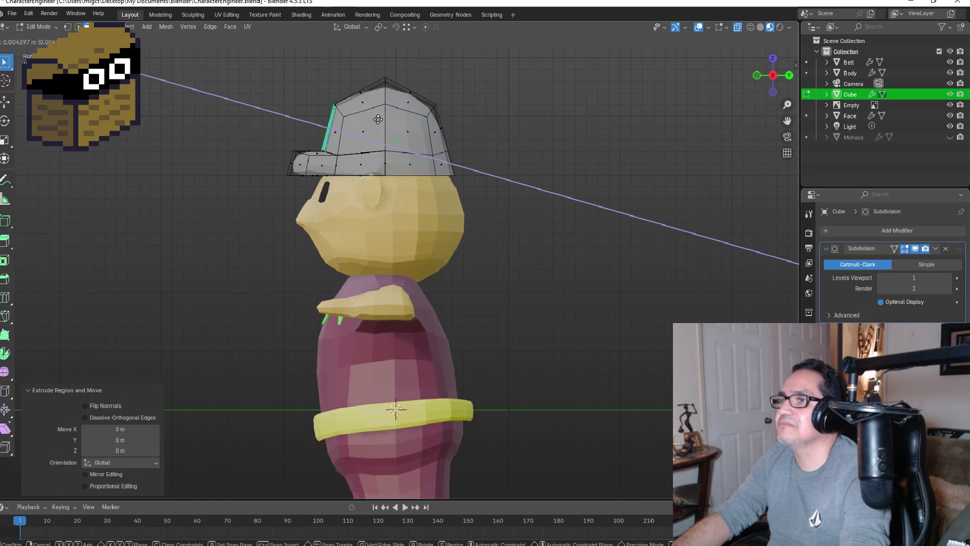
pyautogui.rightClick(372, 120)
pyautogui.moveTo(372, 120)
pyautogui.mouseDown(button='middle')
pyautogui.moveTo(474, 143)
pyautogui.moveTo(574, 144)
pyautogui.moveTo(463, 144)
pyautogui.mouseUp(button='middle')
pyautogui.moveTo(346, 89)
pyautogui.mouseDown(button='middle')
pyautogui.moveTo(431, 102)
pyautogui.moveTo(373, 152)
pyautogui.mouseUp(button='middle')
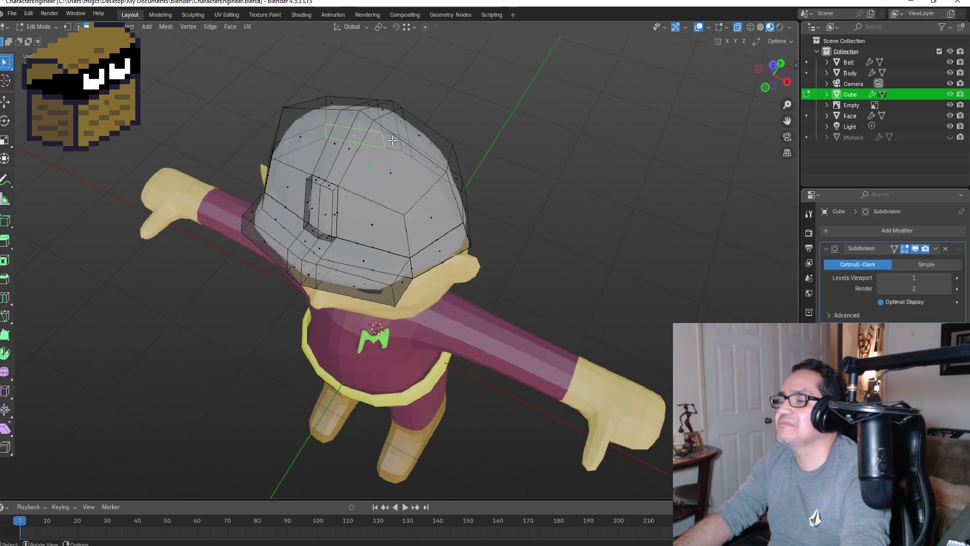
# - Extrude a face strip over the hat's top about 0.068 m along Y, then return to Object Mode
pyautogui.click(317, 202)
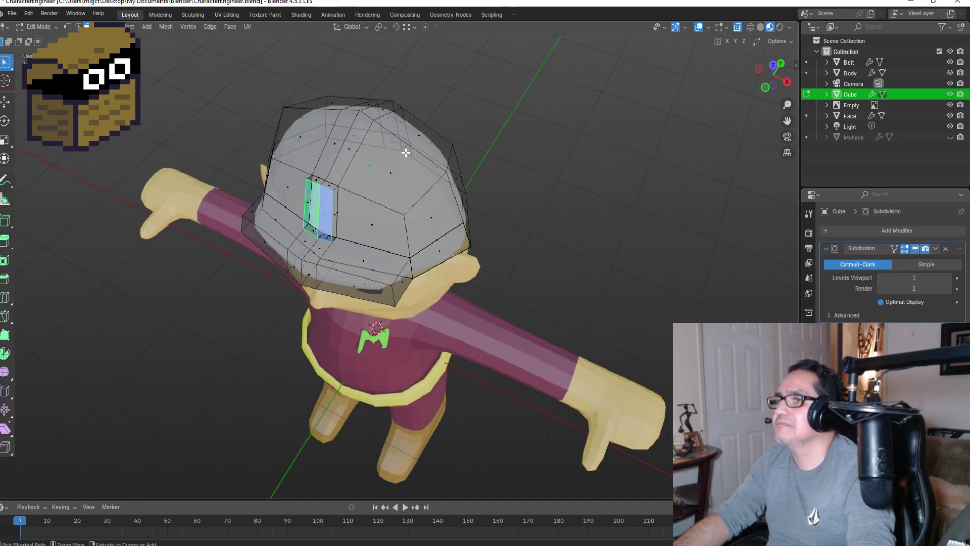
pyautogui.keyDown('alt'); pyautogui.keyDown('shift'); pyautogui.click(350, 153); pyautogui.keyUp('shift'); pyautogui.keyUp('alt')
pyautogui.keyDown('shift'); pyautogui.click(331, 202); pyautogui.keyUp('shift')
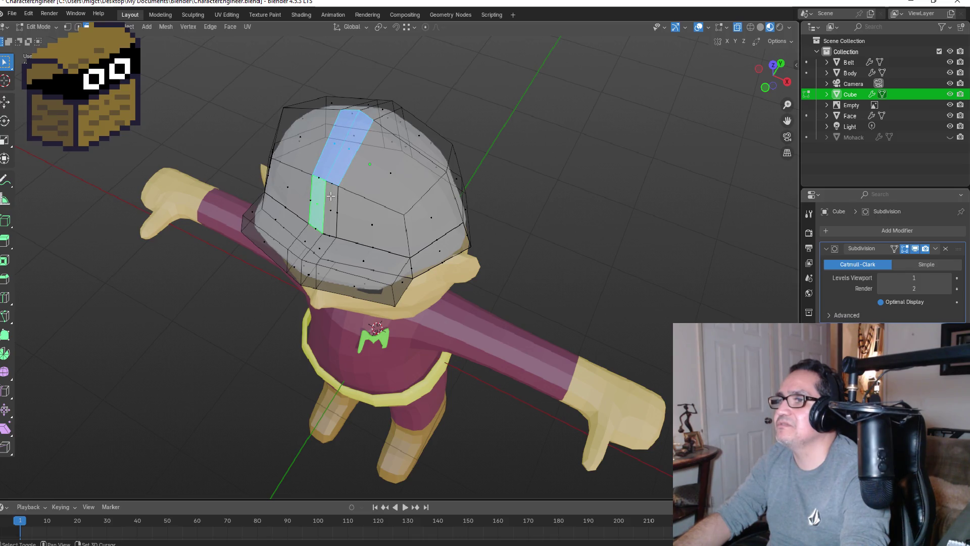
pyautogui.press('KP_3')
pyautogui.press('e')
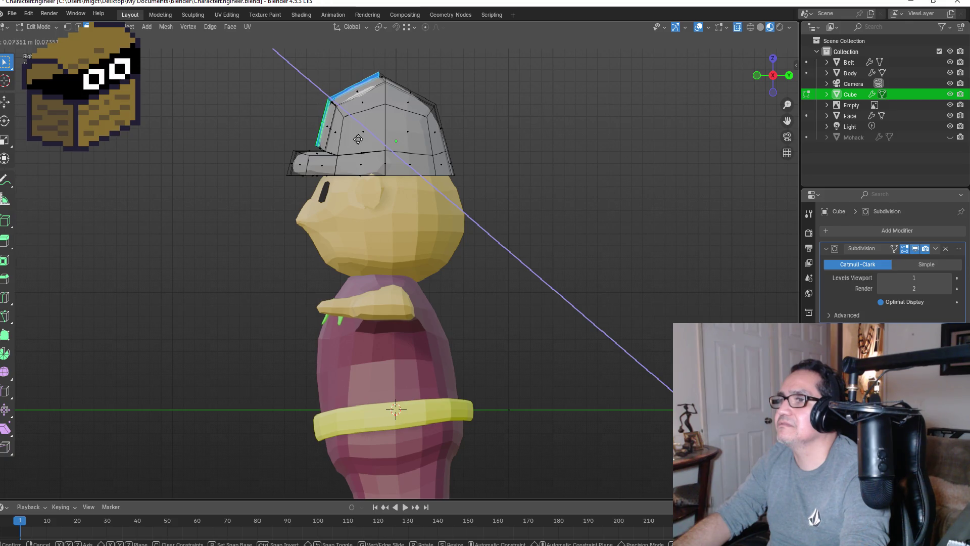
pyautogui.press('y')
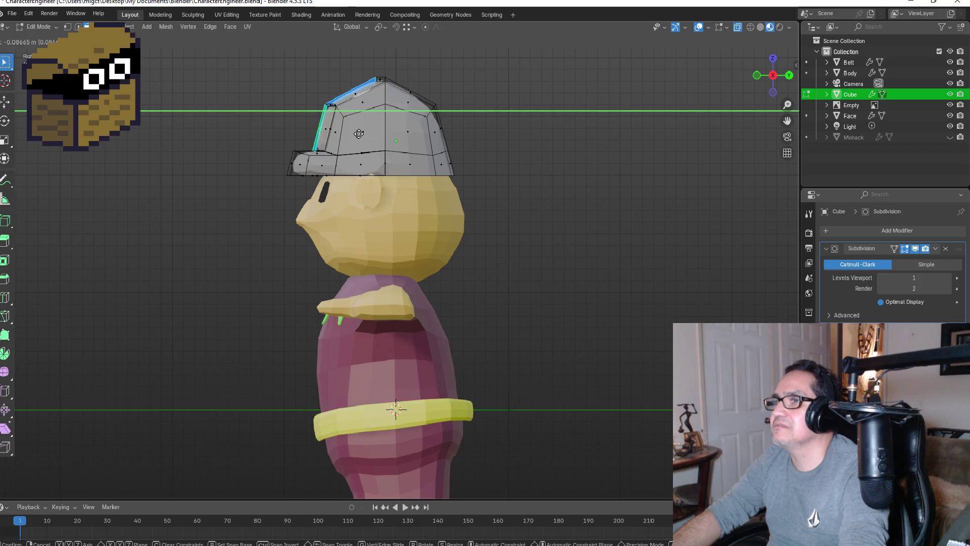
pyautogui.click(360, 133)
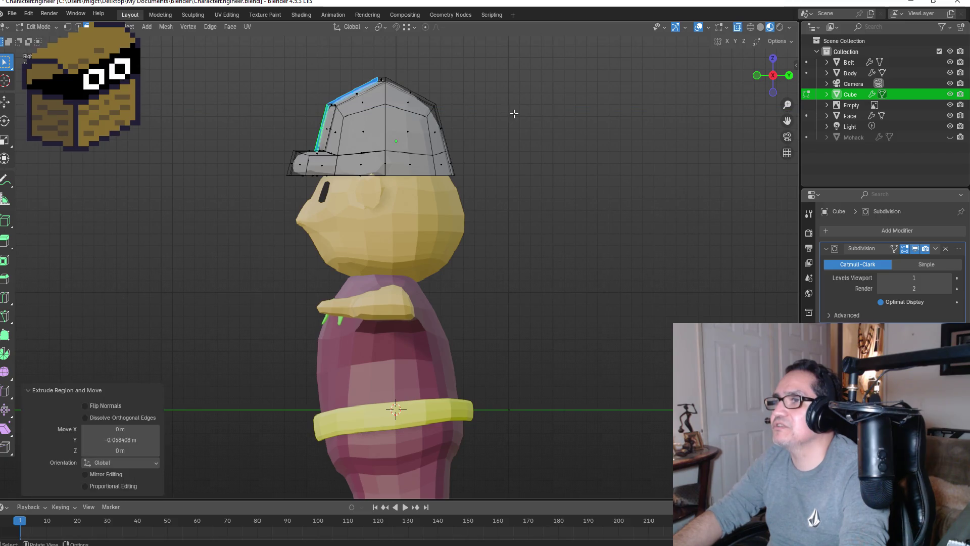
pyautogui.press('KP_1')
pyautogui.press('Tab')
pyautogui.moveTo(568, 178)
pyautogui.mouseDown(button='middle')
pyautogui.moveTo(618, 145)
pyautogui.moveTo(523, 171)
pyautogui.moveTo(630, 159)
pyautogui.moveTo(545, 213)
pyautogui.mouseUp(button='middle')
pyautogui.click(536, 199)
pyautogui.click(398, 211)
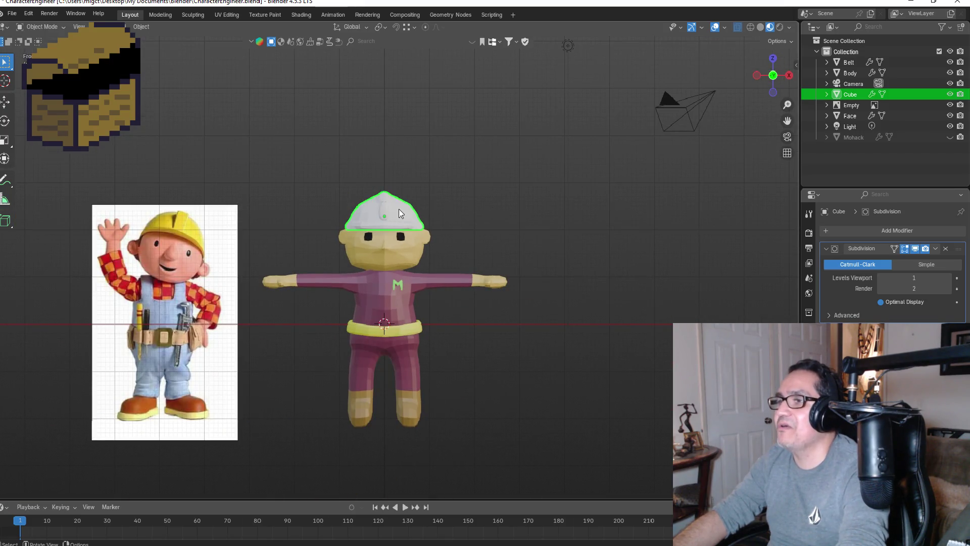
pyautogui.scroll(2, 441, 190)
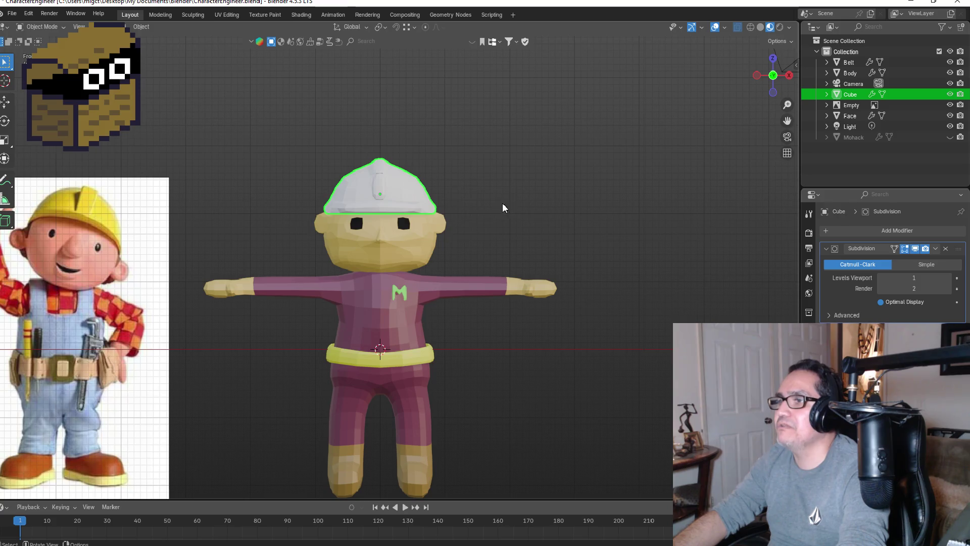
pyautogui.moveTo(470, 192)
pyautogui.mouseDown(button='middle')
pyautogui.moveTo(541, 183)
pyautogui.moveTo(356, 194)
pyautogui.moveTo(578, 186)
pyautogui.moveTo(536, 190)
pyautogui.mouseUp(button='middle')
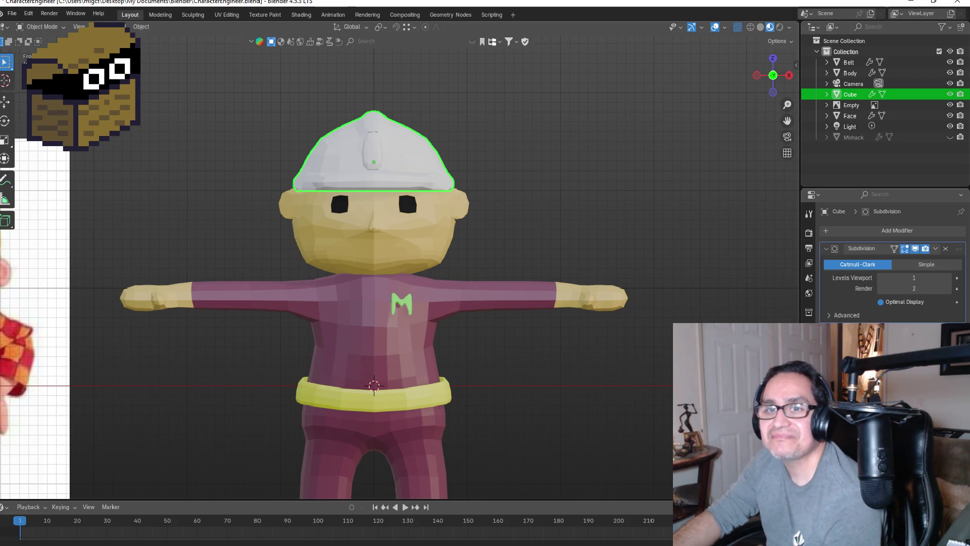
pyautogui.click(526, 222)
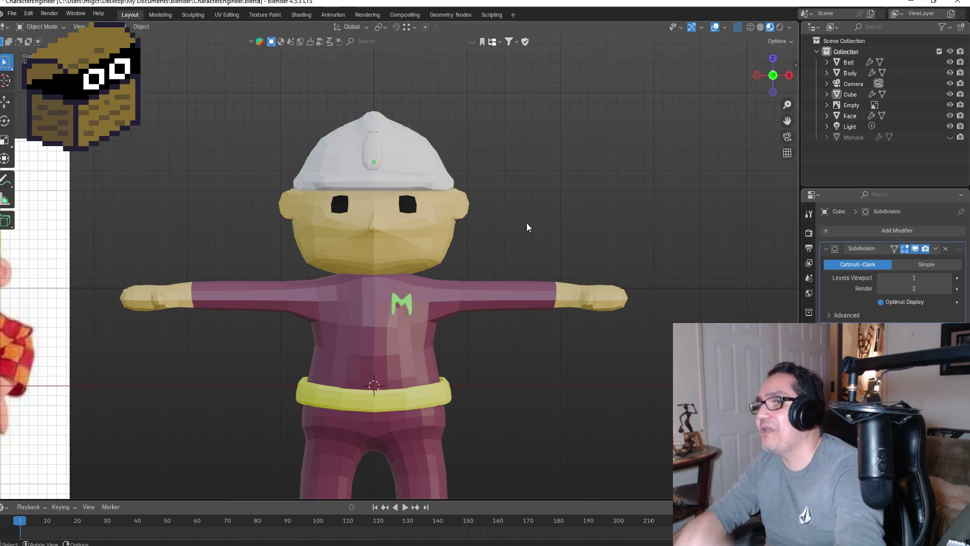
pyautogui.scroll(-4, 527, 222)
pyautogui.scroll(2, 408, 207)
pyautogui.click(407, 207)
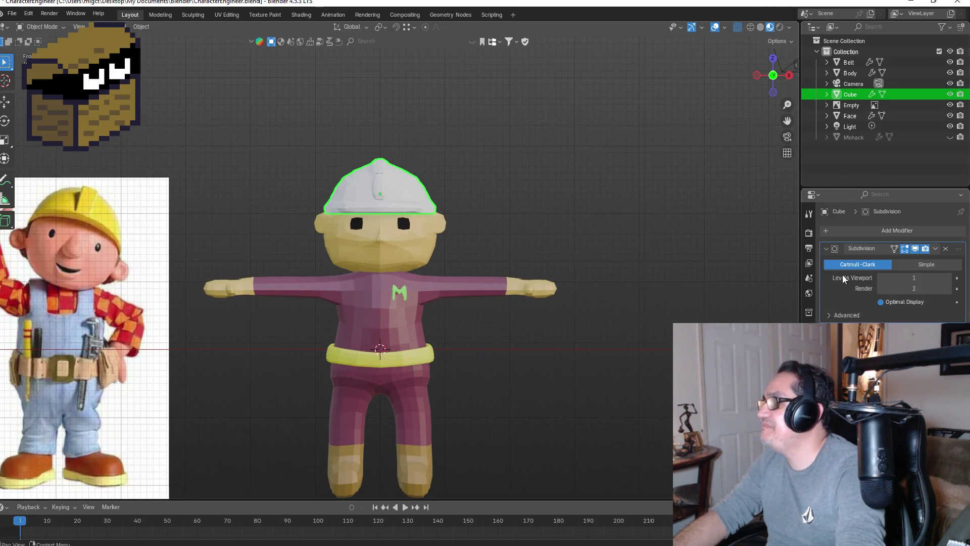
# - Rename the hat's material to 'Yellow' in the Material properties
pyautogui.click(809, 418)
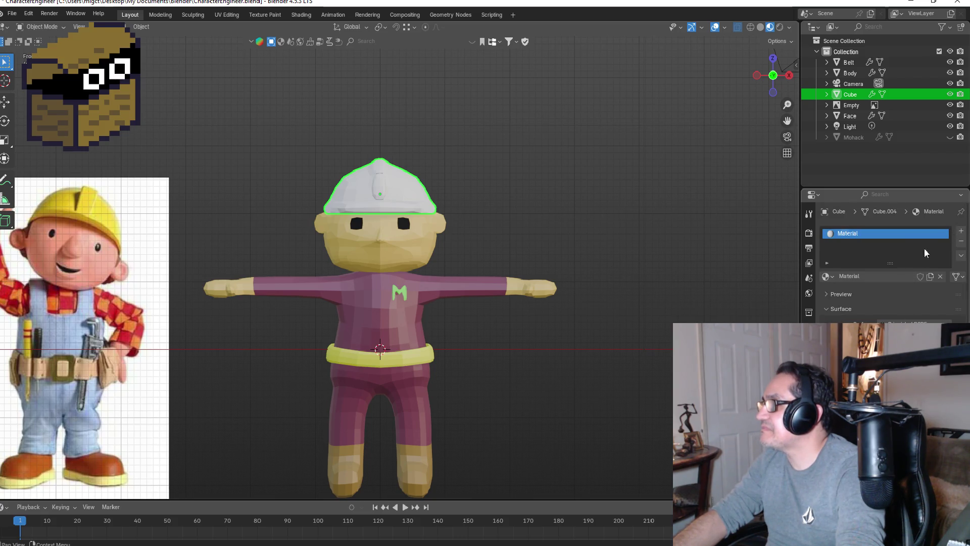
pyautogui.doubleClick(876, 233)
pyautogui.write('Yellow')
pyautogui.press('Return')
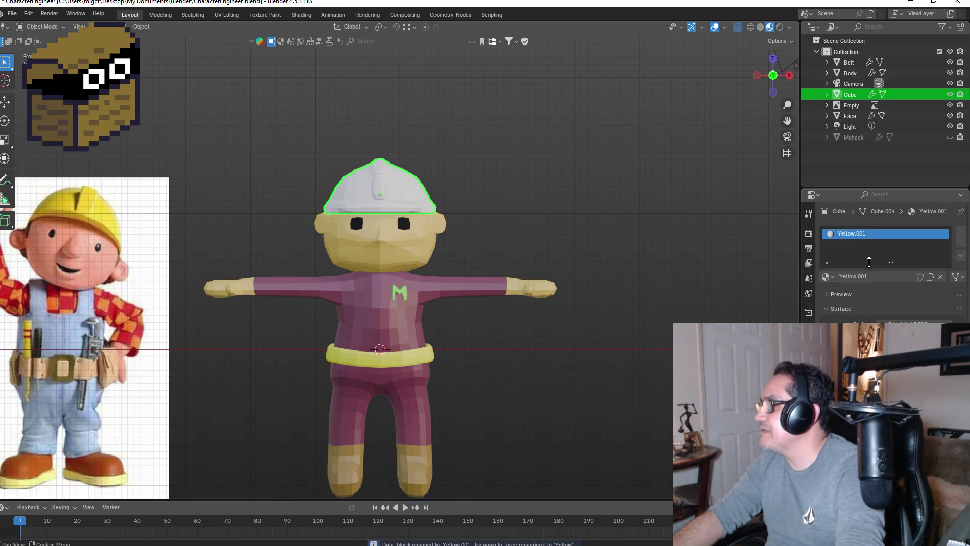
# - Reselect the hat and switch its material to Yellow.001 from the material list
pyautogui.click(825, 276)
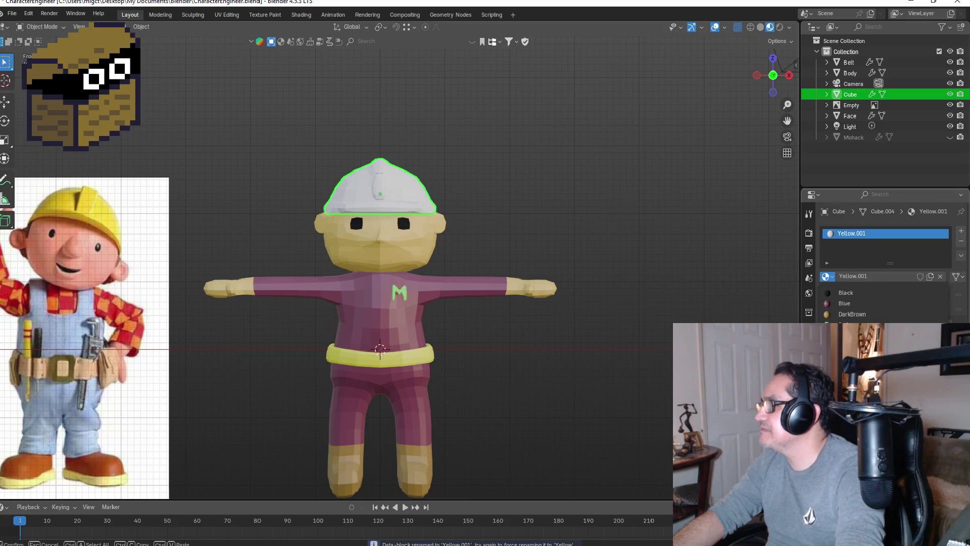
pyautogui.click(854, 378)
pyautogui.moveTo(547, 212); pyautogui.dragTo(507, 223, button='middle')
pyautogui.click(420, 196)
pyautogui.press('KP_1')
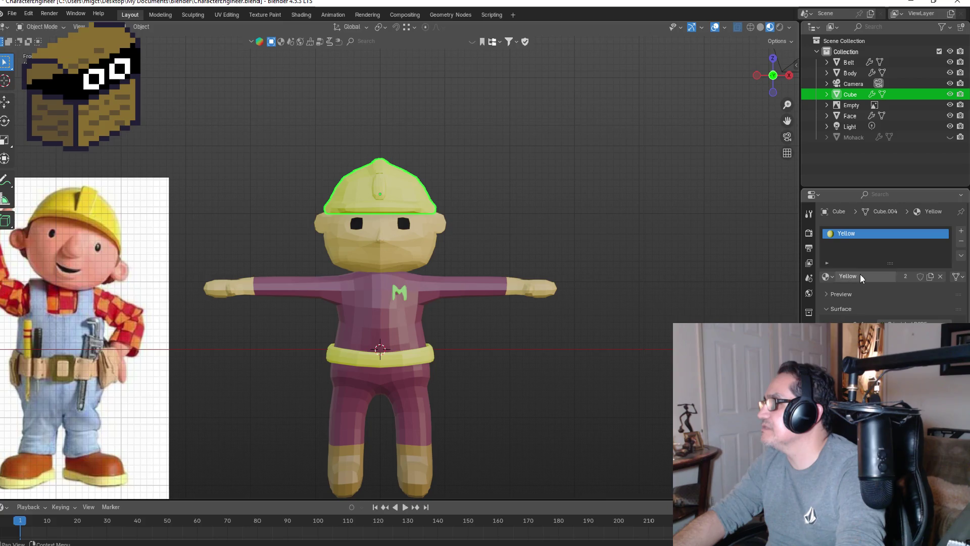
pyautogui.click(827, 276)
pyautogui.click(930, 276)
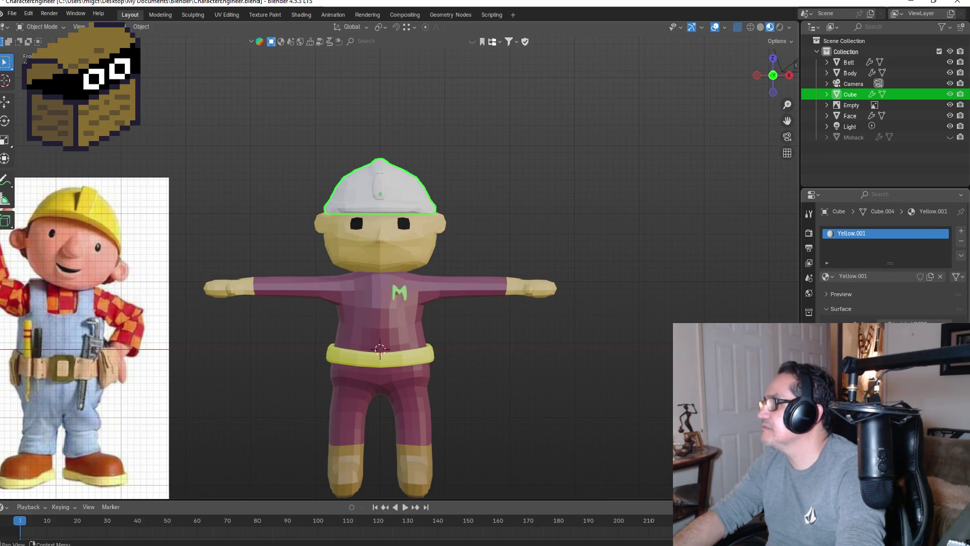
# - Rename the material to 'Orange' and set its base colour to a muted orange
pyautogui.doubleClick(868, 242)
pyautogui.write('Or')
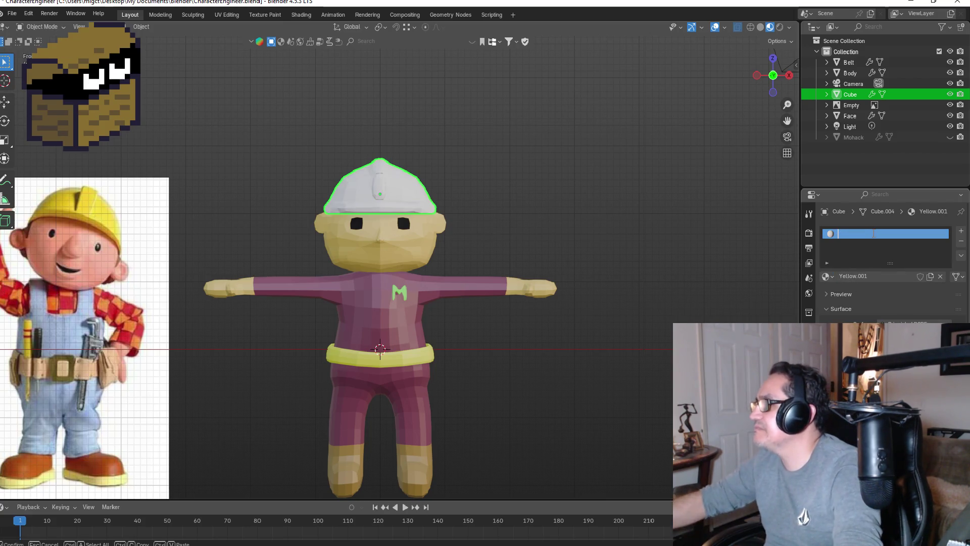
pyautogui.write('ange')
pyautogui.press('Return')
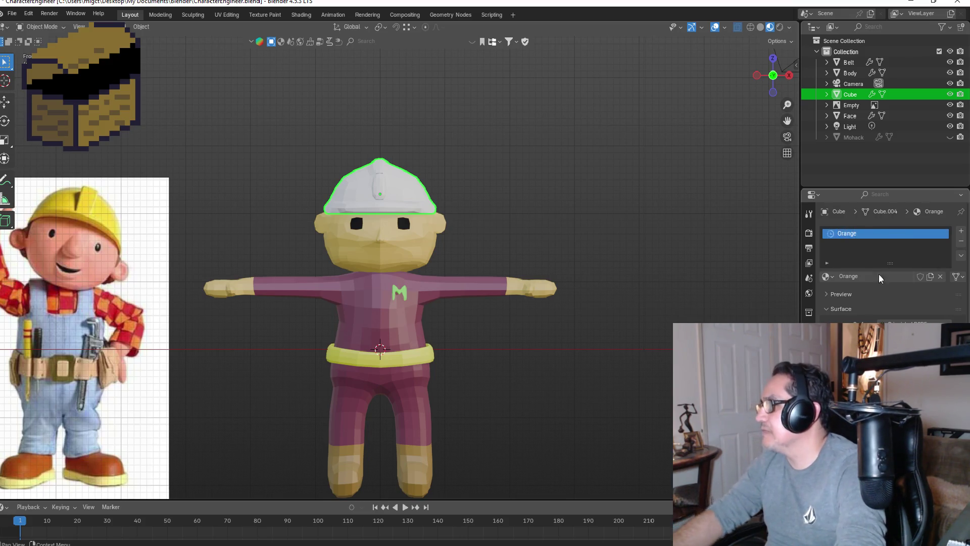
pyautogui.click(904, 327)
pyautogui.moveTo(886, 225); pyautogui.dragTo(884, 243)
pyautogui.moveTo(945, 186); pyautogui.dragTo(942, 183)
pyautogui.moveTo(884, 229); pyautogui.dragTo(882, 239)
pyautogui.click(579, 216)
# - Toggle the hat in and out of Edit Mode, return to front view, and reselect it
pyautogui.moveTo(579, 216)
pyautogui.mouseDown(button='middle')
pyautogui.moveTo(590, 226)
pyautogui.moveTo(520, 240)
pyautogui.moveTo(593, 248)
pyautogui.moveTo(617, 237)
pyautogui.moveTo(586, 247)
pyautogui.mouseUp(button='middle')
pyautogui.press('Tab')
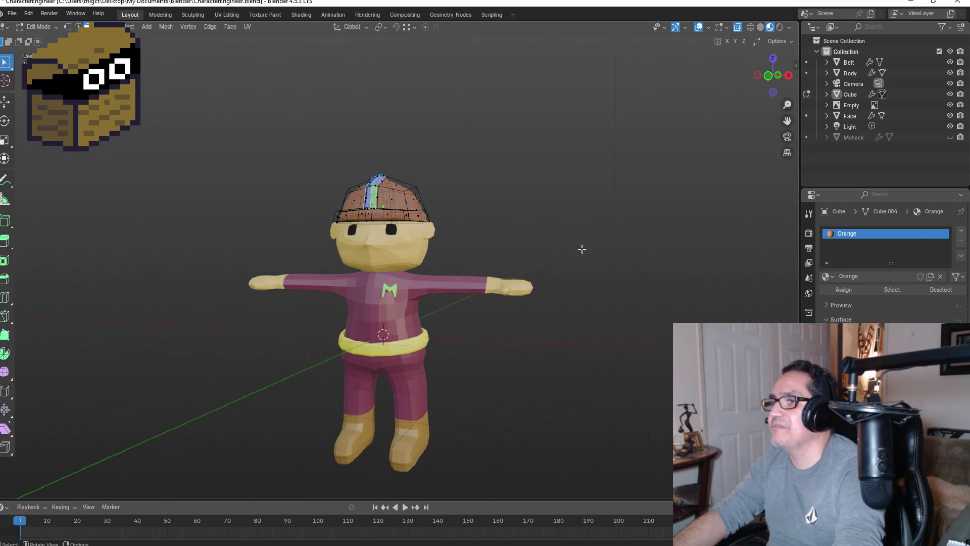
pyautogui.press('Tab')
pyautogui.press('KP_1')
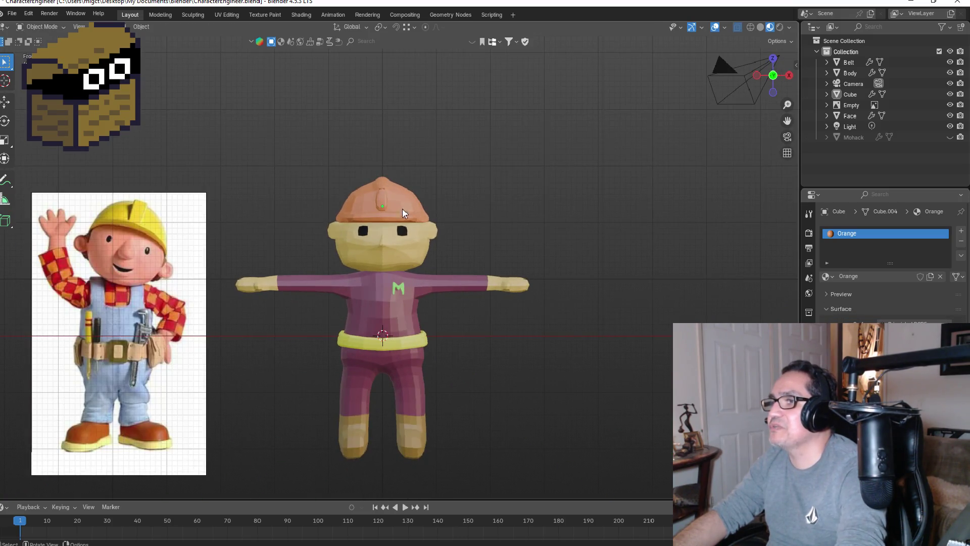
pyautogui.click(396, 199)
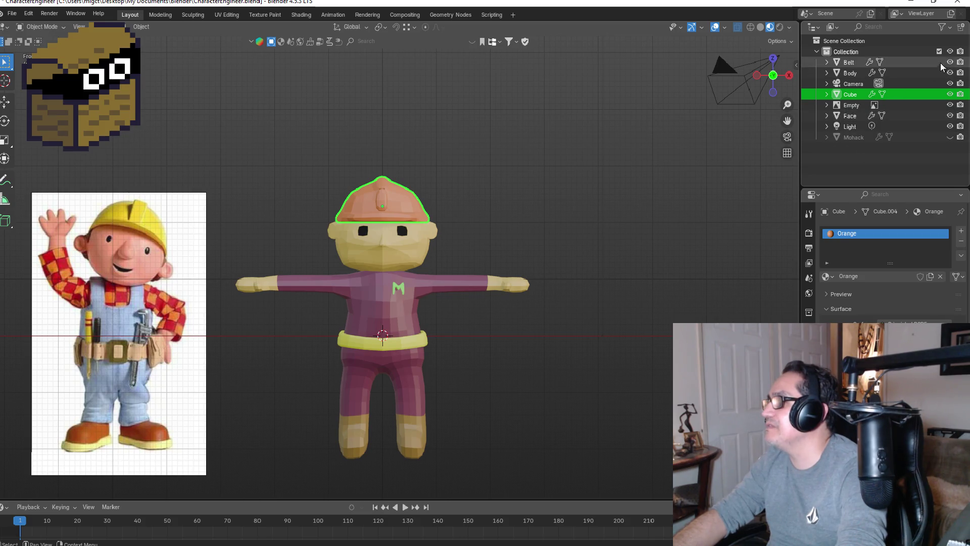
# - Rename the Cube object to HardHat in the Outliner
pyautogui.doubleClick(852, 95)
pyautogui.write('Hat')
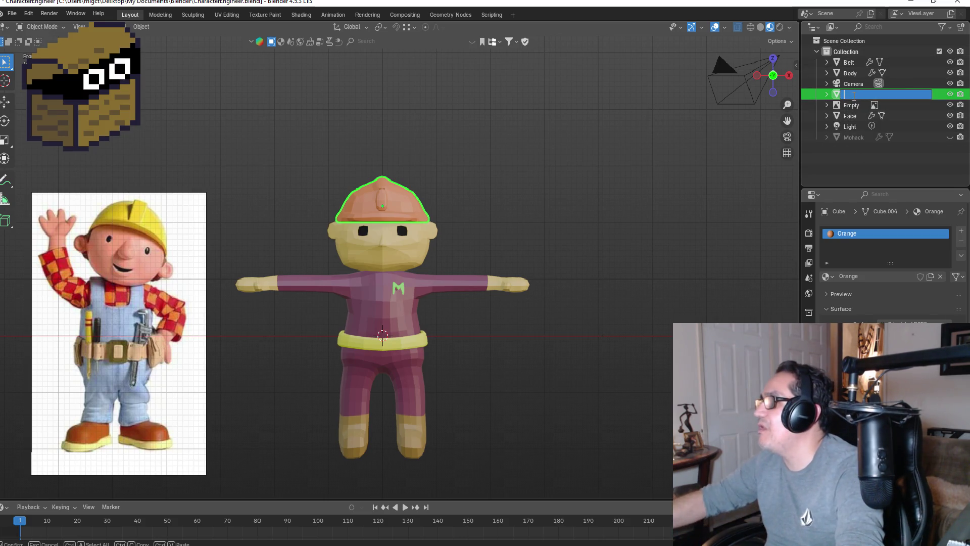
pyautogui.write('at')
pyautogui.press('Return')
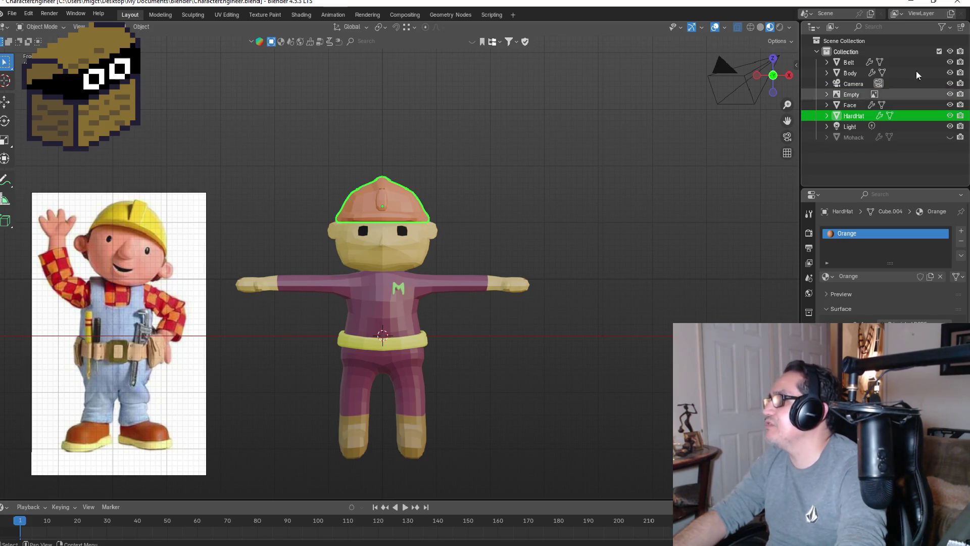
pyautogui.click(949, 53)
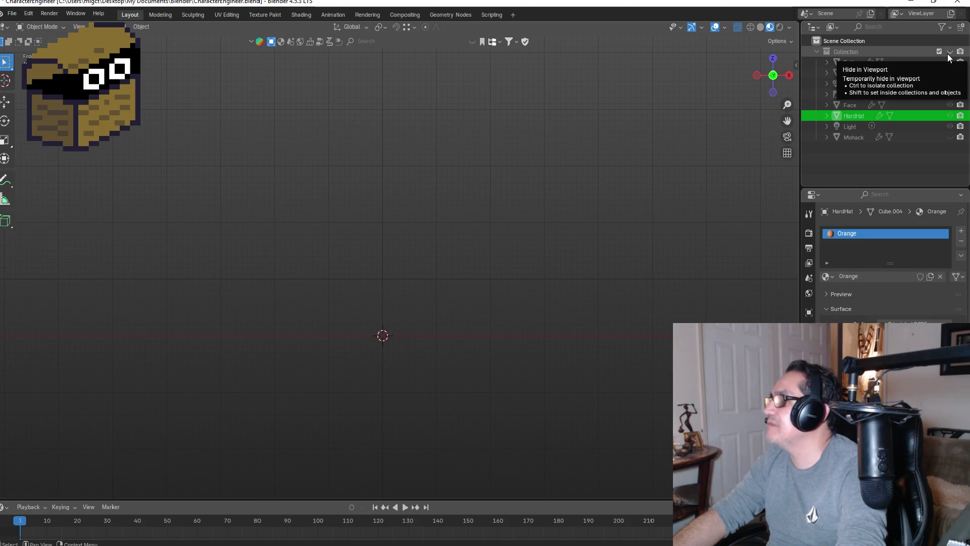
pyautogui.click(949, 53)
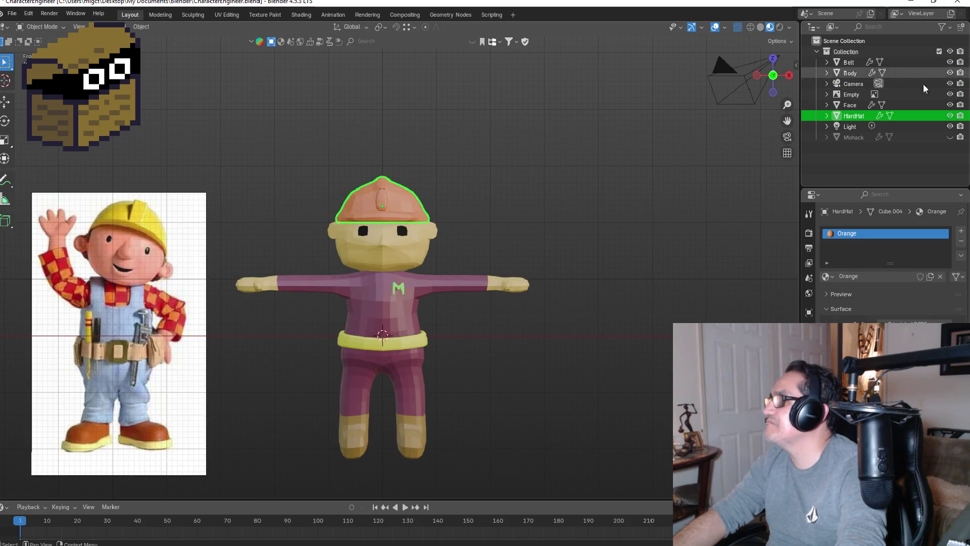
# - Toggle HardHat and Mohack visibility, ending with the mohawk hidden and the hard hat shown
pyautogui.click(950, 115)
pyautogui.click(901, 139)
pyautogui.click(950, 137)
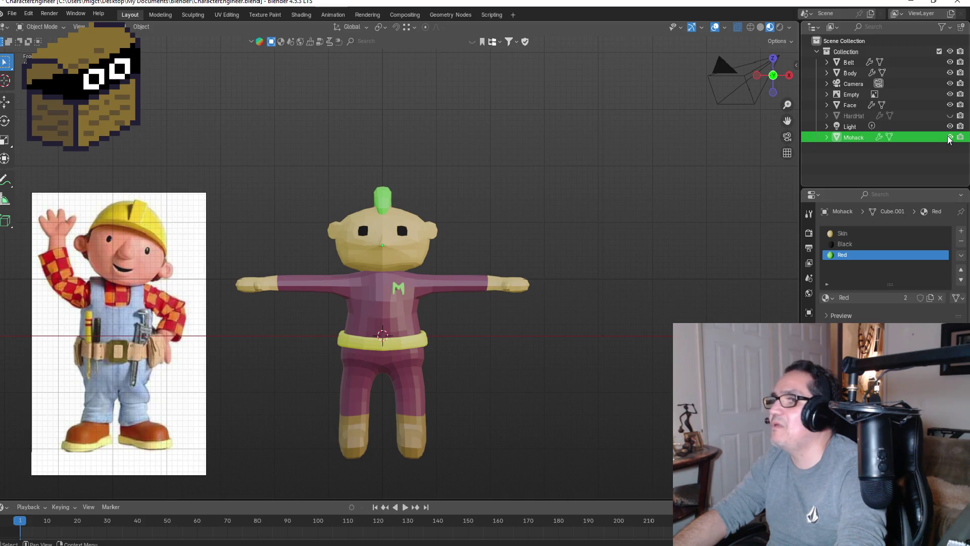
pyautogui.press('Up')
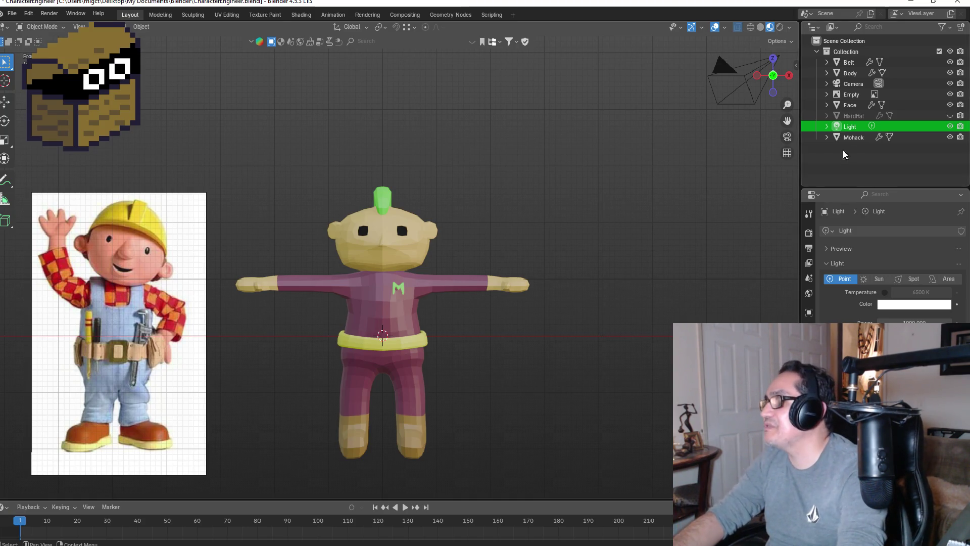
pyautogui.click(949, 137)
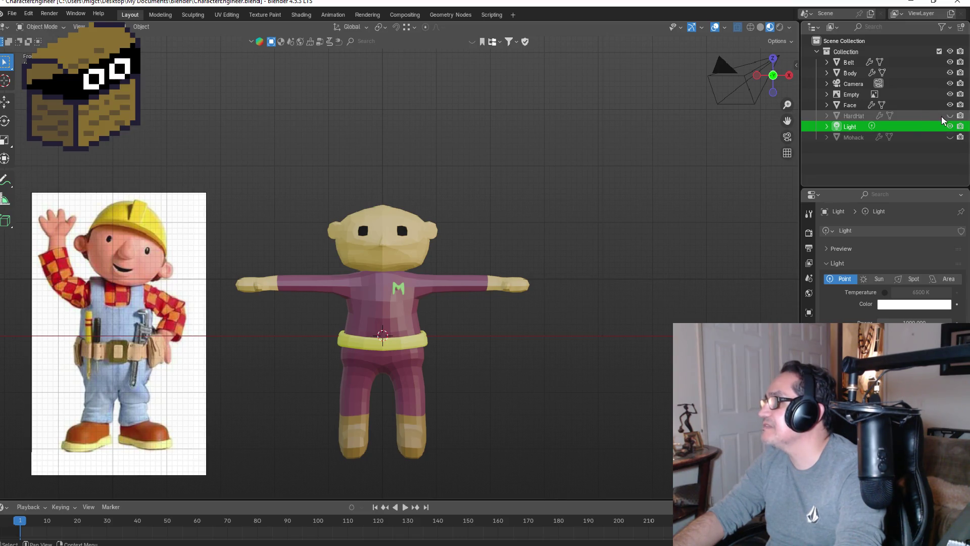
pyautogui.click(949, 116)
# - Return to the front view and select the yellow belt
pyautogui.moveTo(624, 239); pyautogui.dragTo(488, 232, button='middle')
pyautogui.press('KP_1')
pyautogui.scroll(3, 388, 373)
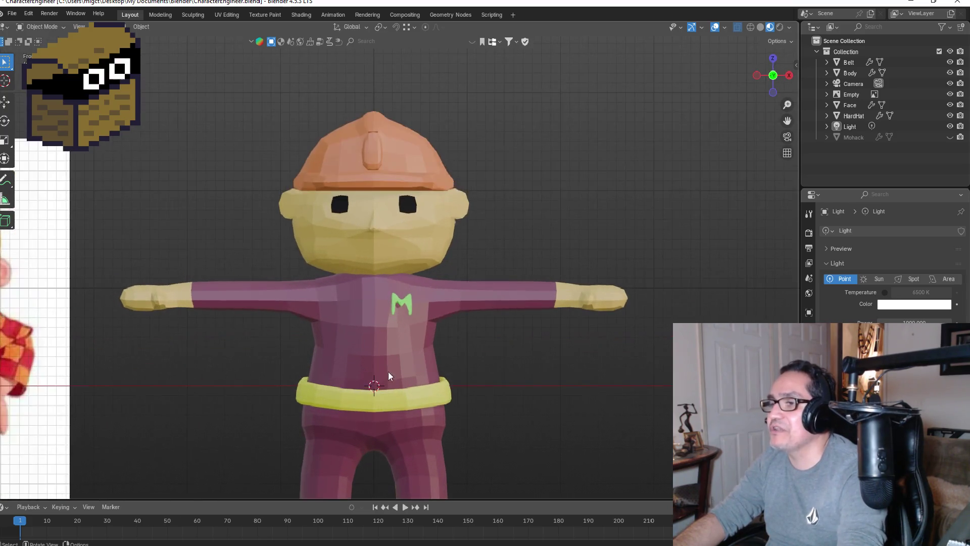
pyautogui.scroll(-1, 445, 388)
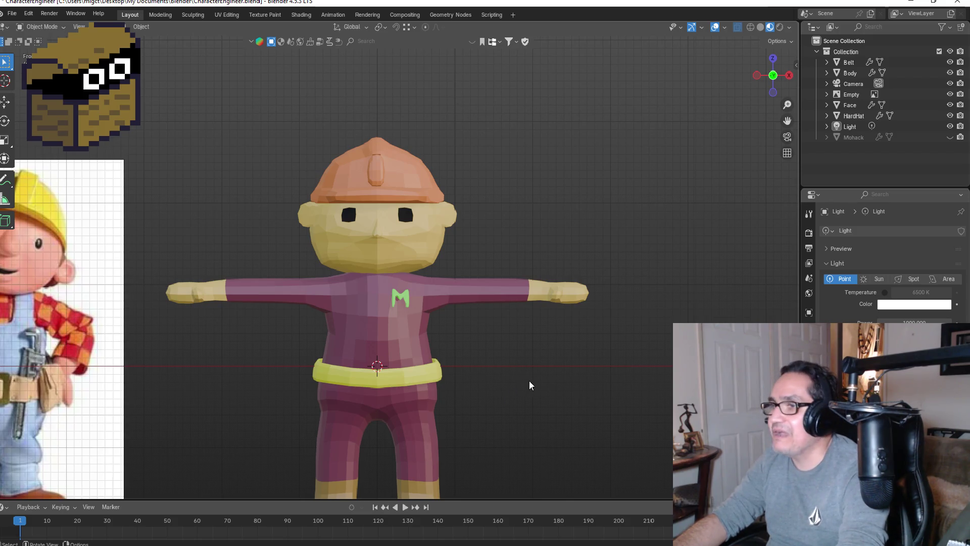
pyautogui.click(410, 373)
# - Deselect the belt, add a plane by mistake, and undo it
pyautogui.click(517, 366)
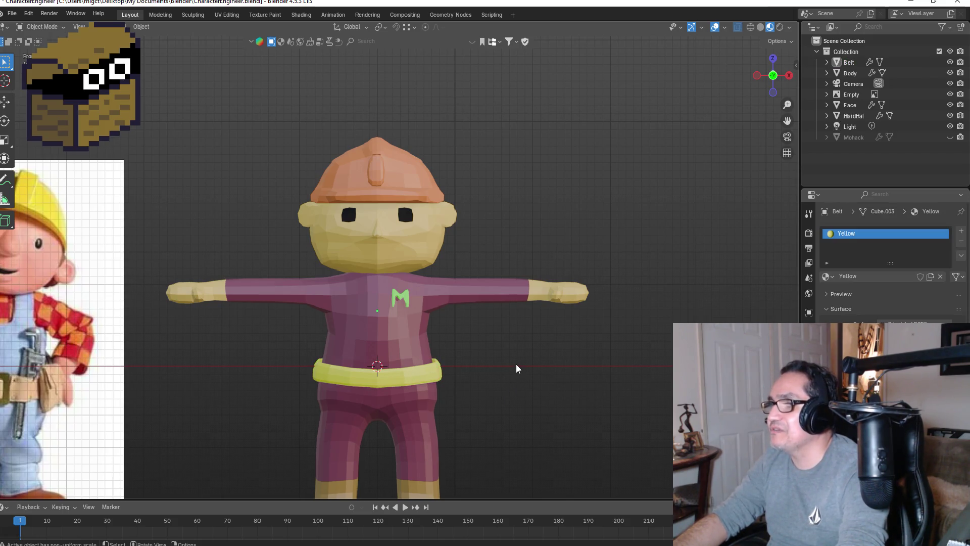
pyautogui.hotkey('shift', 'a')
pyautogui.moveTo(510, 328)
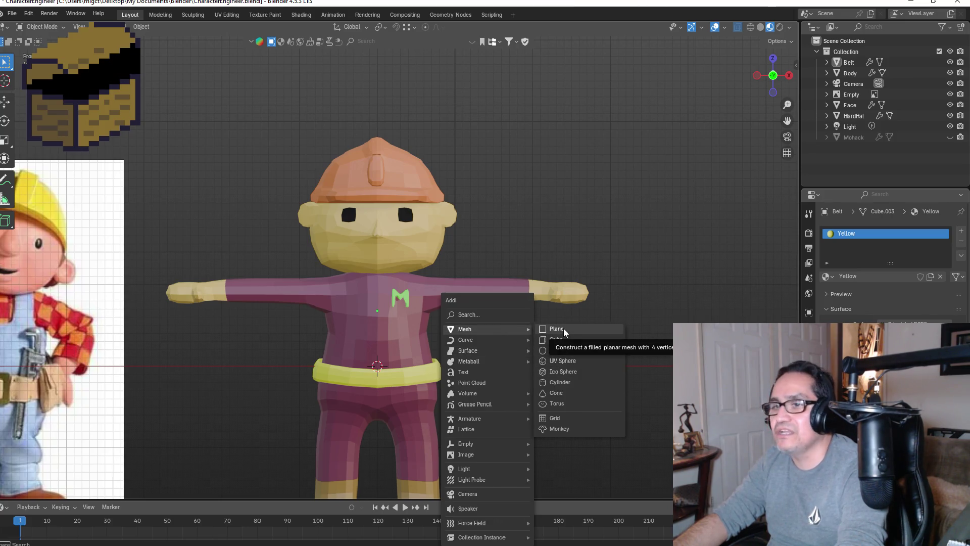
pyautogui.click(563, 328)
pyautogui.scroll(-3, 510, 368)
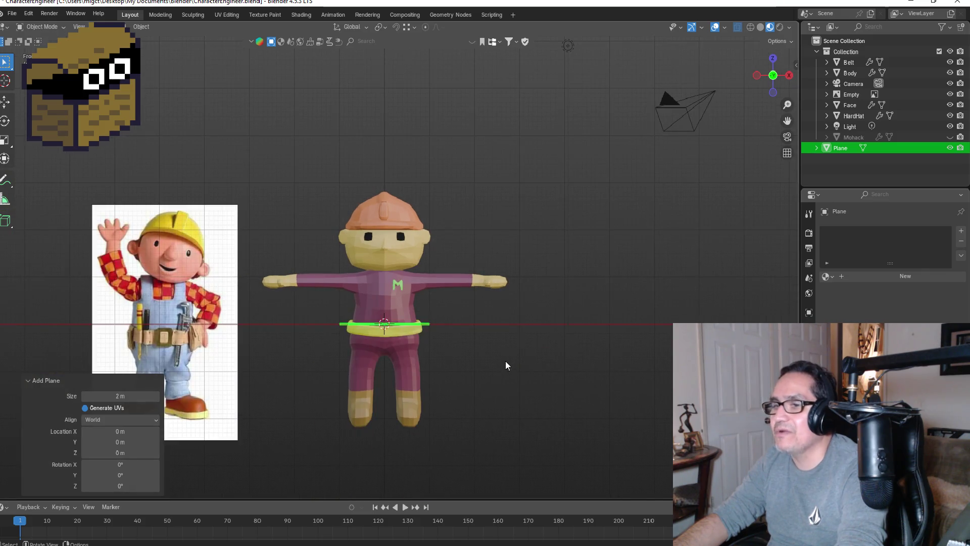
pyautogui.hotkey('ctrl', 'z')
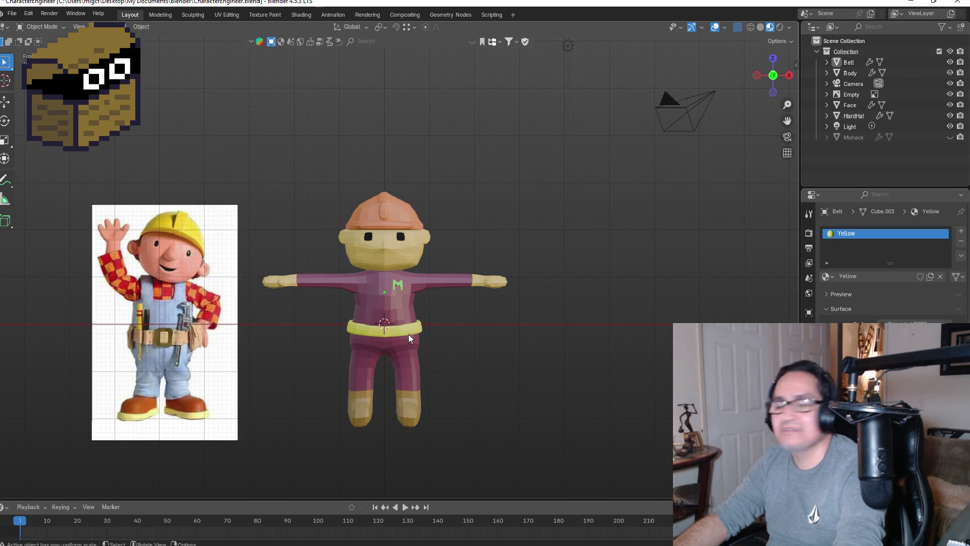
pyautogui.scroll(2, 449, 350)
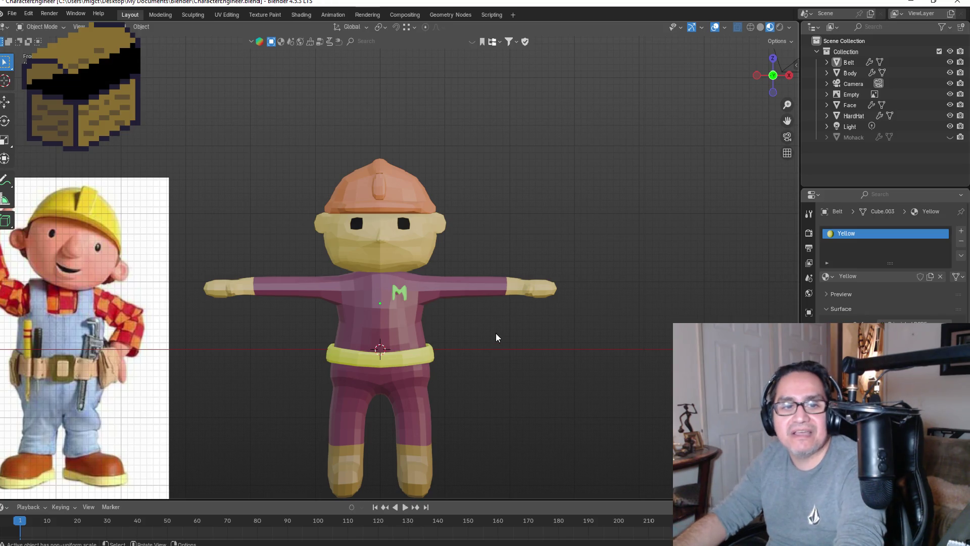
# - Add a new cube and scale it down to 0.1
pyautogui.hotkey('shift', 'a')
pyautogui.moveTo(499, 332)
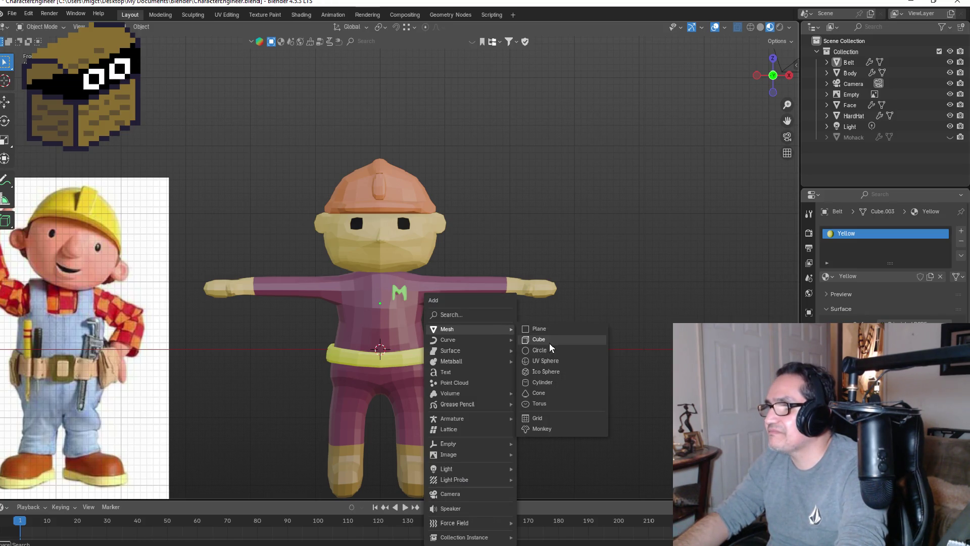
pyautogui.click(539, 338)
pyautogui.press('s')
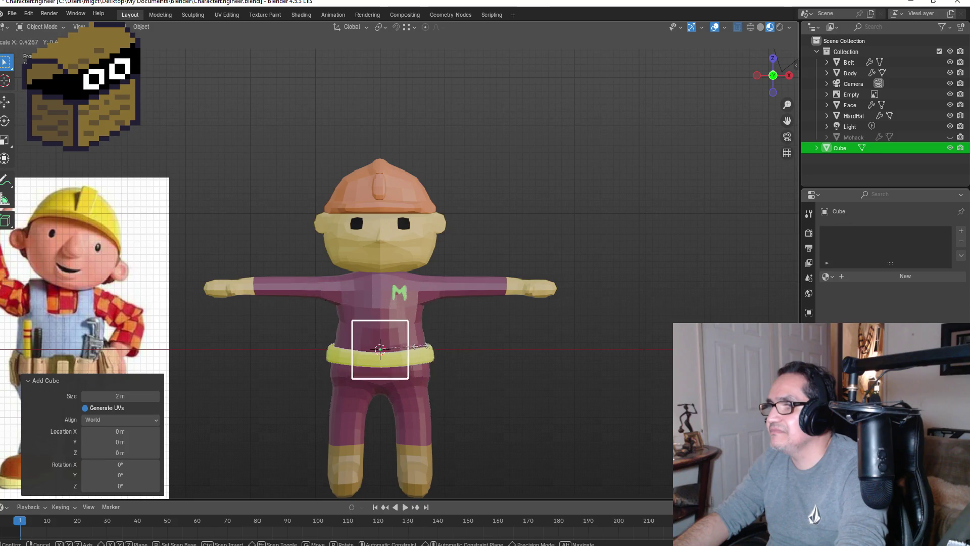
pyautogui.write('.1')
pyautogui.press('Return')
# - Move the small cube along X to sit just right of the belt and enter Edit Mode
pyautogui.press('g')
pyautogui.press('x')
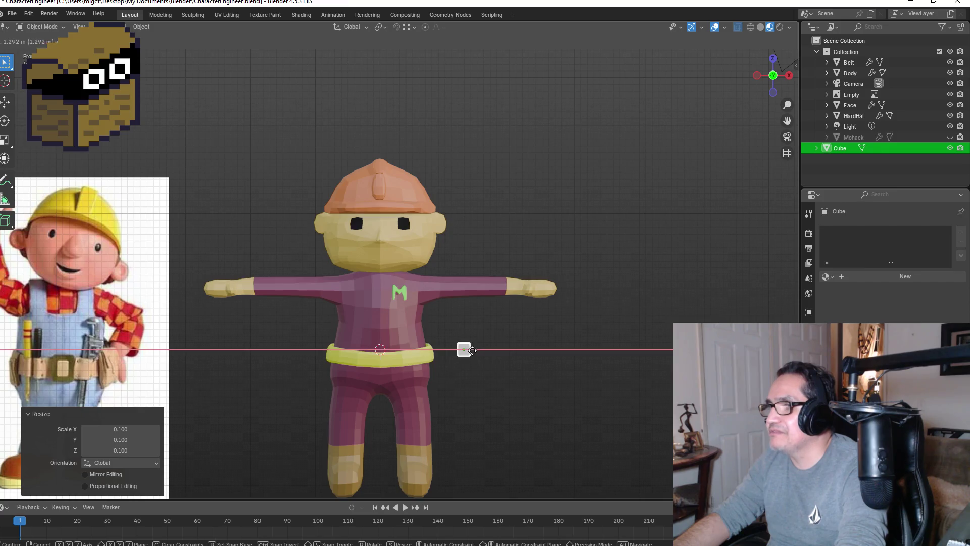
pyautogui.click(480, 350)
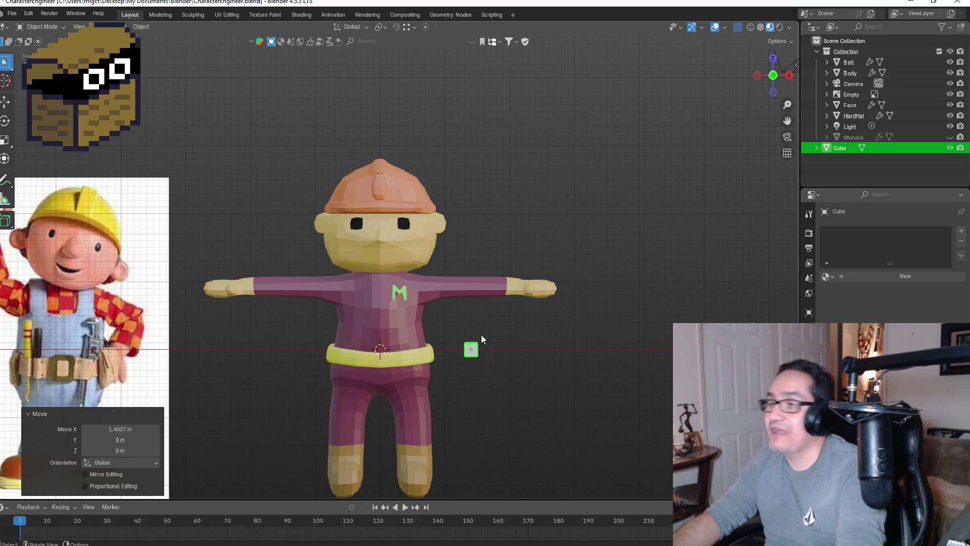
pyautogui.scroll(1, 477, 381)
pyautogui.scroll(1, 478, 382)
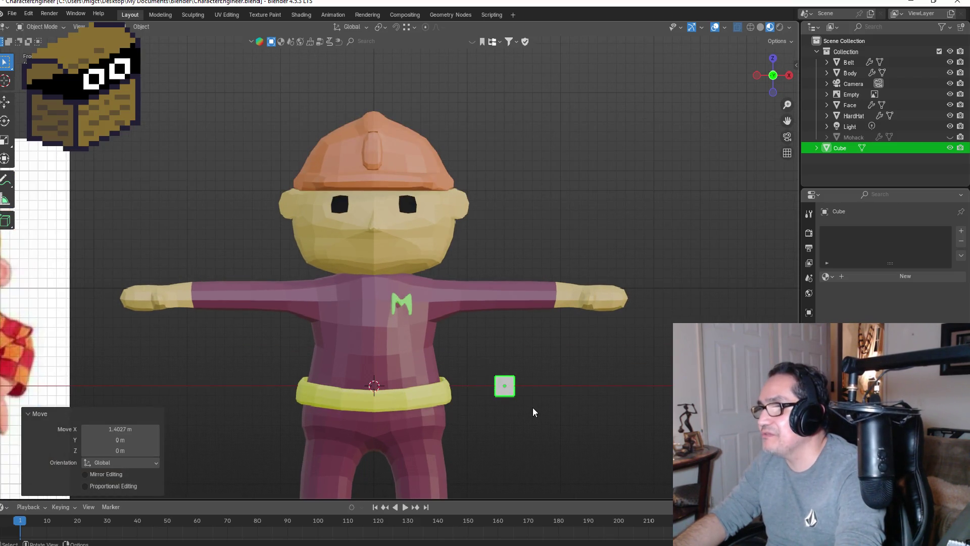
pyautogui.press('Tab')
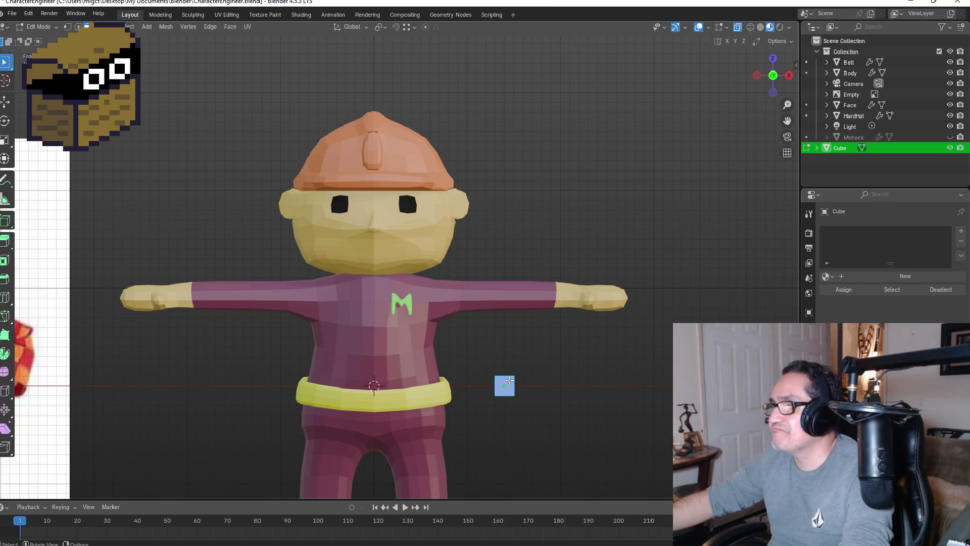
# - Stretch the small cube vertically along Z into a tall bar
pyautogui.press('s')
pyautogui.press('z')
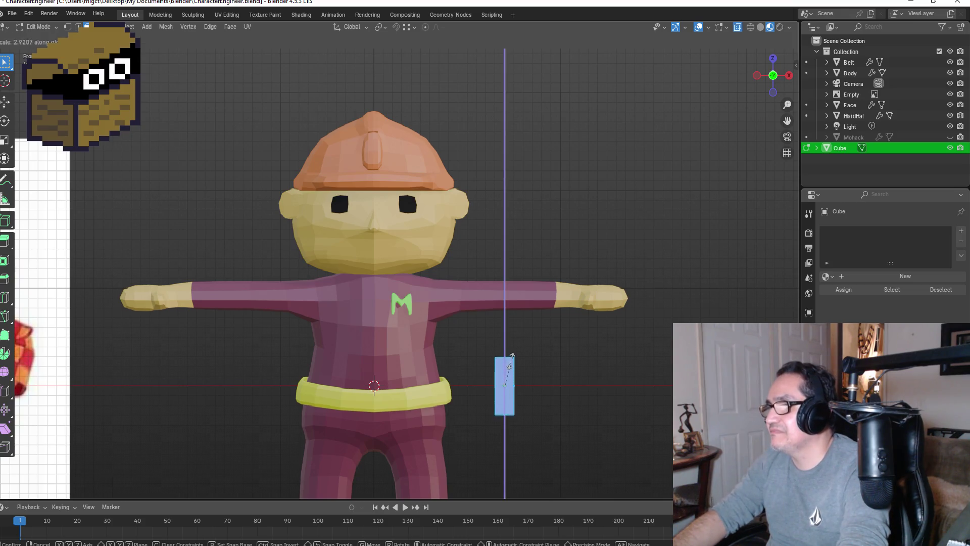
pyautogui.click(511, 353)
pyautogui.moveTo(586, 384); pyautogui.dragTo(480, 383, button='middle')
pyautogui.press('KP_1')
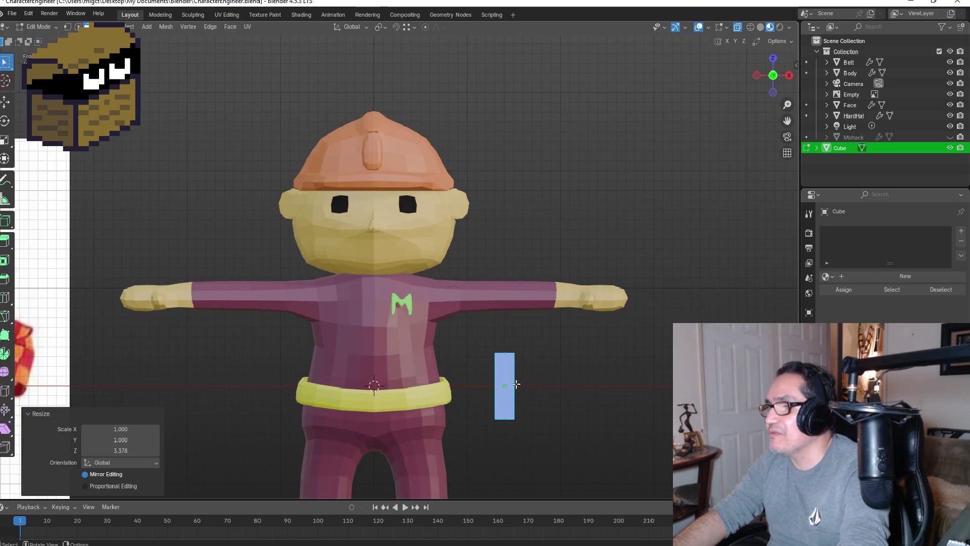
# - Position the bar on the front of the yellow belt, checking front and side views
pyautogui.press('g')
pyautogui.click(505, 385)
pyautogui.press('KP_3')
pyautogui.press('g')
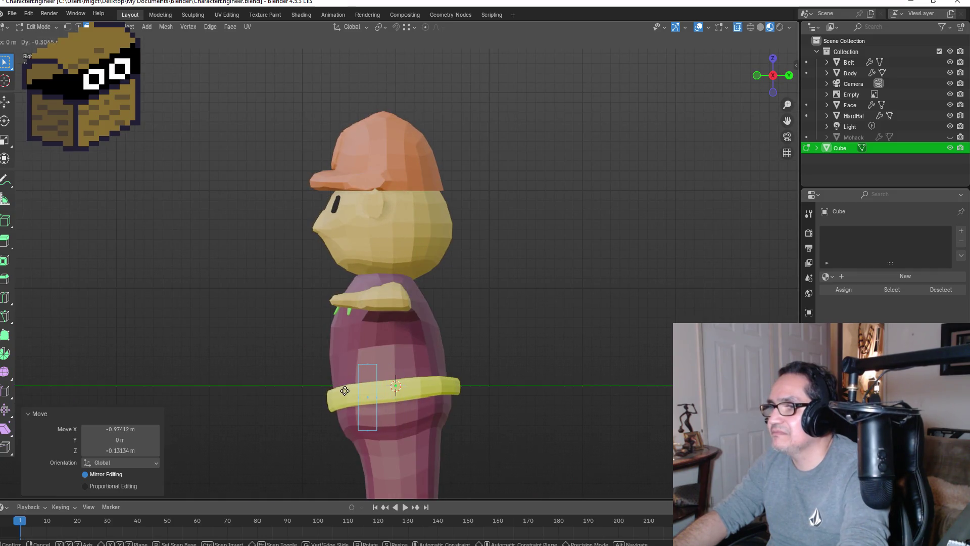
pyautogui.click(321, 393)
pyautogui.moveTo(320, 392)
pyautogui.mouseDown(button='middle')
pyautogui.moveTo(583, 379)
pyautogui.moveTo(568, 378)
pyautogui.mouseUp(button='middle')
pyautogui.press('KP_1')
# - Thin the bar to 0.67 in X and Y, keeping its height unchanged
pyautogui.press('s')
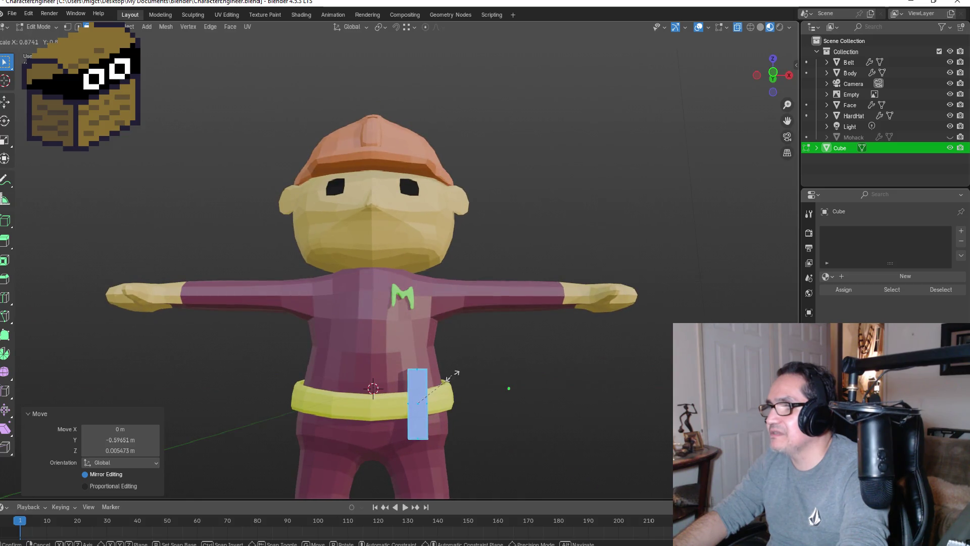
pyautogui.rightClick(457, 377)
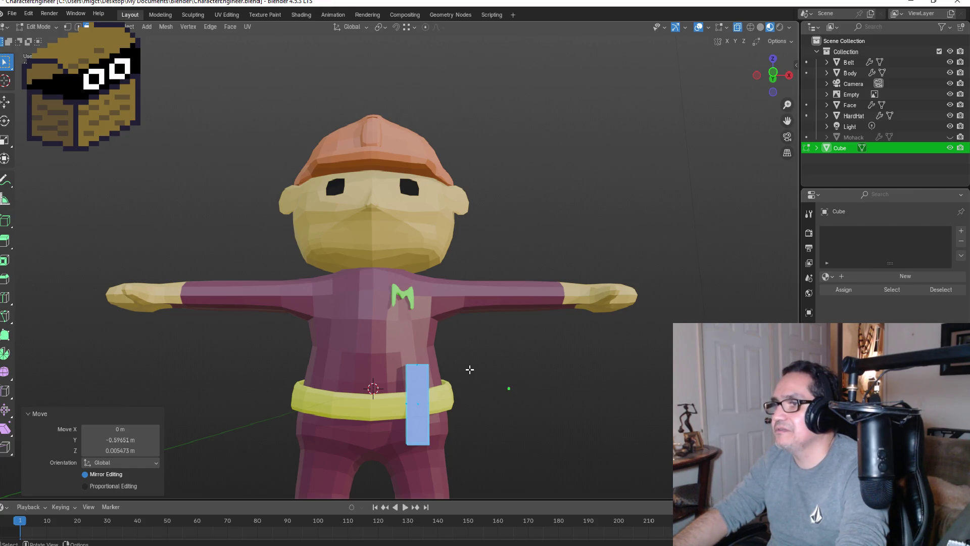
pyautogui.scroll(-5, 467, 374)
pyautogui.moveTo(464, 377)
pyautogui.mouseDown(button='middle')
pyautogui.moveTo(546, 306)
pyautogui.moveTo(527, 340)
pyautogui.moveTo(511, 296)
pyautogui.moveTo(522, 268)
pyautogui.moveTo(503, 249)
pyautogui.moveTo(499, 273)
pyautogui.mouseUp(button='middle')
pyautogui.scroll(3, 498, 277)
pyautogui.press('s')
pyautogui.press('z')
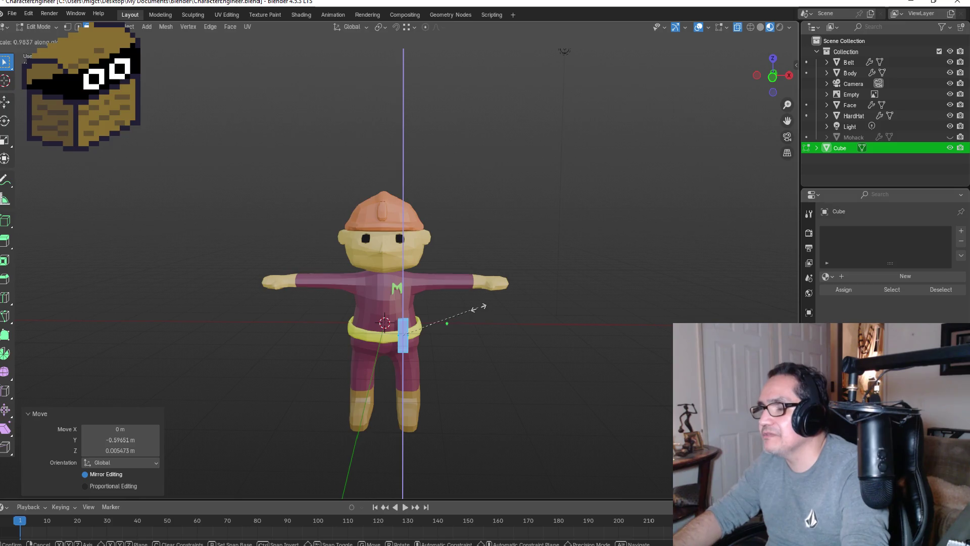
pyautogui.press('Escape')
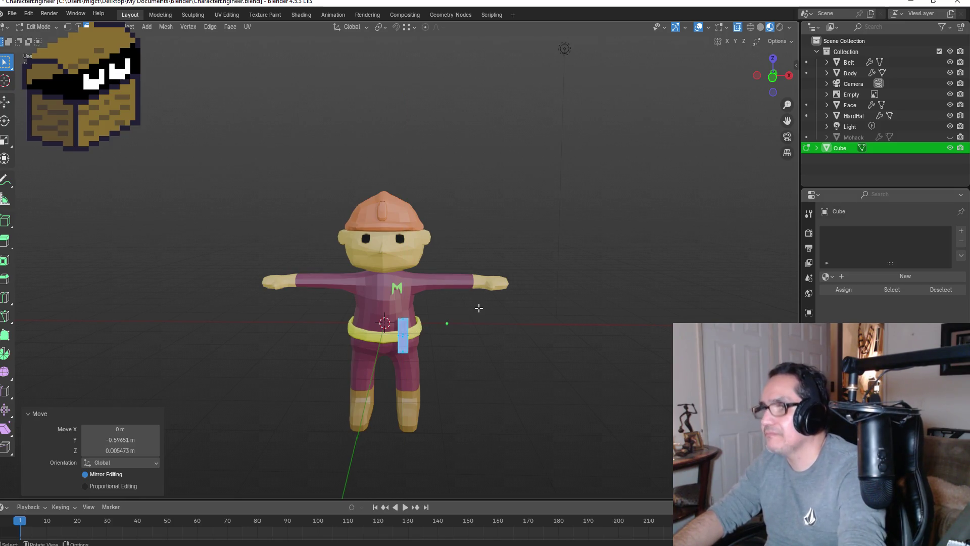
pyautogui.press('s')
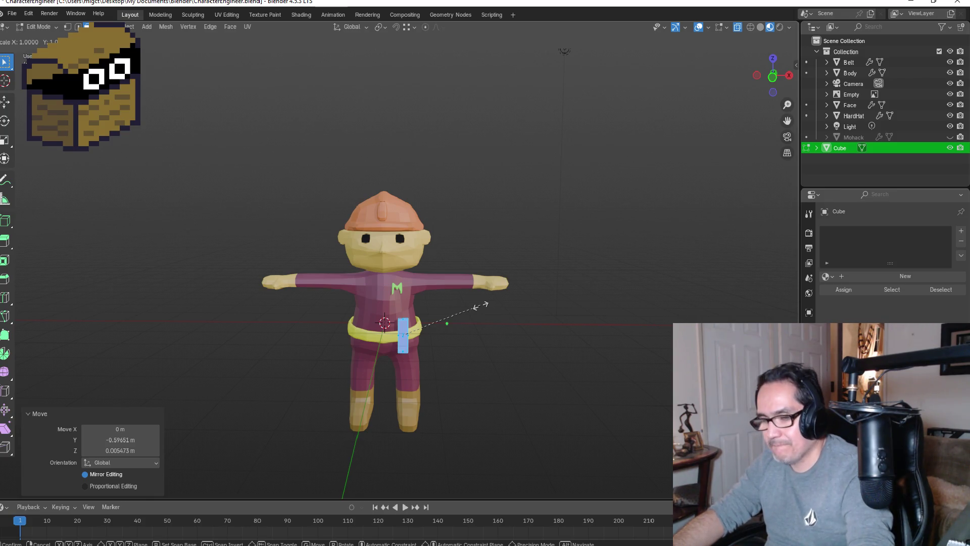
pyautogui.hotkey('shift', 'z')
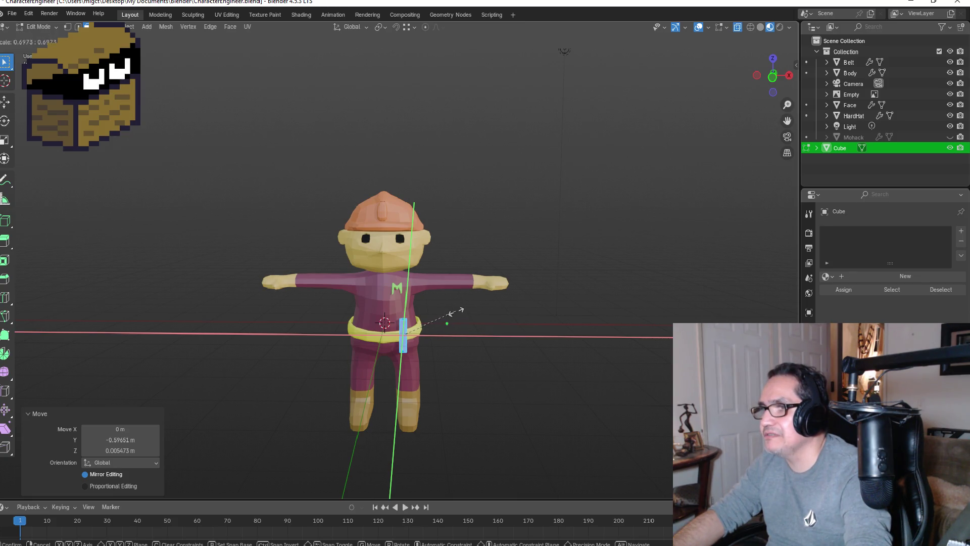
pyautogui.click(453, 312)
# - Try moving the whole bar in Object Mode, undo it, and return to Edit Mode
pyautogui.moveTo(452, 373)
pyautogui.mouseDown(button='middle')
pyautogui.moveTo(444, 320)
pyautogui.moveTo(431, 321)
pyautogui.mouseUp(button='middle')
pyautogui.press('KP_1')
pyautogui.scroll(5, 432, 319)
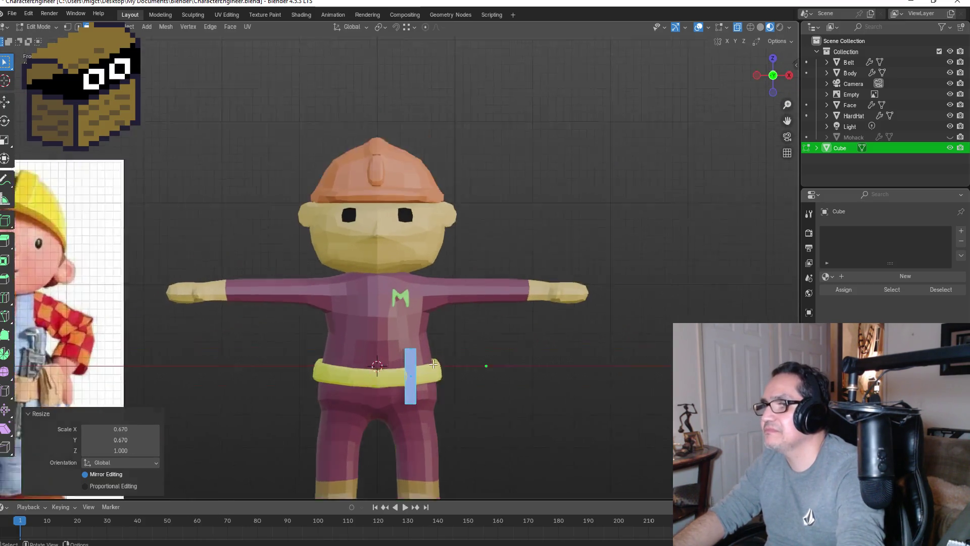
pyautogui.press('Tab')
pyautogui.press('g')
pyautogui.click(503, 383)
pyautogui.moveTo(599, 374)
pyautogui.mouseDown(button='middle')
pyautogui.moveTo(496, 388)
pyautogui.moveTo(461, 377)
pyautogui.mouseUp(button='middle')
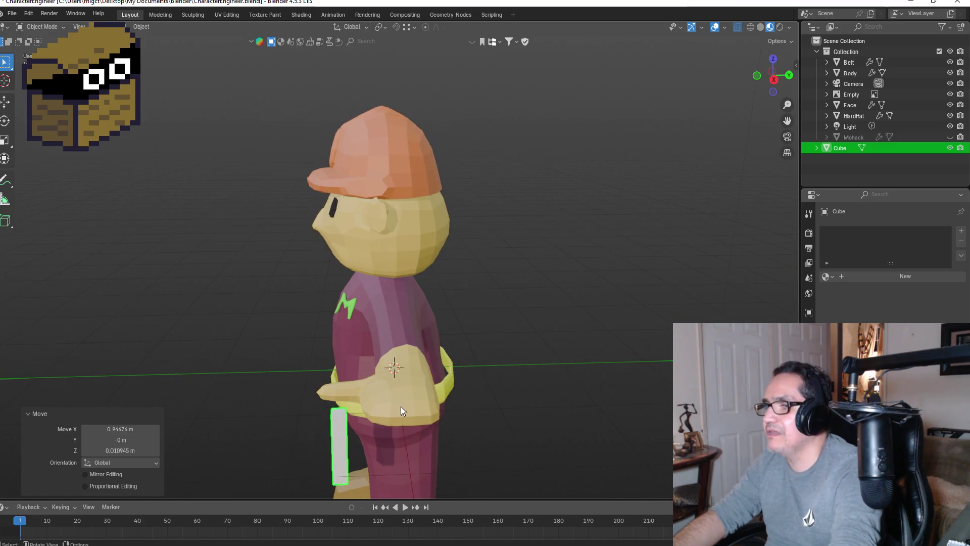
pyautogui.press('KP_1')
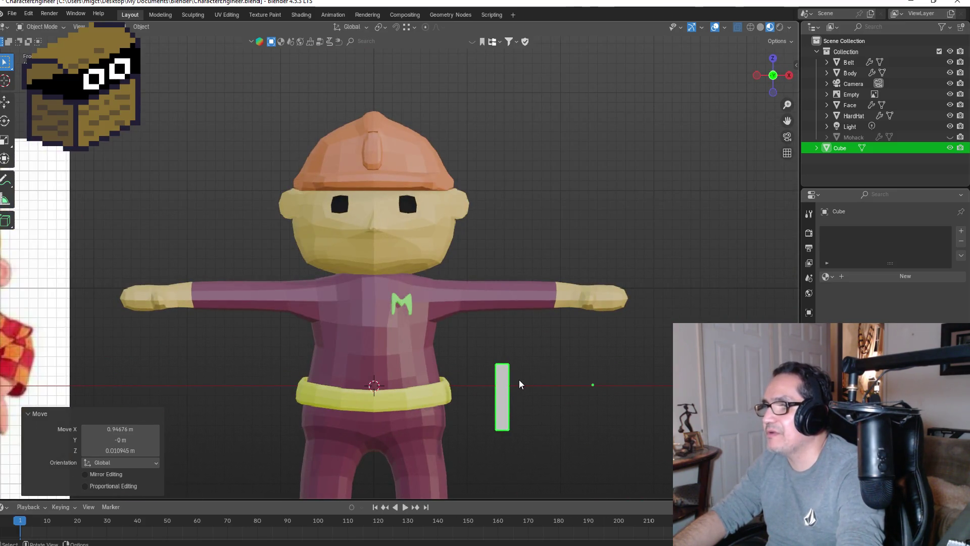
pyautogui.hotkey('ctrl', 'z')
pyautogui.scroll(2, 454, 380)
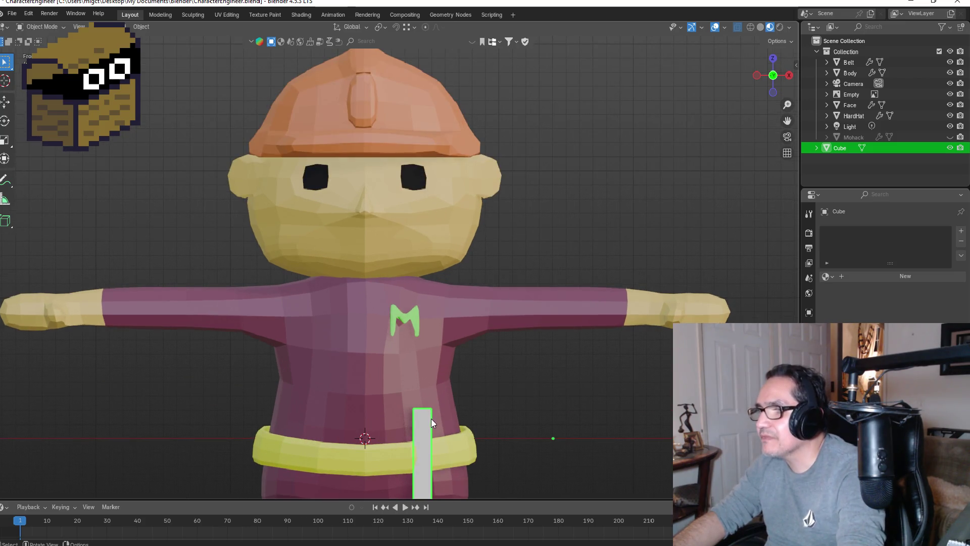
pyautogui.press('Tab')
pyautogui.moveTo(427, 407); pyautogui.dragTo(445, 435, button='middle')
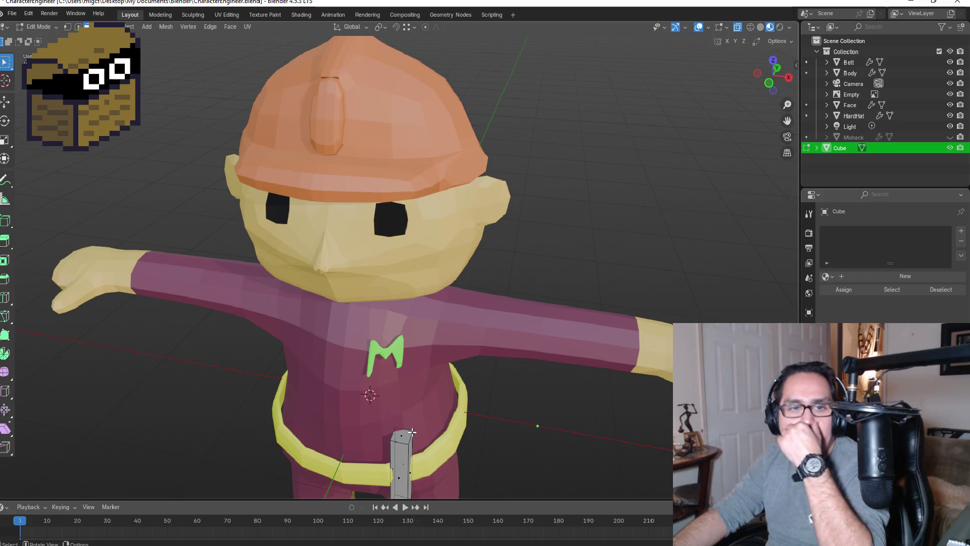
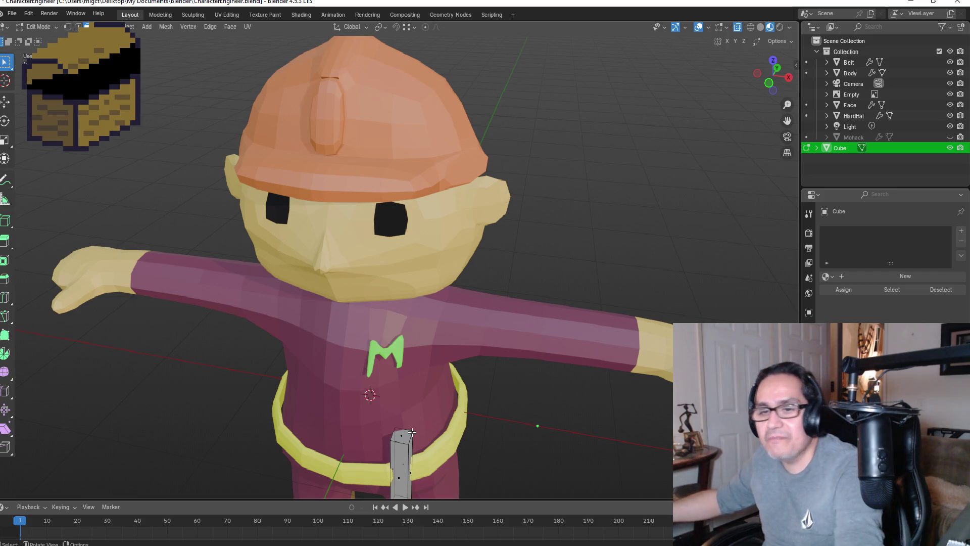
# - Add two edge loops near the top of the grey bar at the character's belt
pyautogui.press('KP_1')
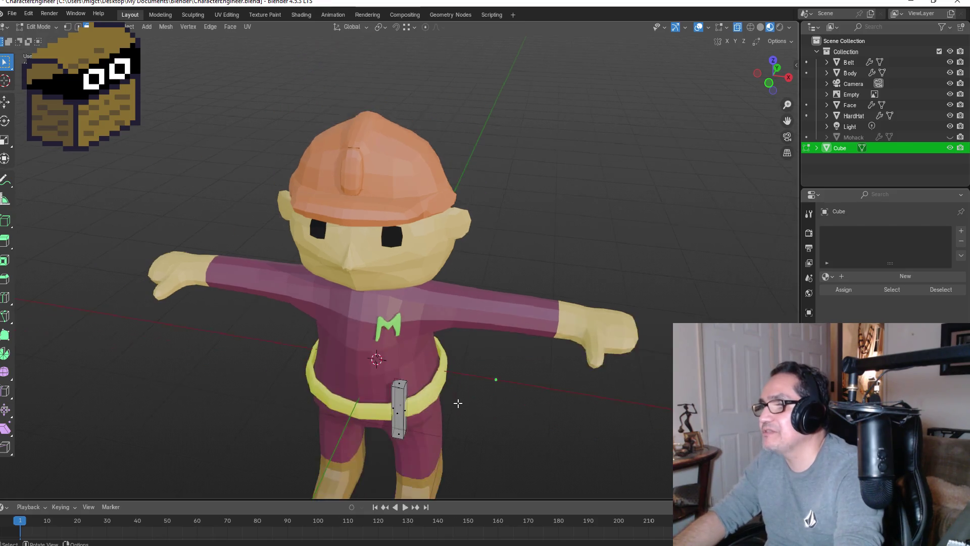
pyautogui.scroll(1, 457, 359)
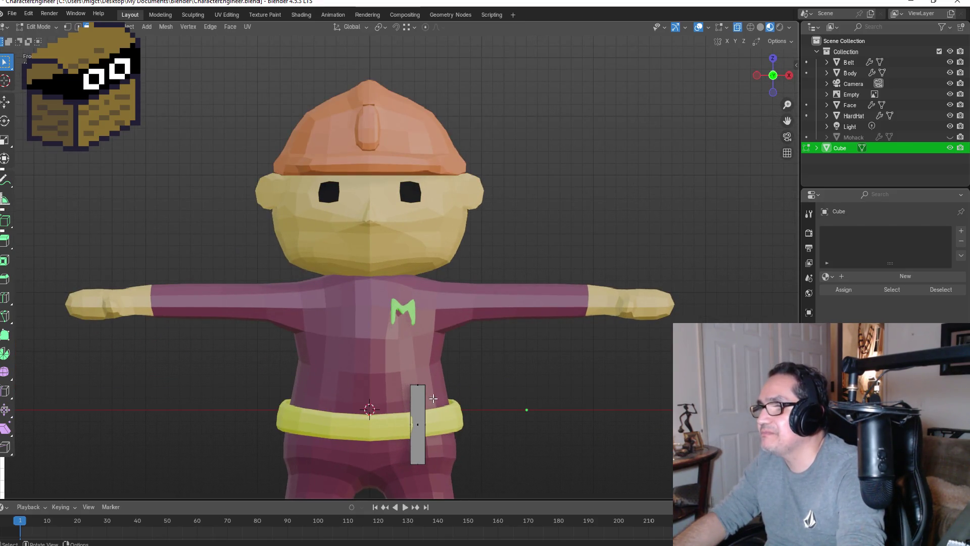
pyautogui.moveTo(469, 396)
pyautogui.mouseDown(button='middle')
pyautogui.moveTo(461, 396)
pyautogui.moveTo(478, 401)
pyautogui.moveTo(455, 394)
pyautogui.mouseUp(button='middle')
pyautogui.press('KP_1')
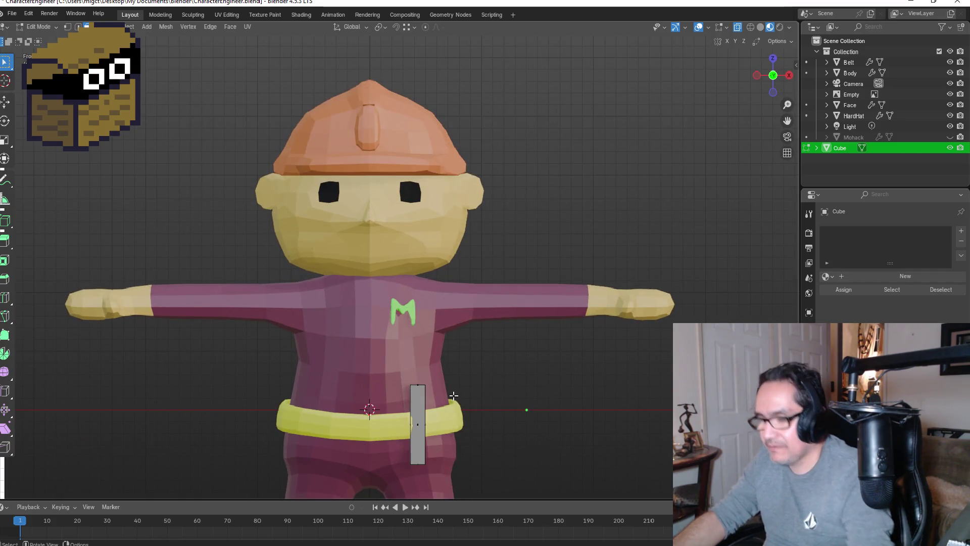
pyautogui.press('g')
pyautogui.press('g')
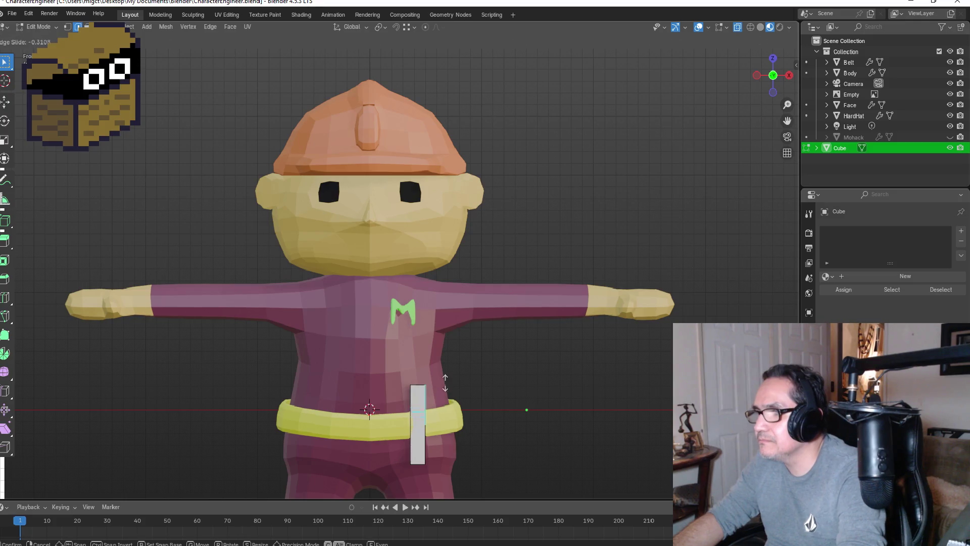
pyautogui.click(448, 379)
pyautogui.moveTo(447, 391); pyautogui.dragTo(498, 393, button='middle')
pyautogui.hotkey('ctrl', 'r')
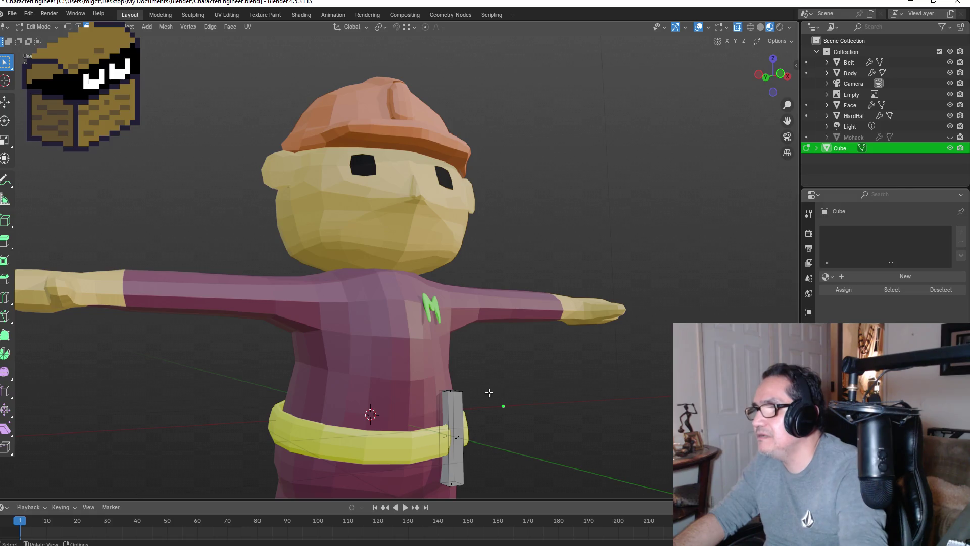
pyautogui.click(485, 395)
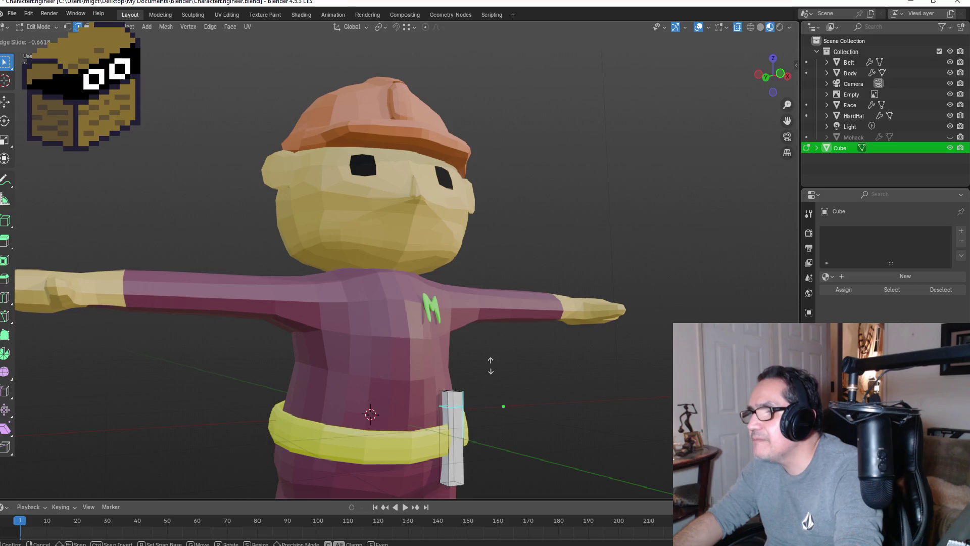
pyautogui.click(490, 365)
pyautogui.moveTo(490, 365)
pyautogui.mouseDown(button='middle')
pyautogui.moveTo(460, 404)
pyautogui.moveTo(445, 402)
pyautogui.mouseUp(button='middle')
# - Select the side face at the bar's top and extrude it to the left
pyautogui.click(445, 401)
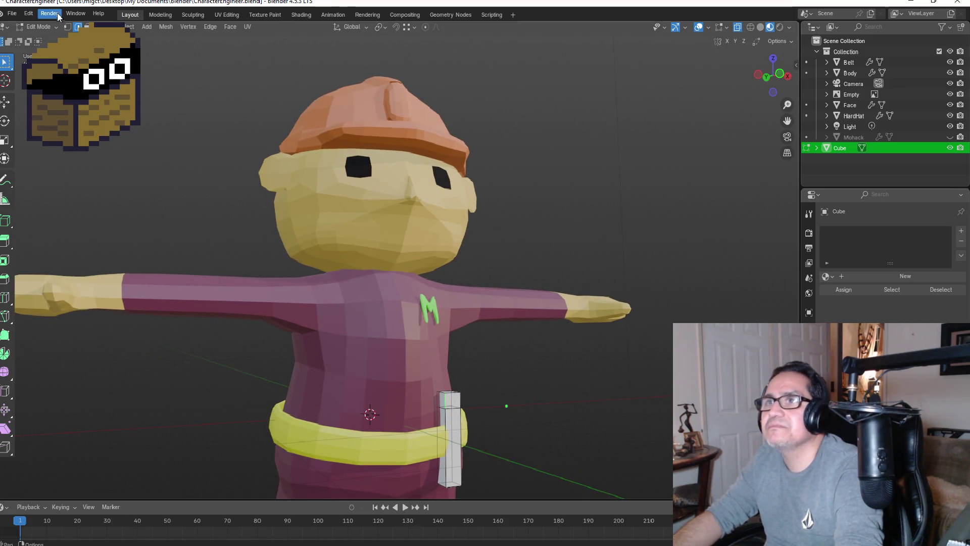
pyautogui.press('3')
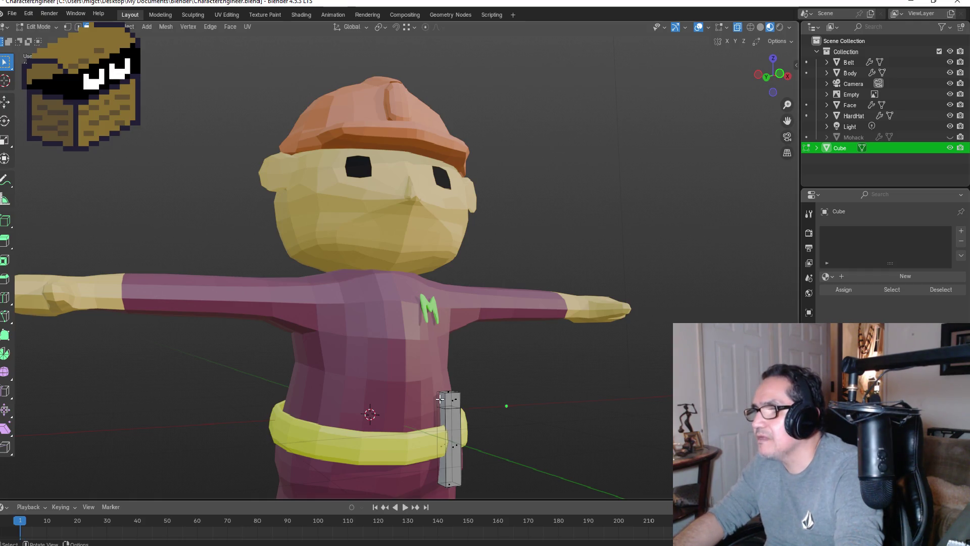
pyautogui.press('KP_1')
pyautogui.press('e')
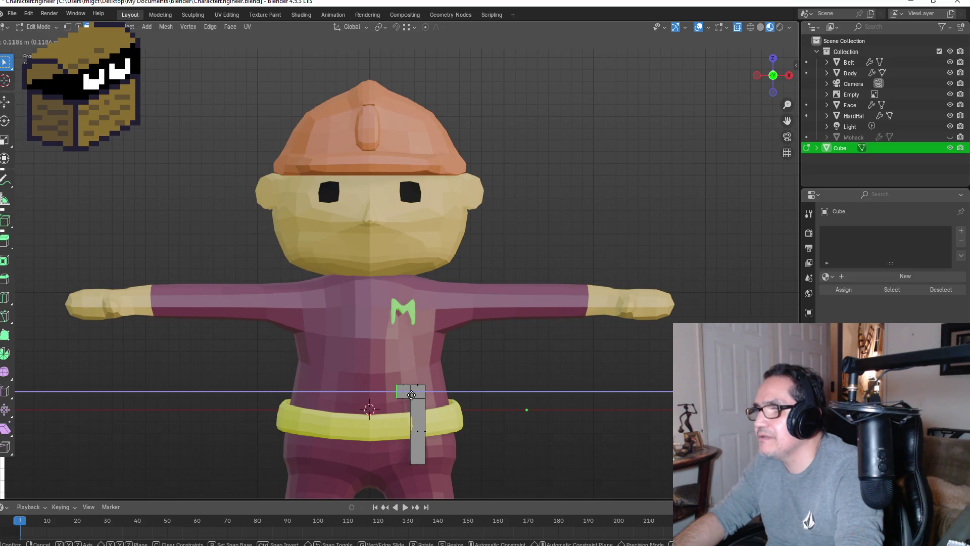
# - Fix the leftward block's length, loop-cut it, and scale its end to 0.625
pyautogui.click(411, 395)
pyautogui.hotkey('ctrl', 'r')
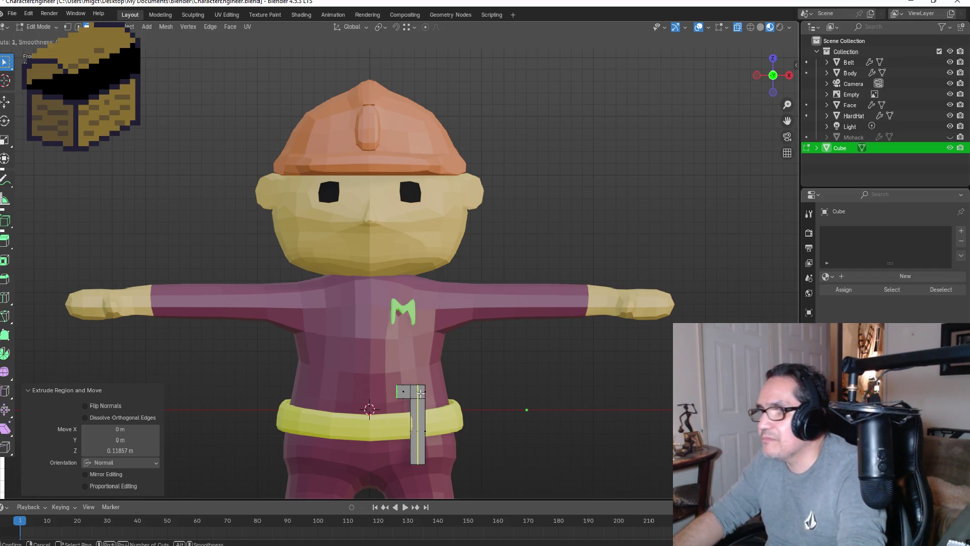
pyautogui.click(403, 389)
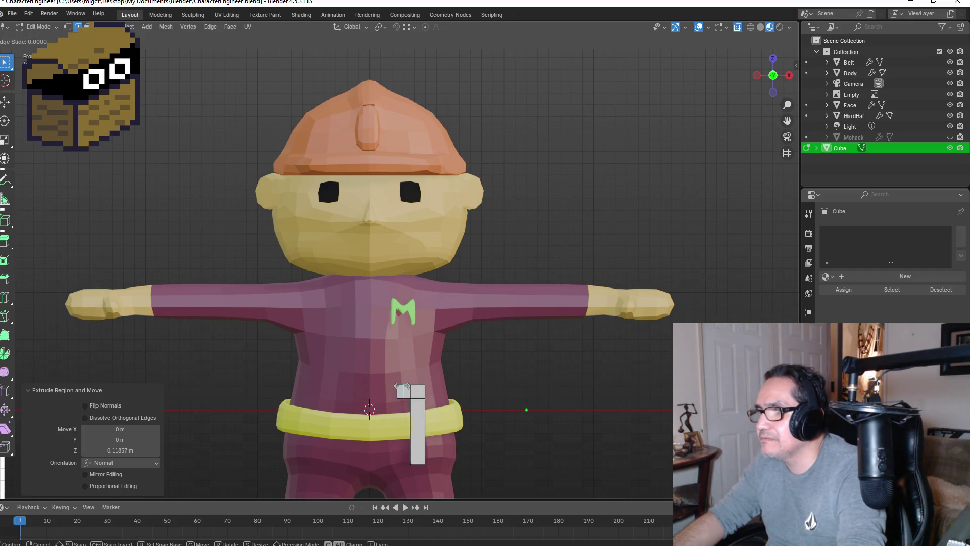
pyautogui.click(403, 388)
pyautogui.scroll(1, 416, 430)
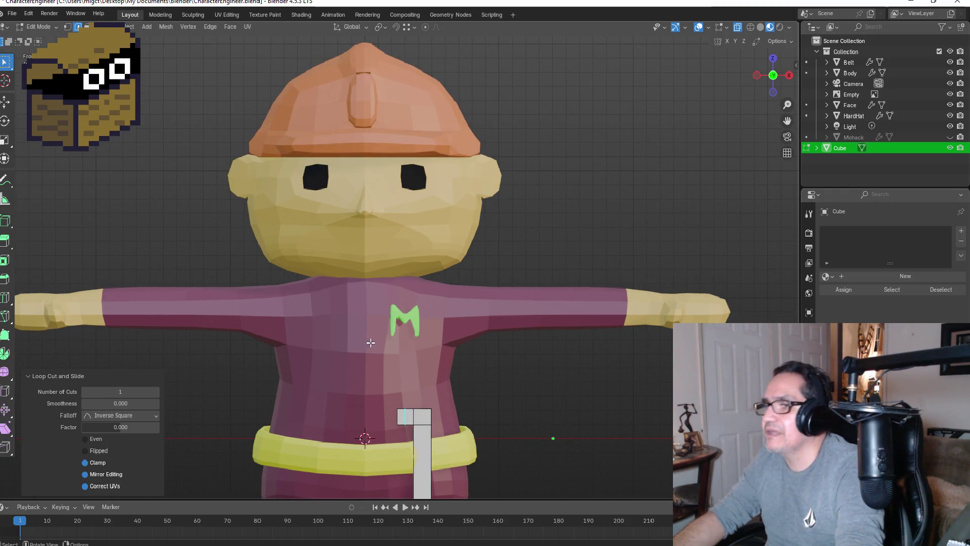
pyautogui.press('s')
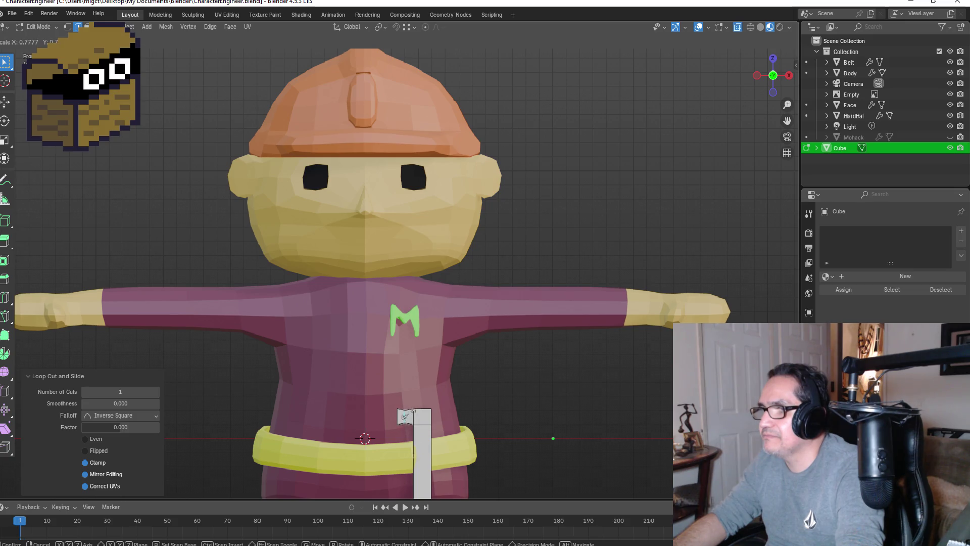
pyautogui.click(429, 416)
# - Select the head piece's end and extrude it farther outward
pyautogui.moveTo(510, 408); pyautogui.dragTo(380, 422, button='middle')
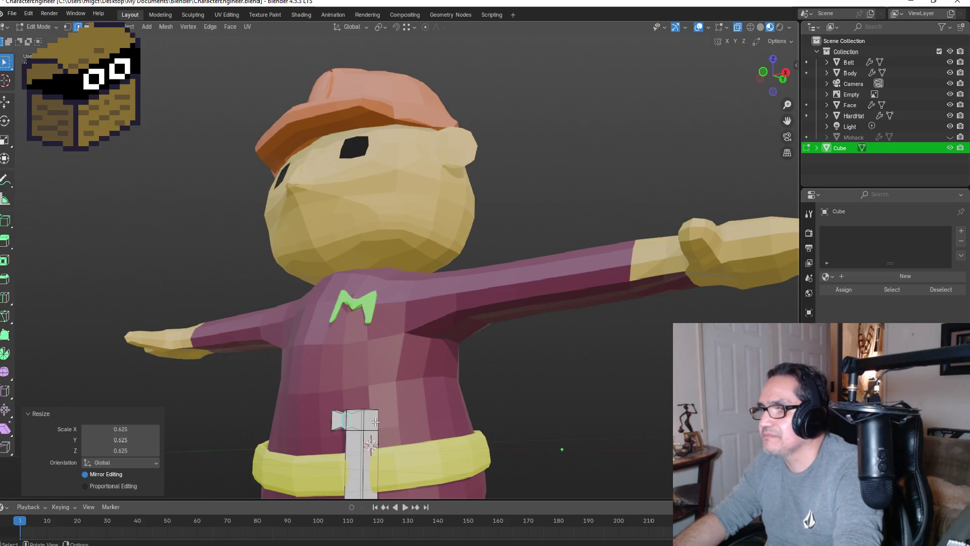
pyautogui.click(375, 422)
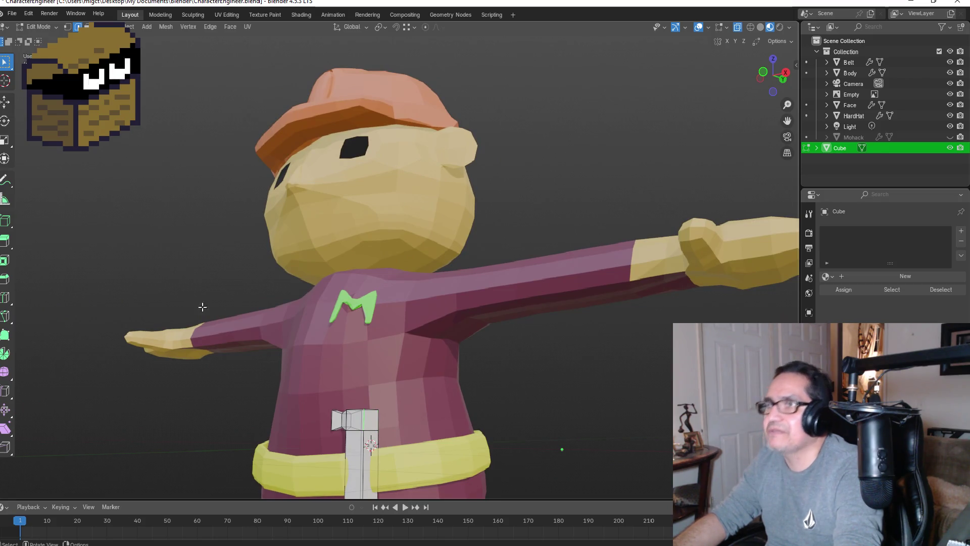
pyautogui.press('1')
pyautogui.click(368, 419)
pyautogui.press('KP_1')
pyautogui.press('e')
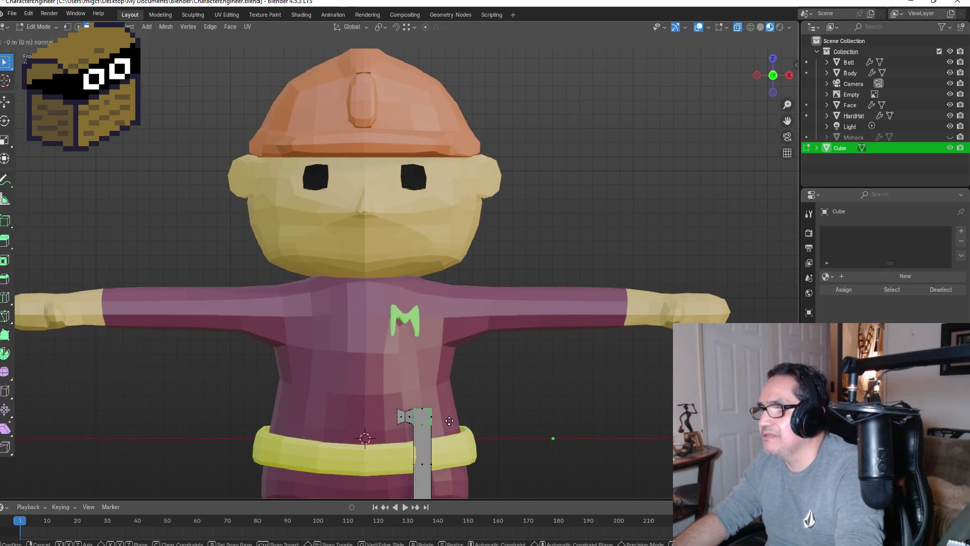
# - Fix the left end, then extend the head 0.114 m to the right along X
pyautogui.click(477, 418)
pyautogui.moveTo(477, 417); pyautogui.dragTo(406, 429, button='middle')
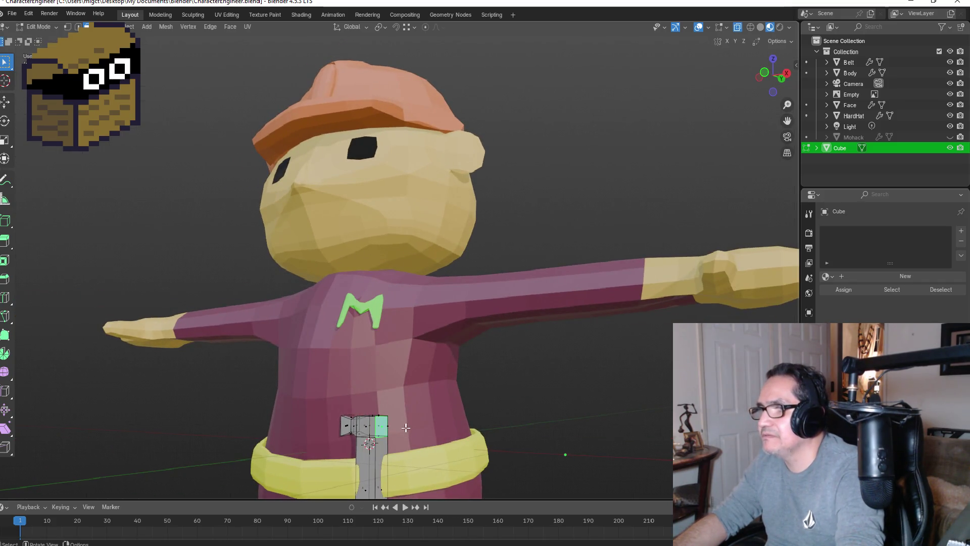
pyautogui.press('KP_1')
pyautogui.press('g')
pyautogui.press('x')
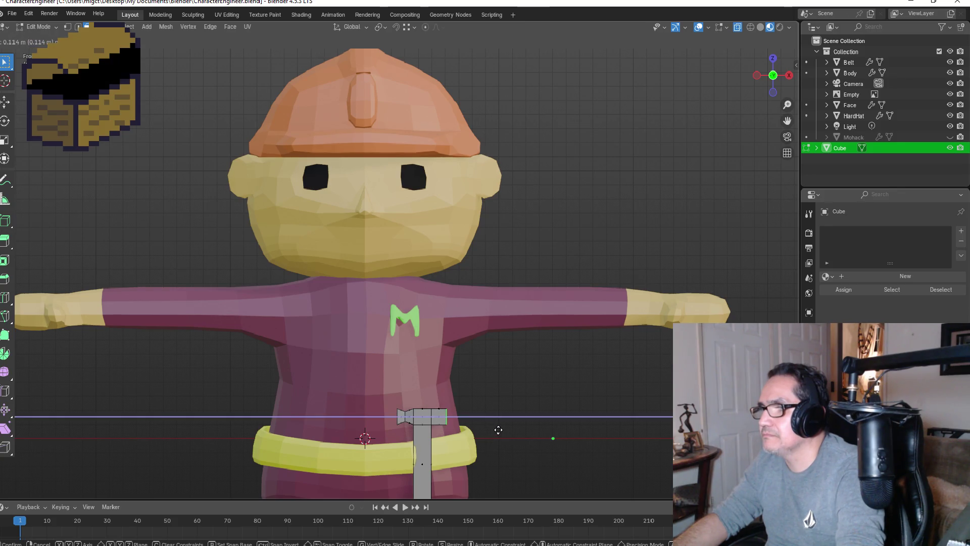
pyautogui.click(498, 430)
pyautogui.moveTo(498, 429); pyautogui.dragTo(508, 413, button='middle')
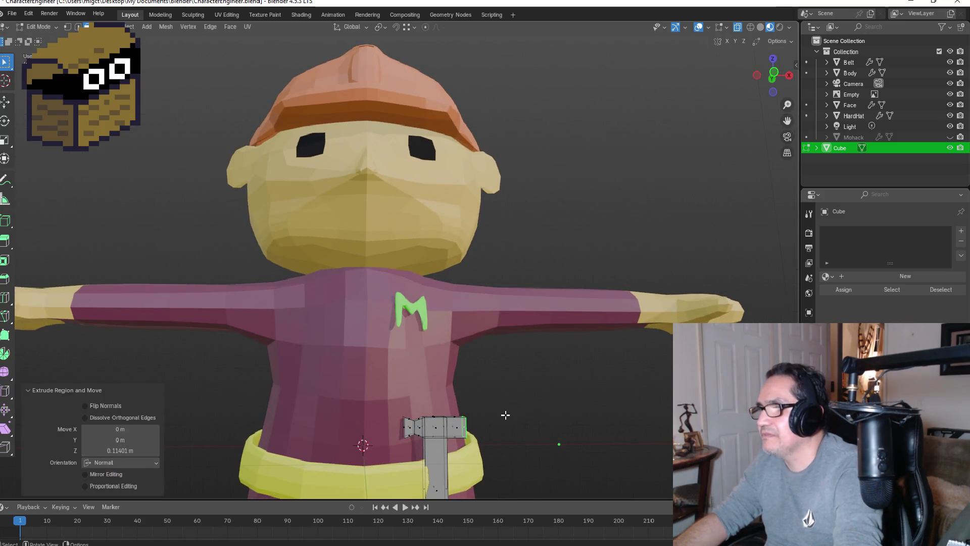
pyautogui.press('KP_1')
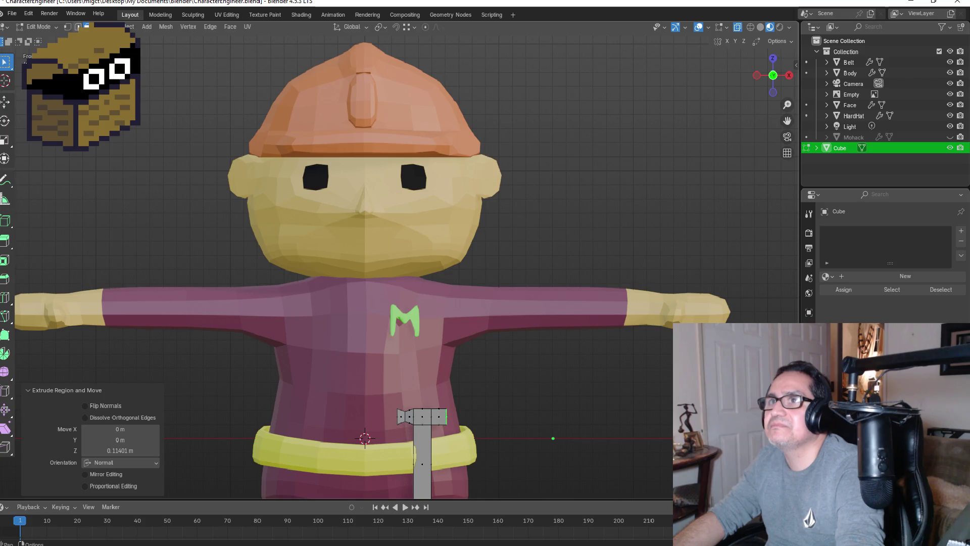
pyautogui.click(66, 27)
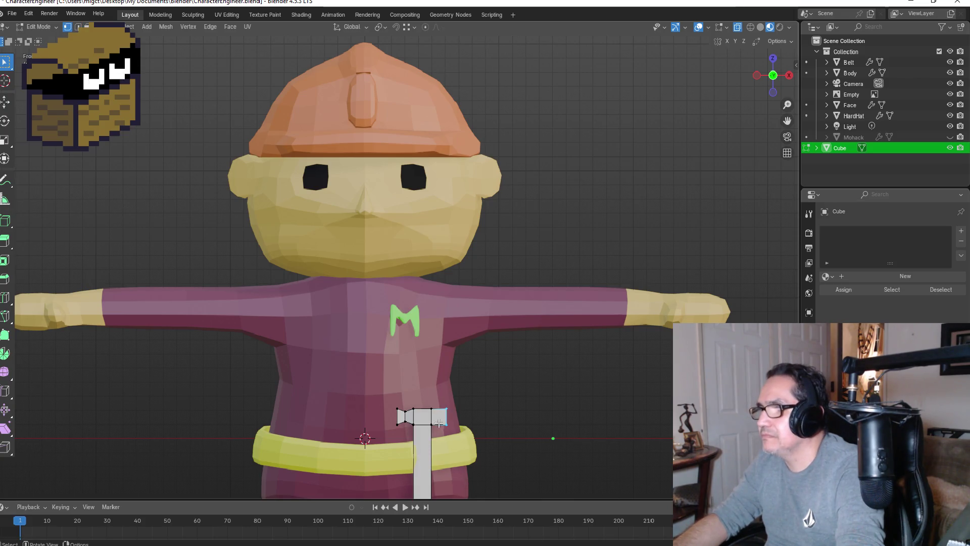
# - In wireframe, raise the right tip's corner vertex about 0.08 m to angle it into a claw
pyautogui.click(748, 28)
pyautogui.click(446, 424)
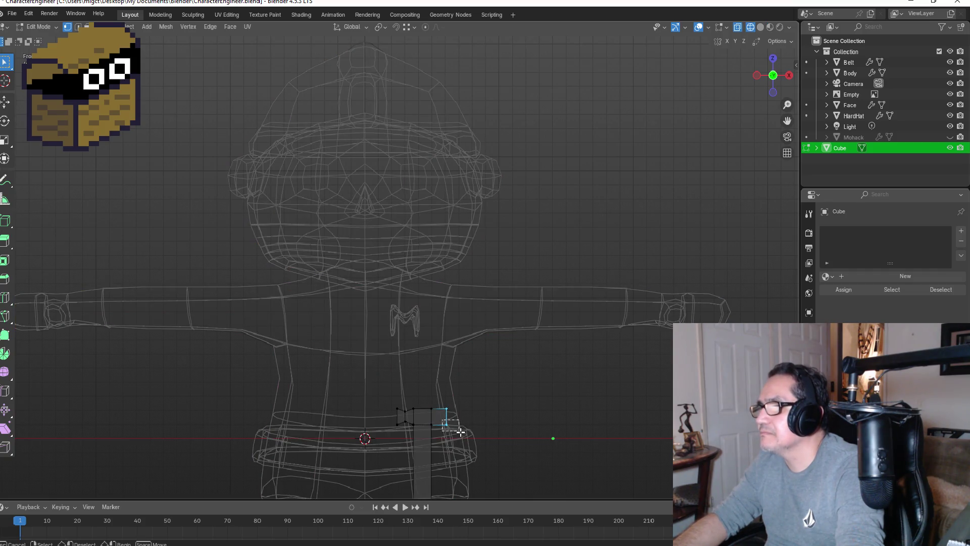
pyautogui.press('g')
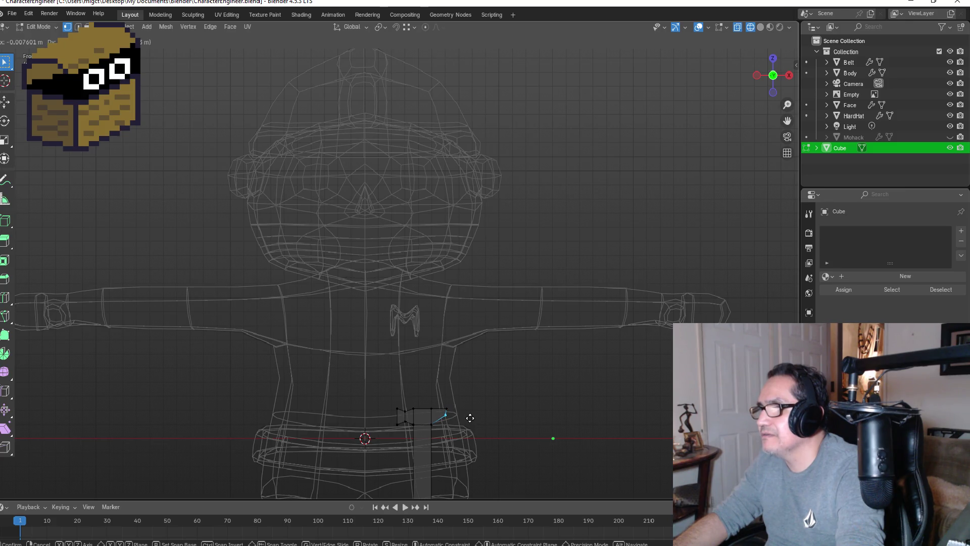
pyautogui.click(470, 416)
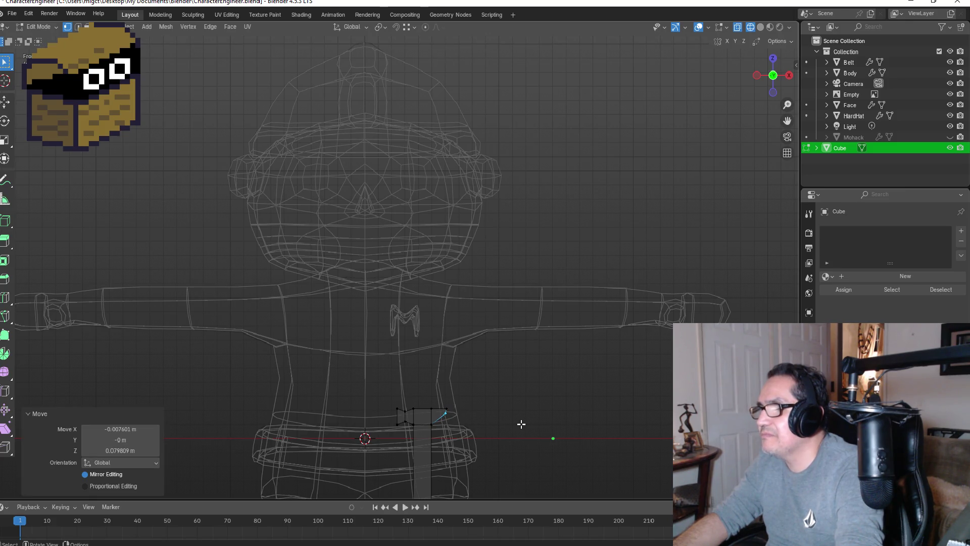
pyautogui.press('Tab')
pyautogui.press('Tab')
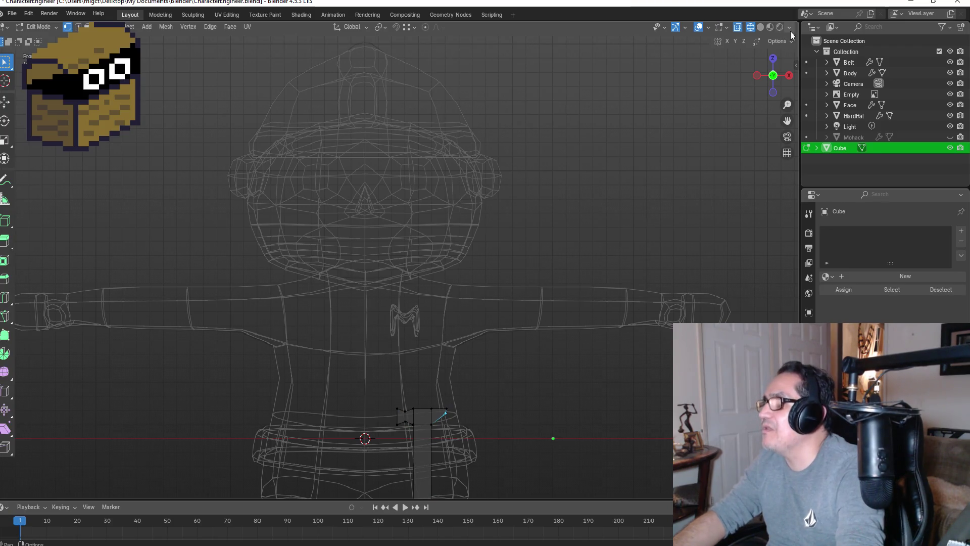
# - Switch to Material Preview and check the clawed T-shaped hammer beside the belt
pyautogui.click(769, 27)
pyautogui.scroll(-3, 563, 359)
pyautogui.press('Tab')
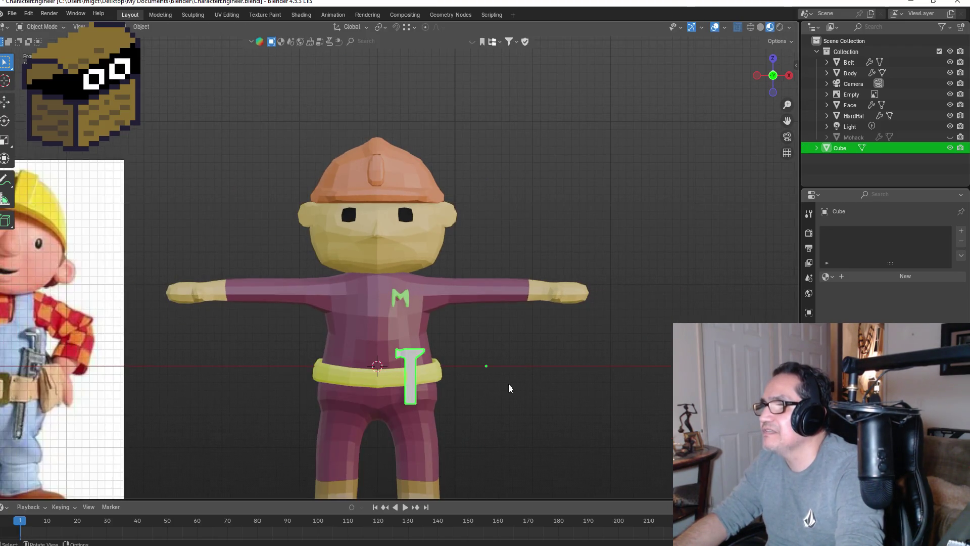
pyautogui.click(452, 419)
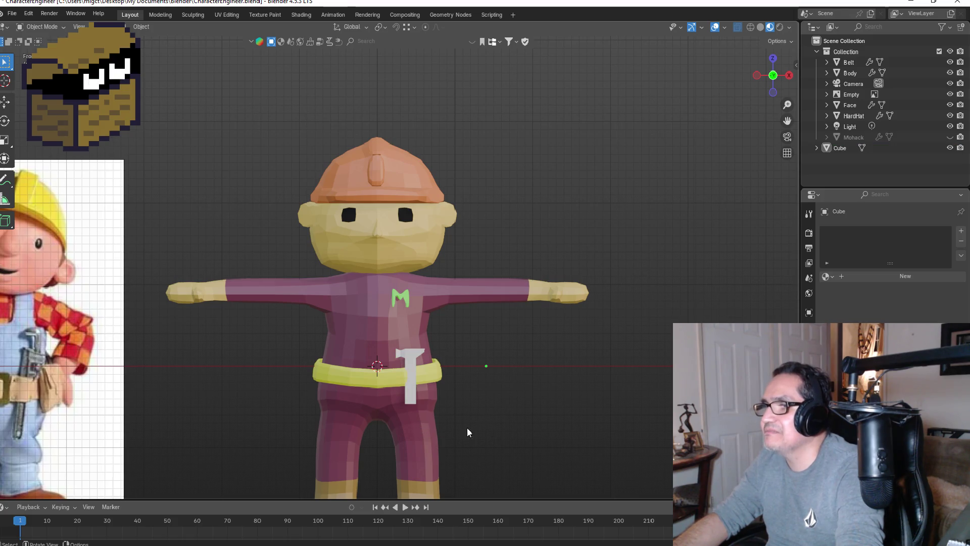
pyautogui.click(412, 368)
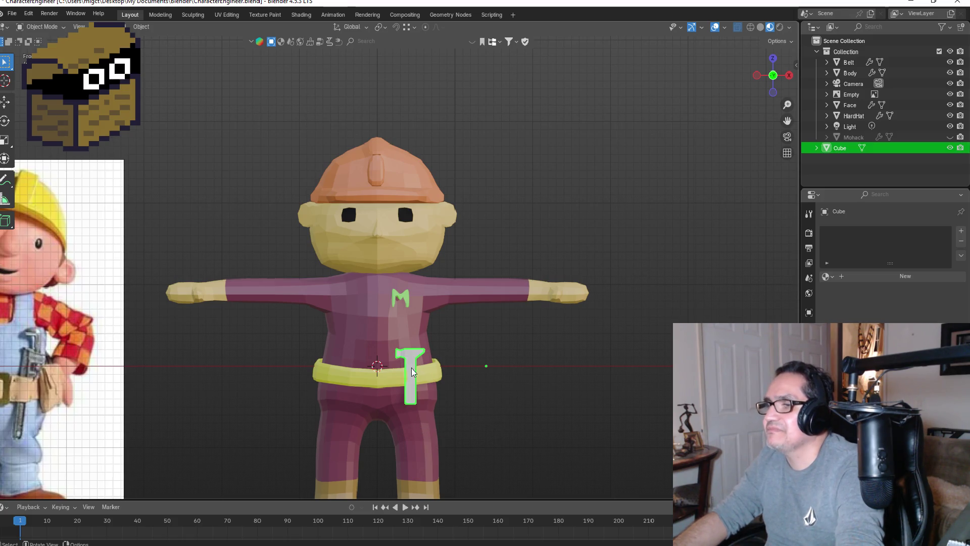
pyautogui.click(519, 413)
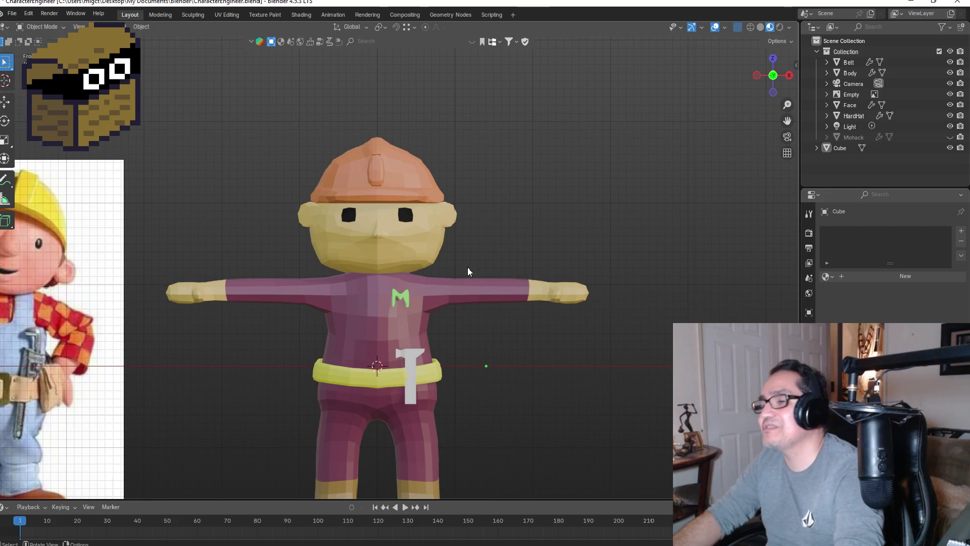
# - Box-select the handle's bottom vertices in wireframe and scale them to 0.578 to taper it
pyautogui.scroll(-1, 458, 397)
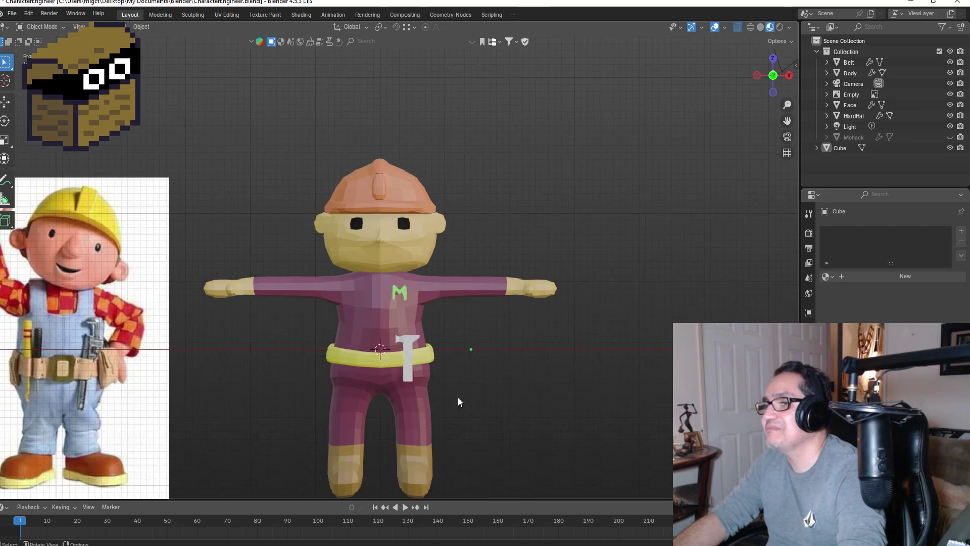
pyautogui.click(409, 350)
pyautogui.scroll(1, 409, 351)
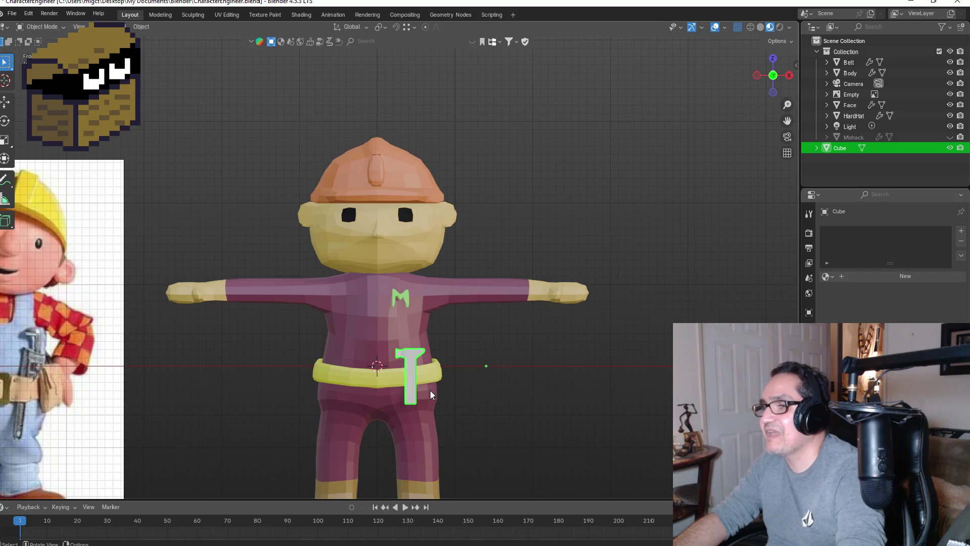
pyautogui.press('Tab')
pyautogui.scroll(1, 435, 382)
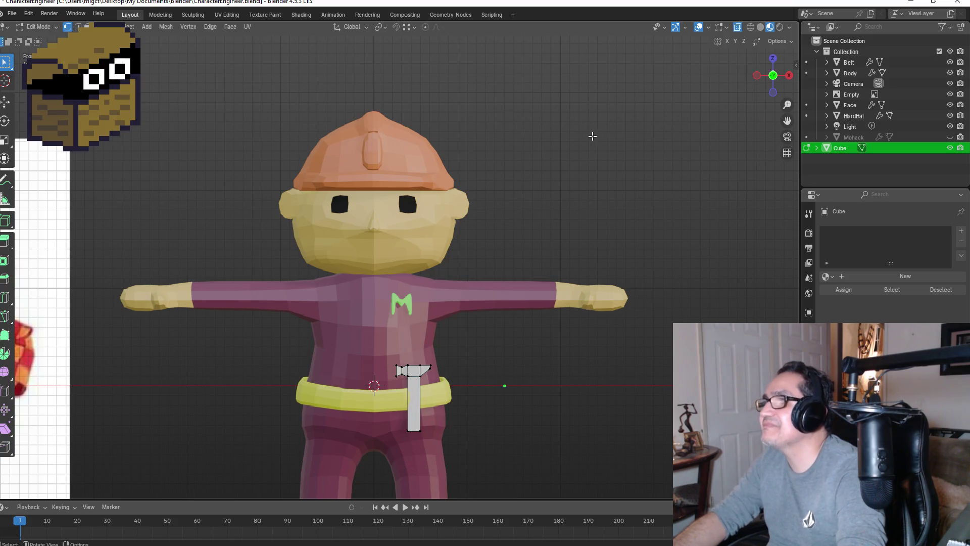
pyautogui.click(749, 28)
pyautogui.moveTo(405, 424); pyautogui.dragTo(441, 444)
pyautogui.press('s')
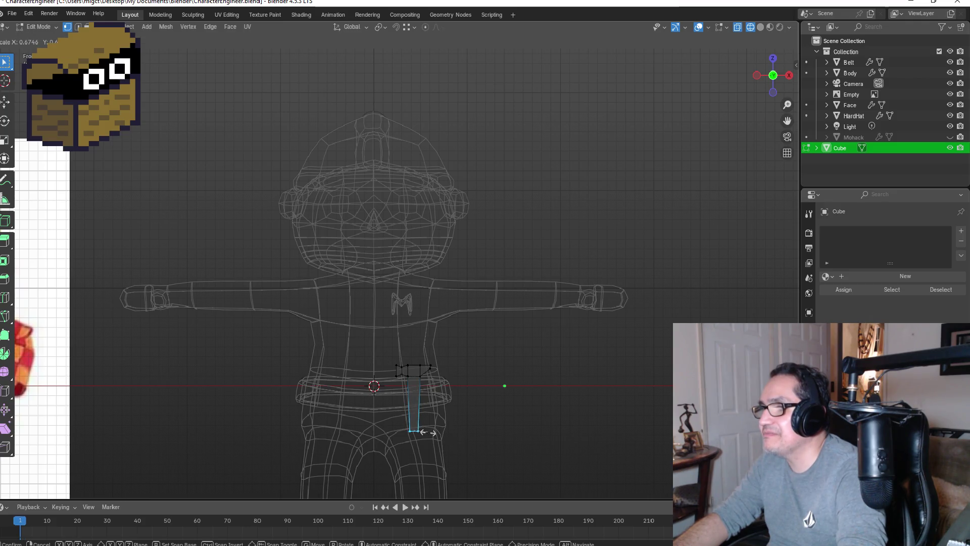
pyautogui.click(425, 432)
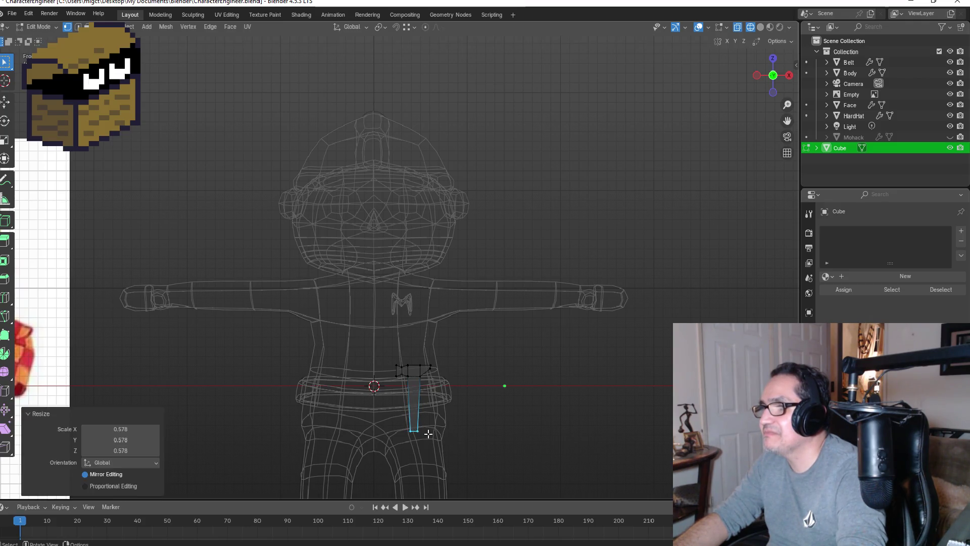
pyautogui.press('Tab')
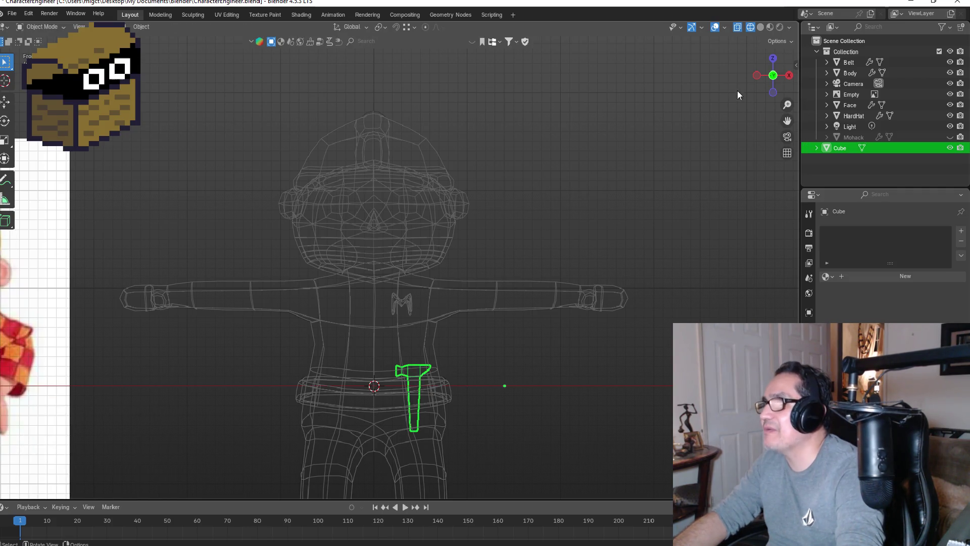
pyautogui.click(770, 26)
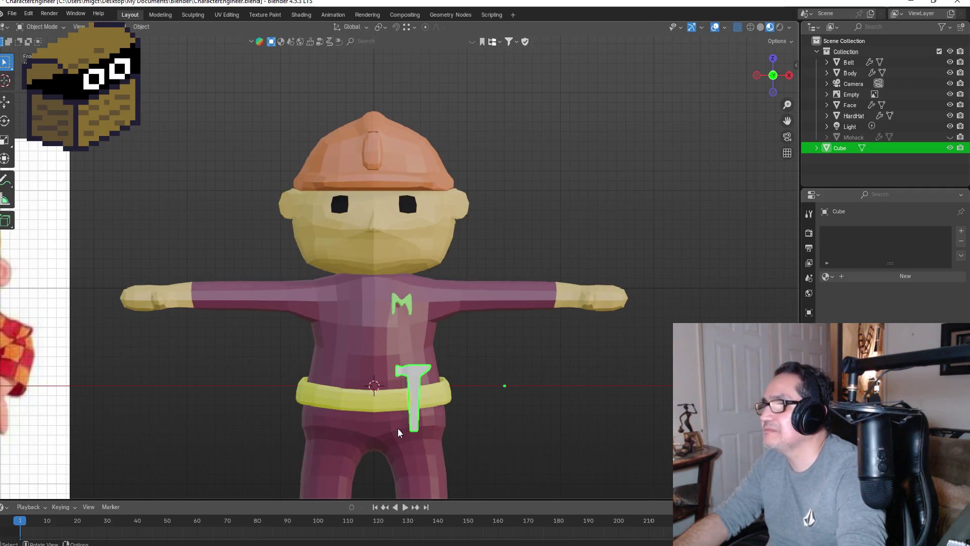
pyautogui.press('Tab')
# - Assign the existing DarkBrown material to the entire hammer mesh
pyautogui.hotkey('alt', 'a')
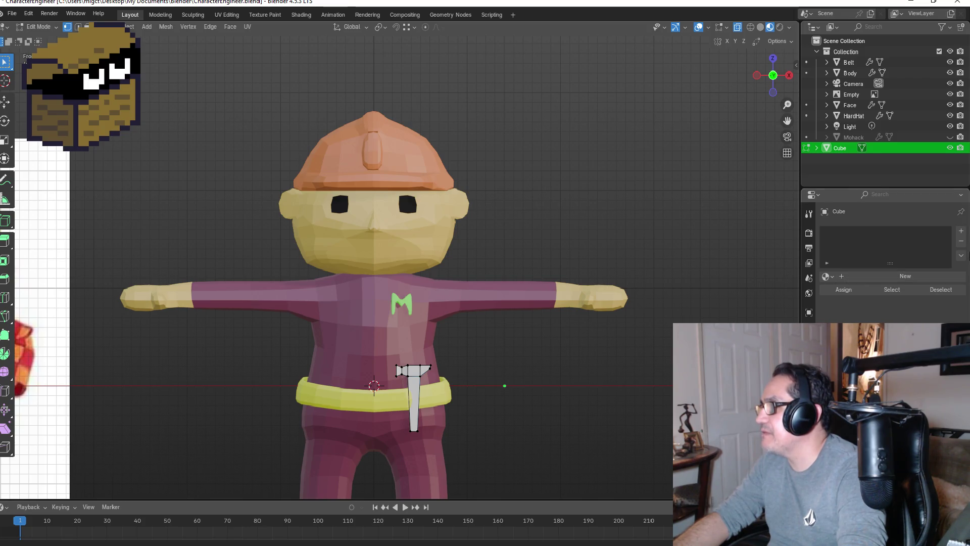
pyautogui.click(831, 278)
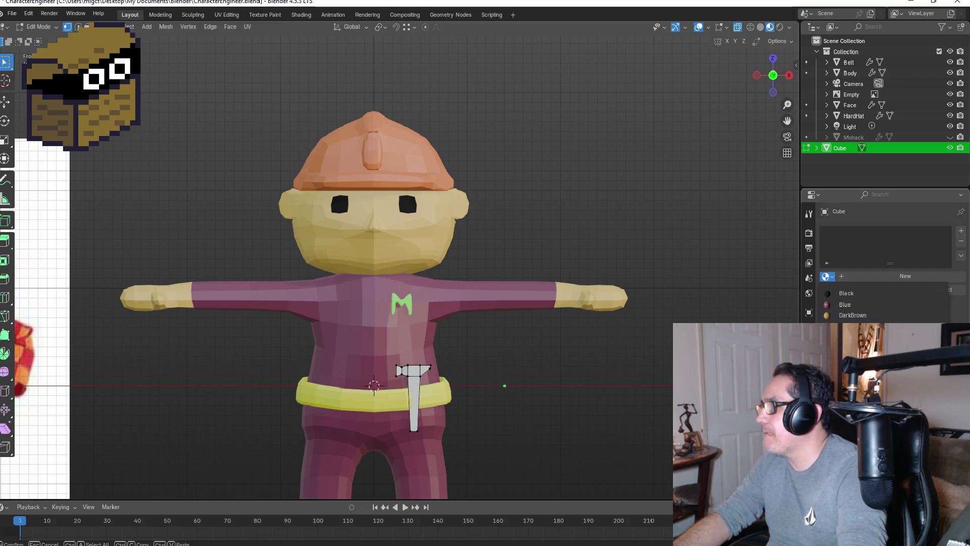
pyautogui.click(852, 315)
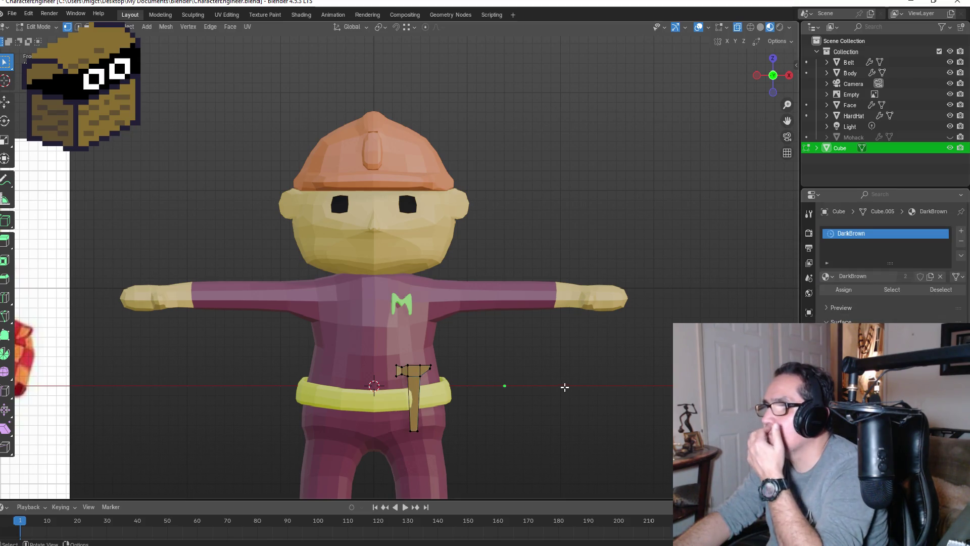
pyautogui.scroll(-4, 461, 402)
pyautogui.scroll(4, 448, 408)
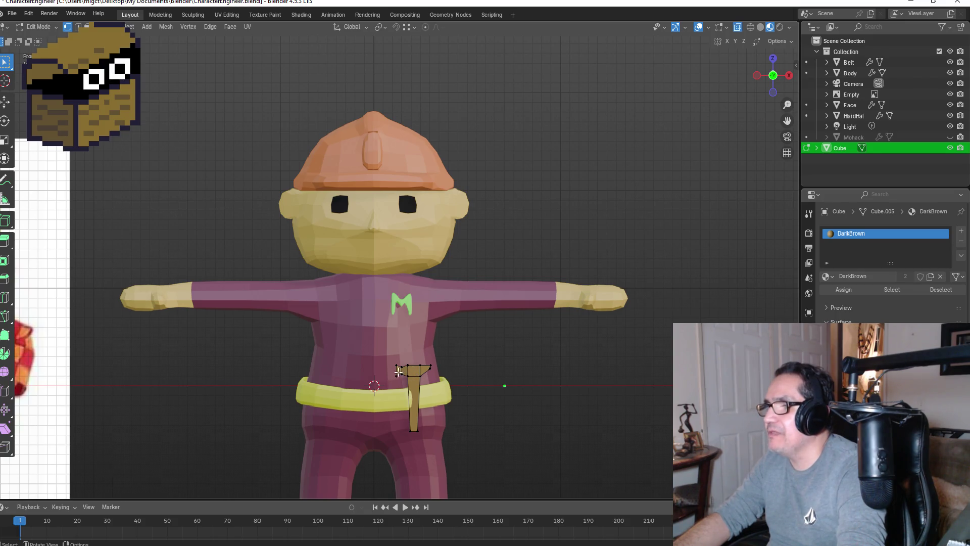
pyautogui.press('Tab')
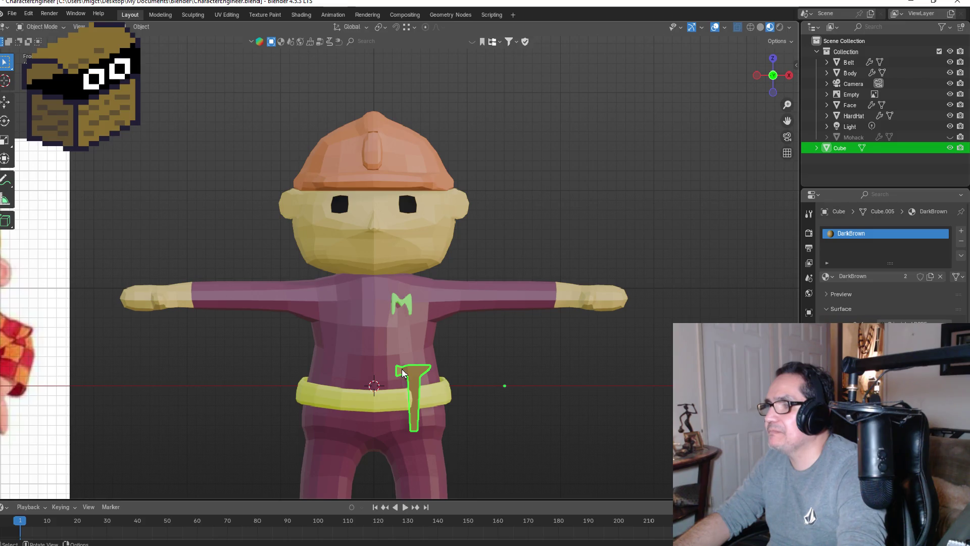
pyautogui.press('Tab')
pyautogui.scroll(1, 410, 384)
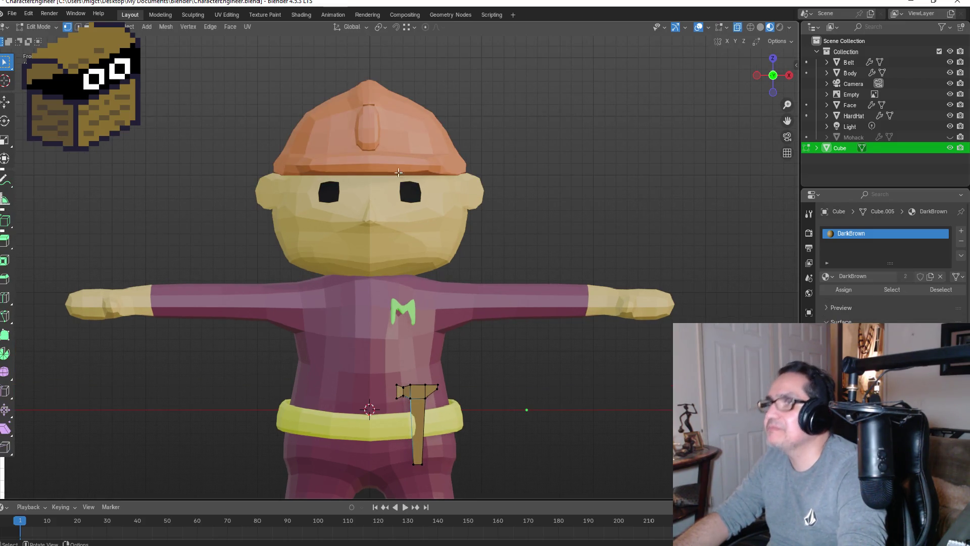
pyautogui.click(77, 28)
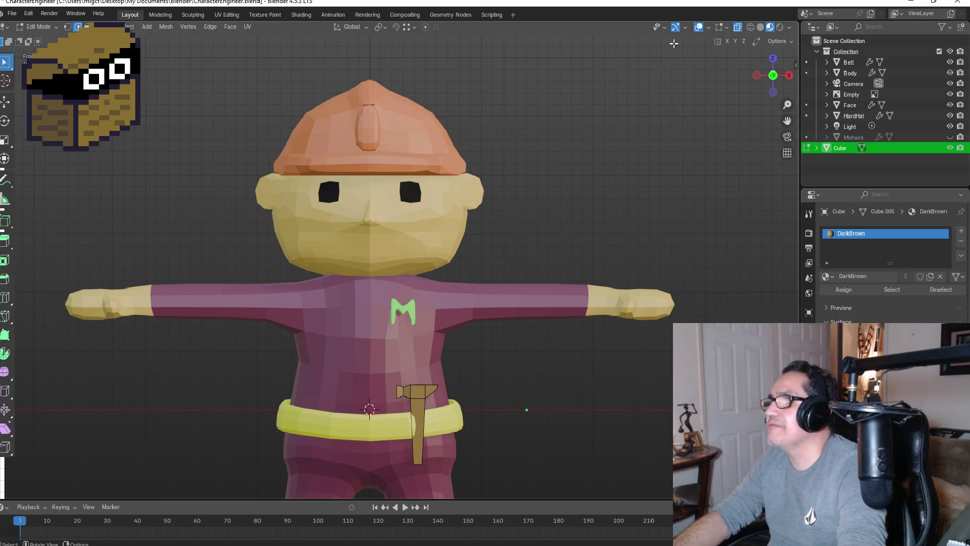
# - Select the hammer head and give it a new material slot named Metal
pyautogui.click(750, 27)
pyautogui.moveTo(380, 365); pyautogui.dragTo(463, 405)
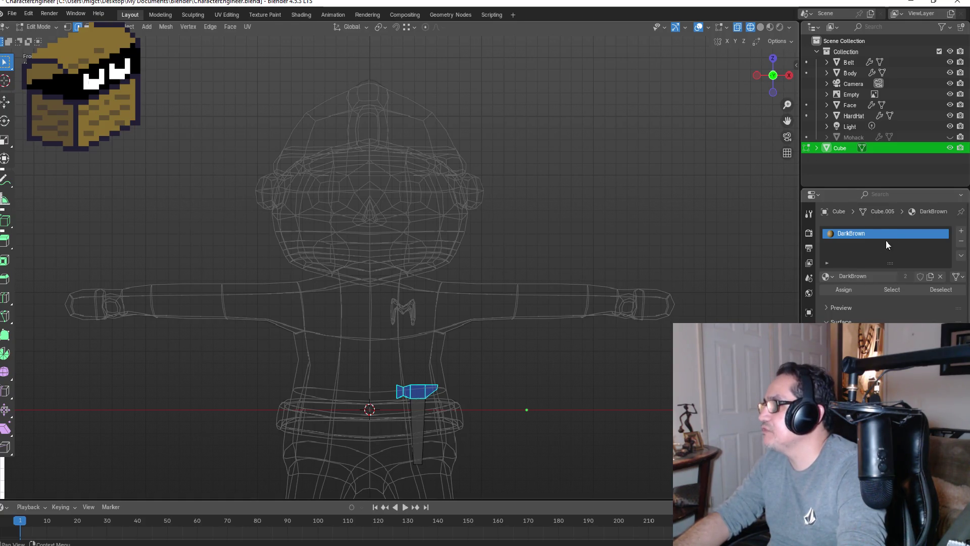
pyautogui.click(960, 231)
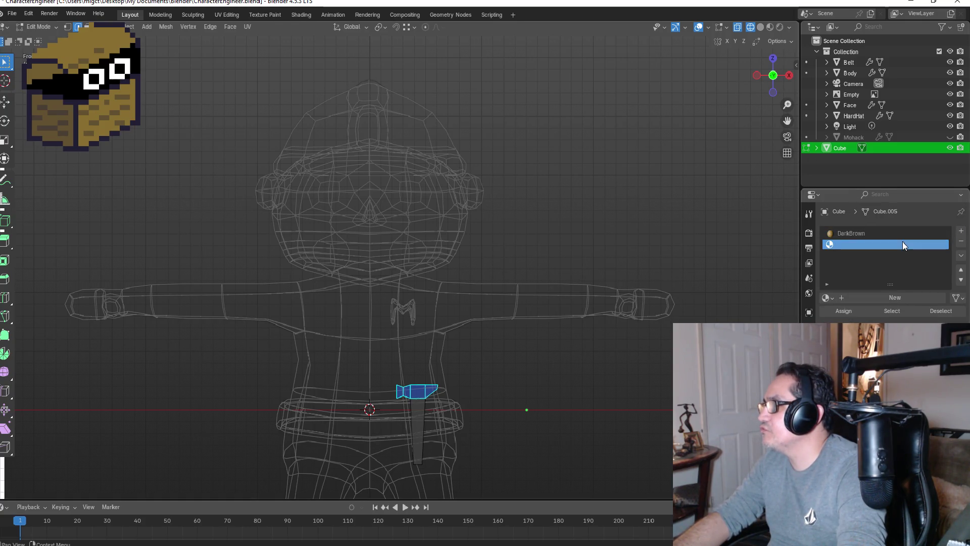
pyautogui.click(894, 298)
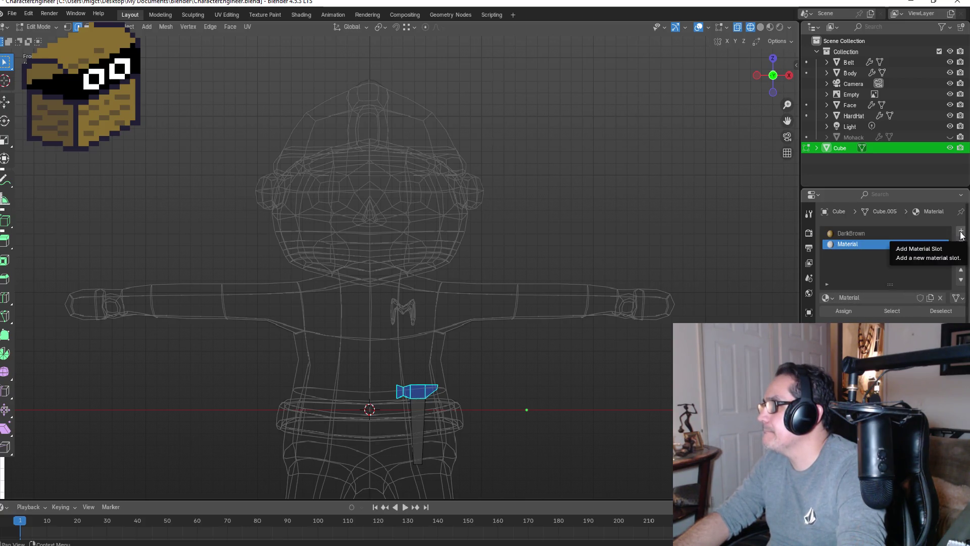
pyautogui.doubleClick(858, 244)
pyautogui.write('Metal')
pyautogui.press('Return')
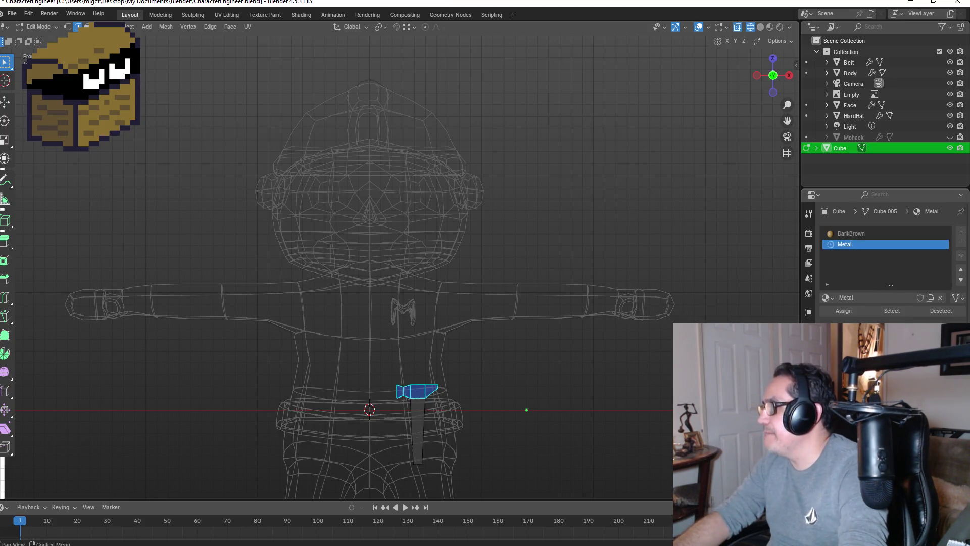
# - Darken Metal's Base Color to grey and view the hammer in Material Preview
pyautogui.click(900, 354)
pyautogui.moveTo(942, 233); pyautogui.dragTo(942, 242)
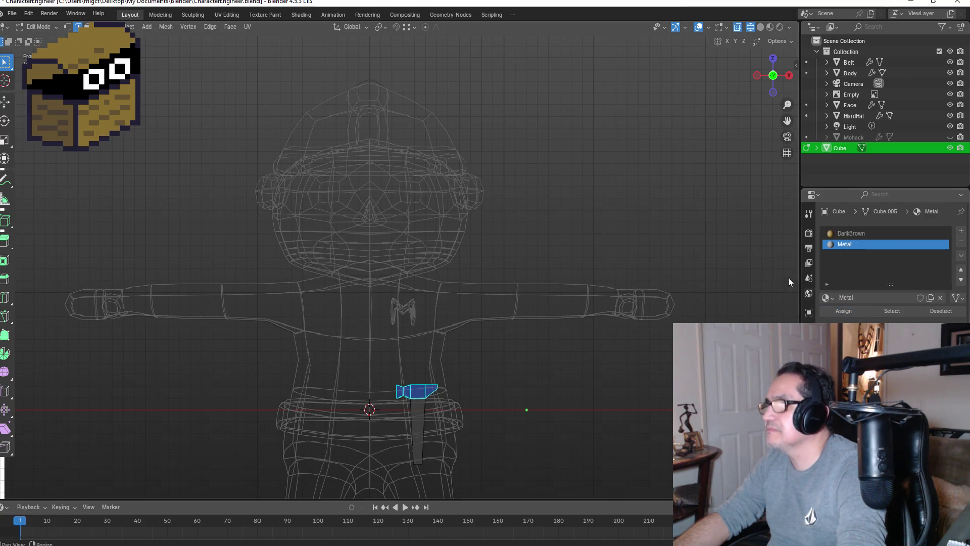
pyautogui.click(771, 29)
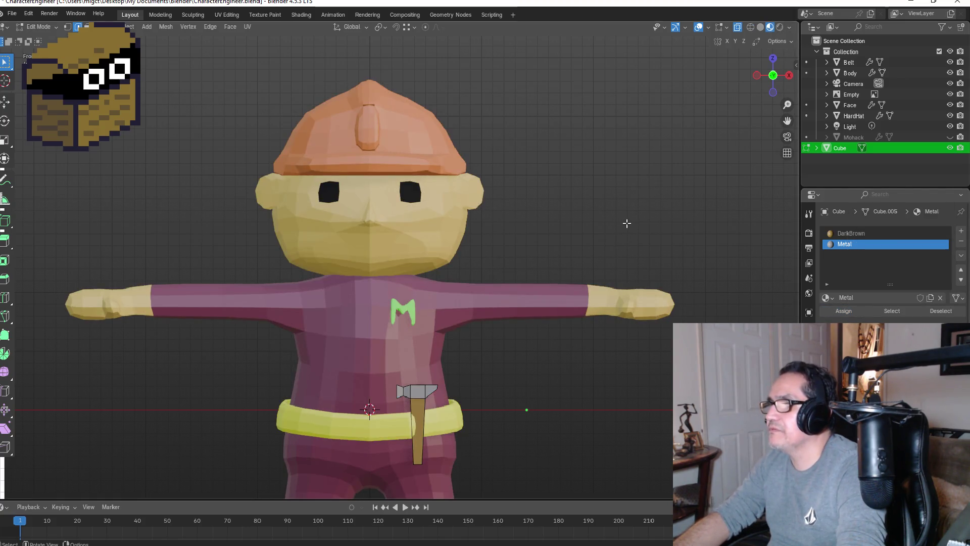